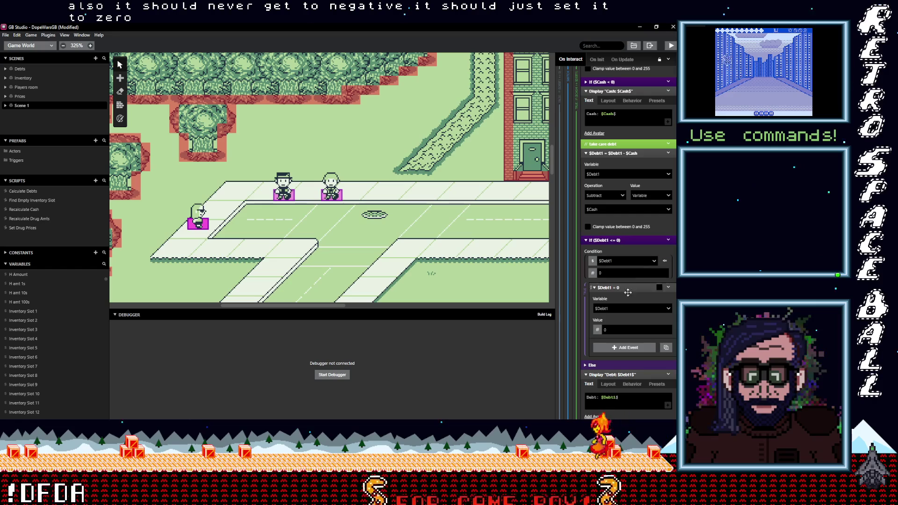
Move the $Debt1 = 0 reset out of its If block to sit above the subtraction.
mouse_move(622, 287)
left_mouse_down()
mouse_move(625, 159)
mouse_move(628, 172)
left_mouse_up()
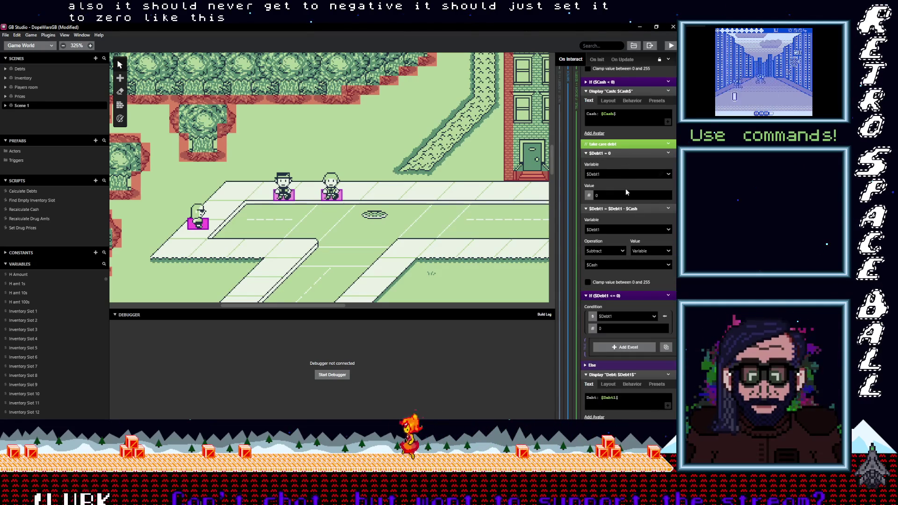
left_click(631, 208)
left_click(650, 218)
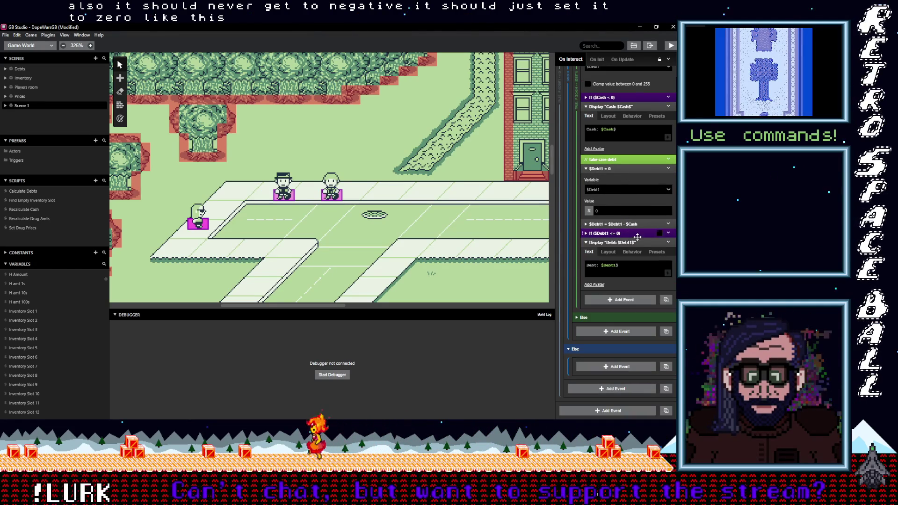
Disable the If ($Debt1 <= 0) check and the $Debt1 = $Debt1 - $Cash subtraction.
left_click(668, 233)
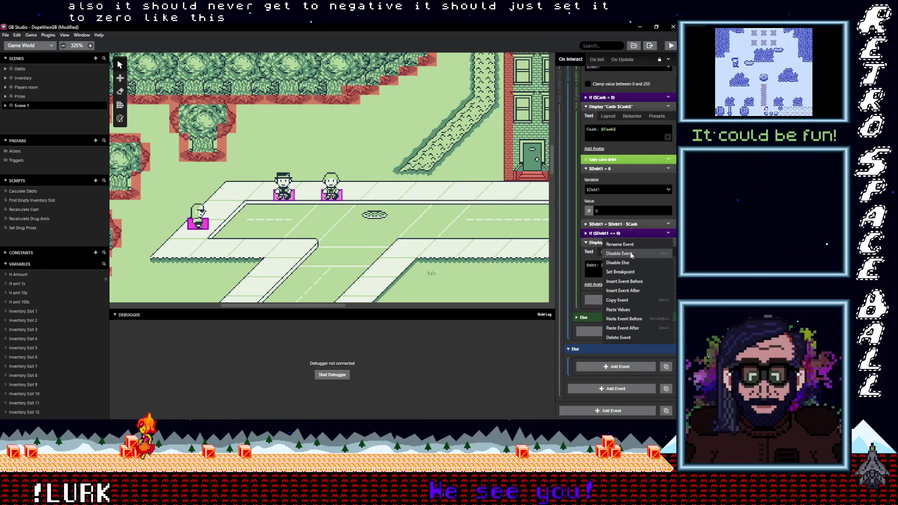
left_click(636, 253)
left_click(668, 225)
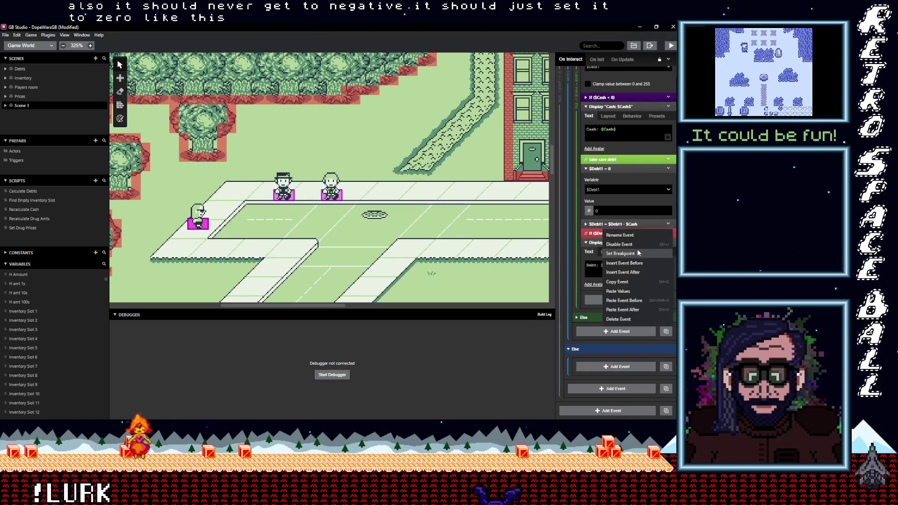
left_click(636, 244)
Disable the If ($Cash < 0) check in the Debt1 payoff.
scroll(651, 269, "up", 3)
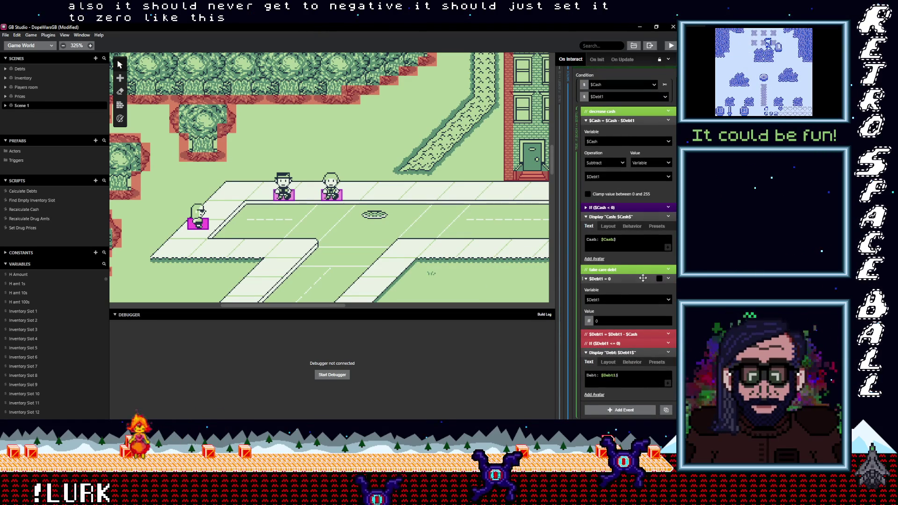
mouse_move(625, 227)
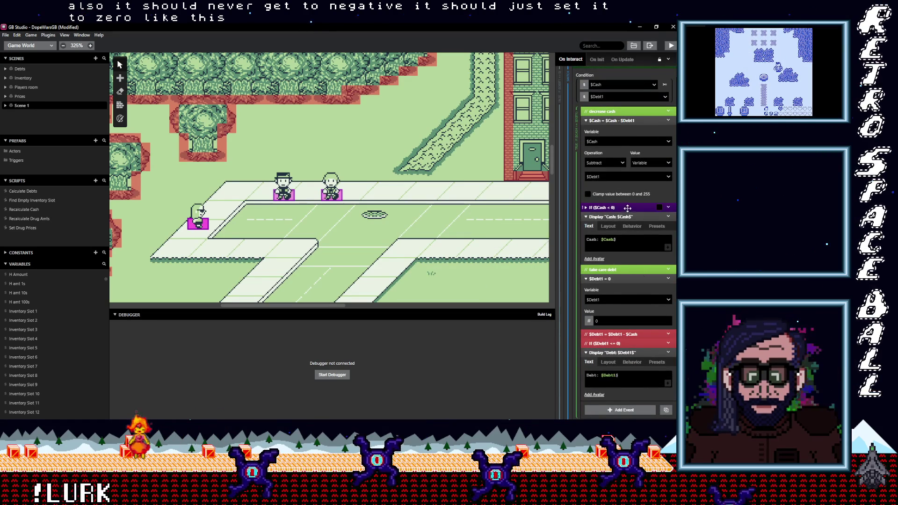
left_click(669, 208)
left_click(669, 208)
left_click(669, 207)
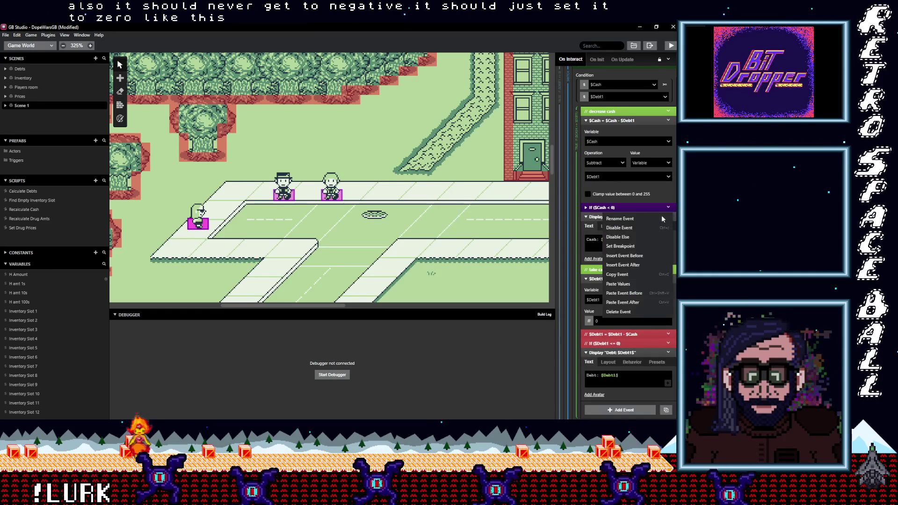
left_click(642, 227)
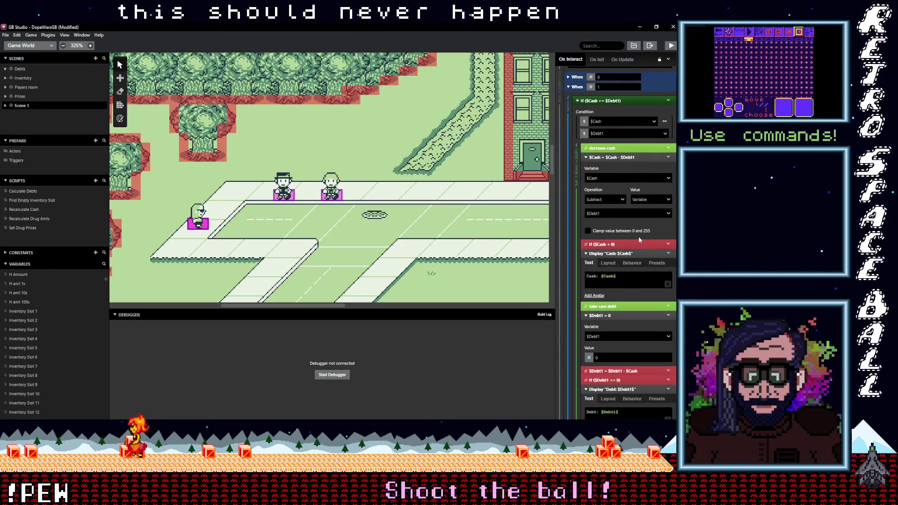
Review the Debt1 script, then select the actor whose script adds 1 MDMA and raises $Debt2.
scroll(630, 219, "down", 2)
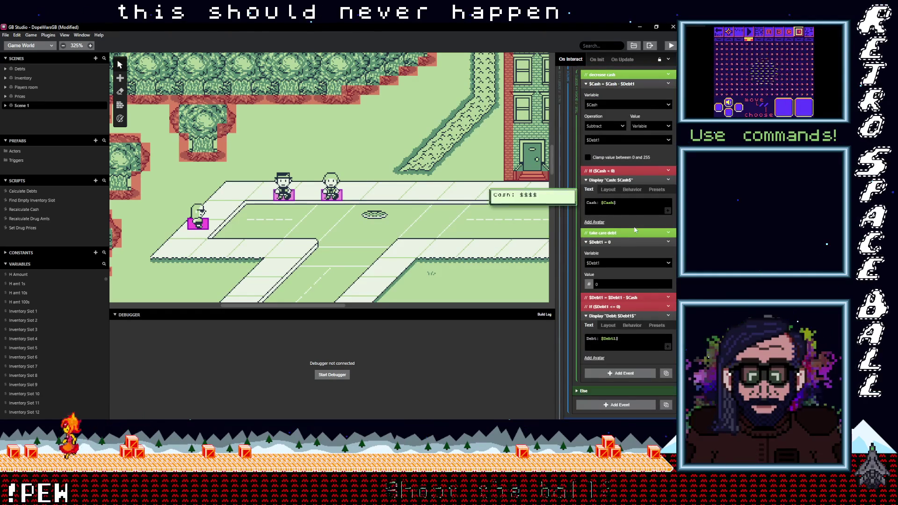
scroll(631, 223, "down", 2)
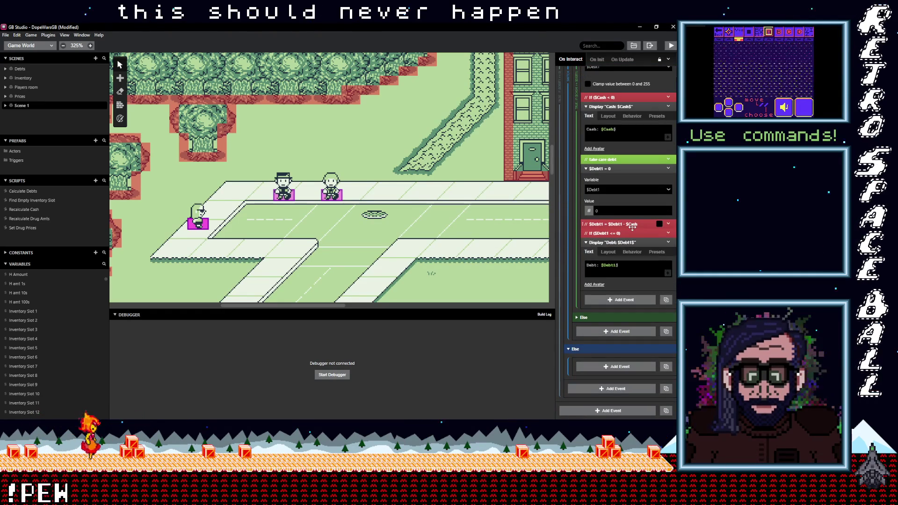
scroll(633, 226, "up", 6)
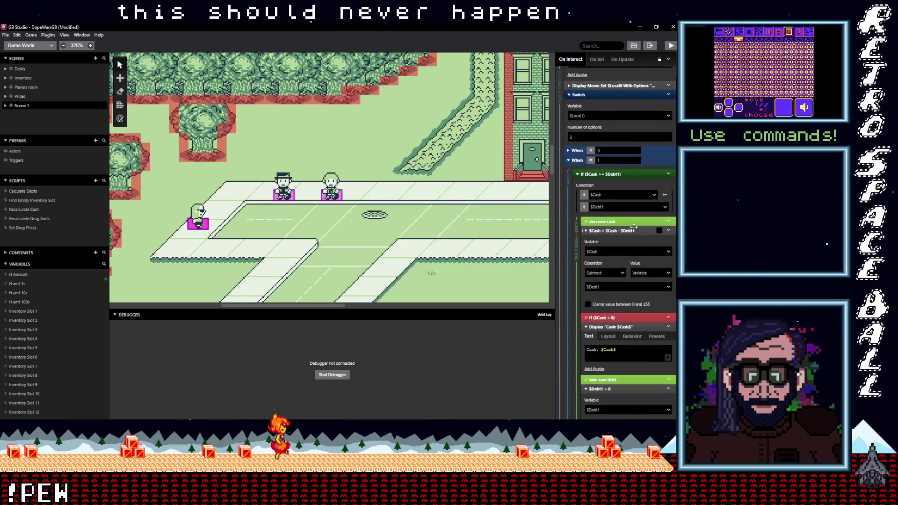
scroll(634, 230, "up", 2)
scroll(635, 230, "down", 1)
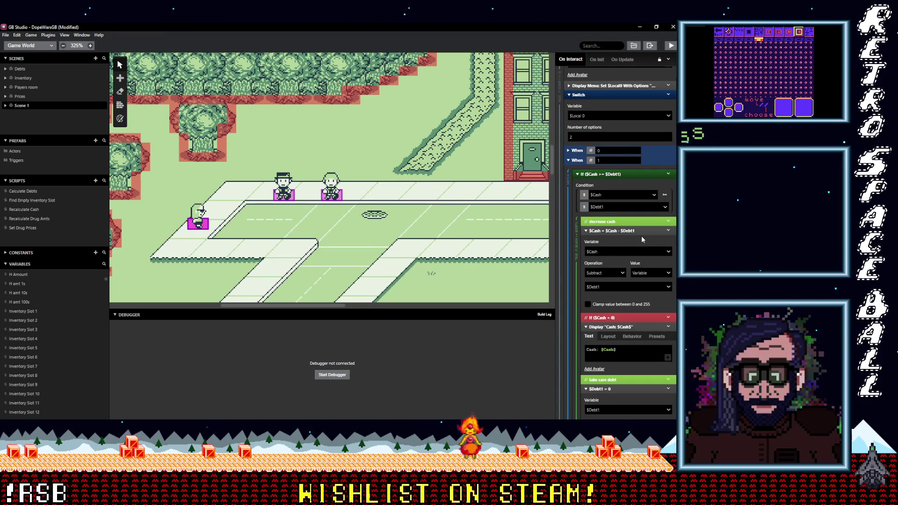
scroll(641, 236, "down", 1)
scroll(643, 241, "down", 5)
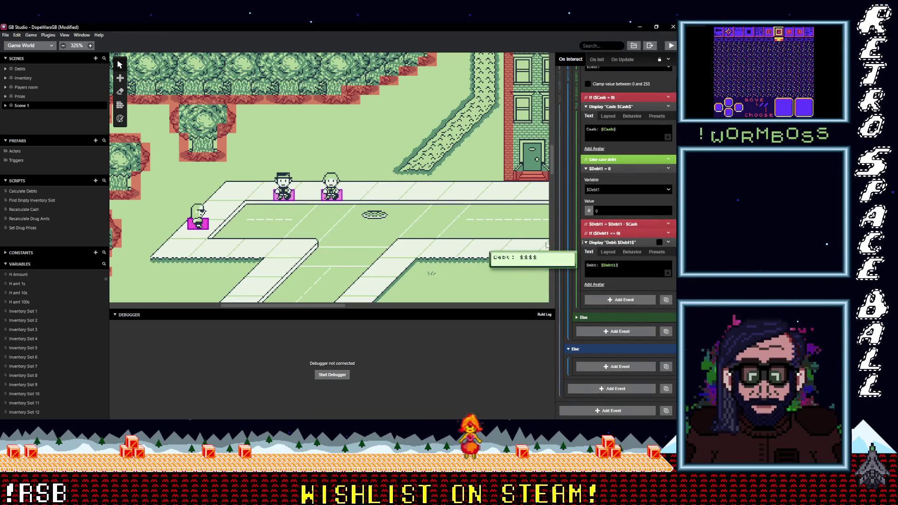
left_click(287, 198)
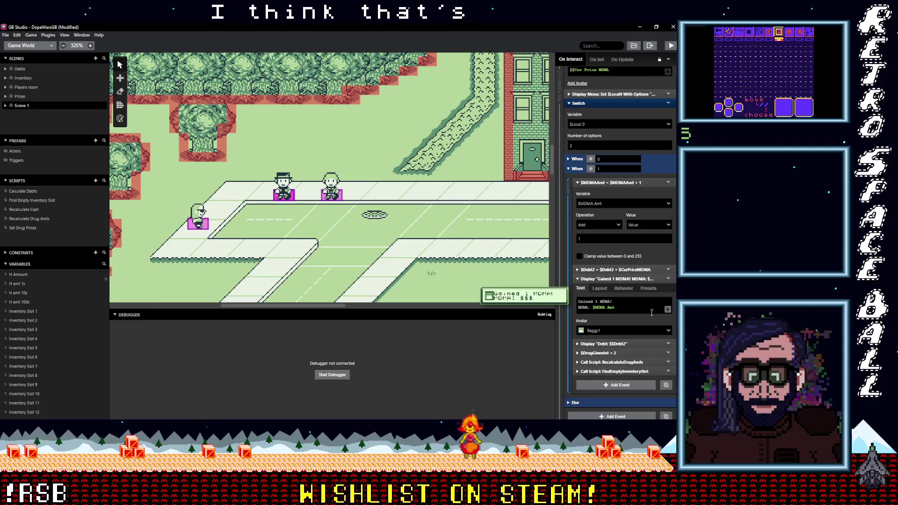
Drag the $Debt2 = 0 reset out of If ($Debt2 <= 0) to just below the 'take care debt' comment.
scroll(629, 307, "down", 10)
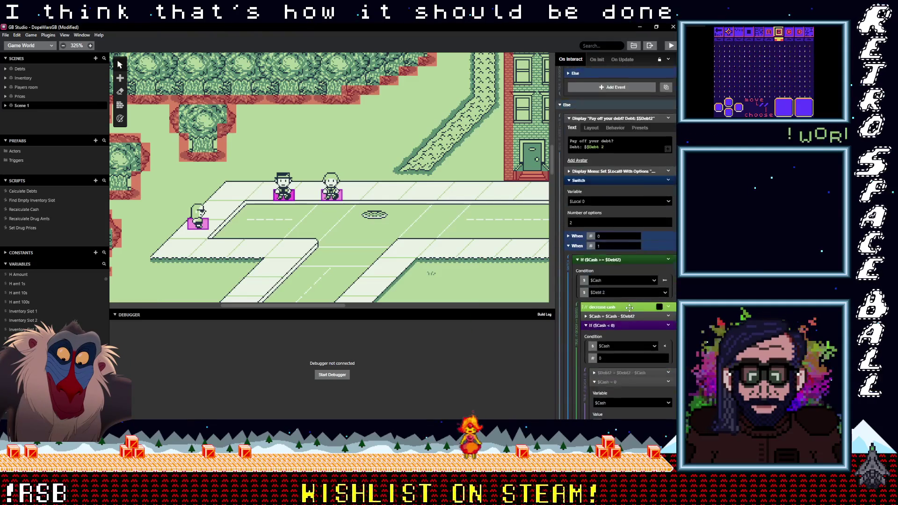
scroll(630, 308, "down", 5)
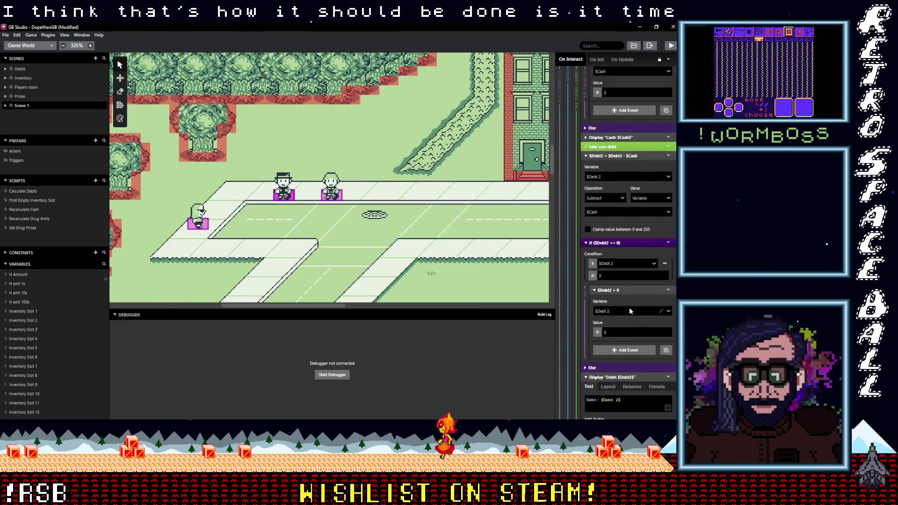
scroll(629, 311, "up", 3)
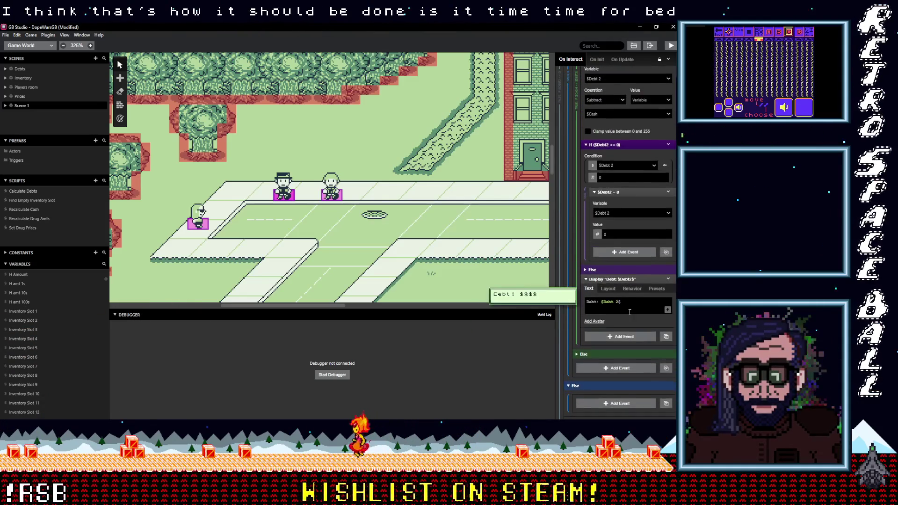
scroll(629, 299, "up", 2)
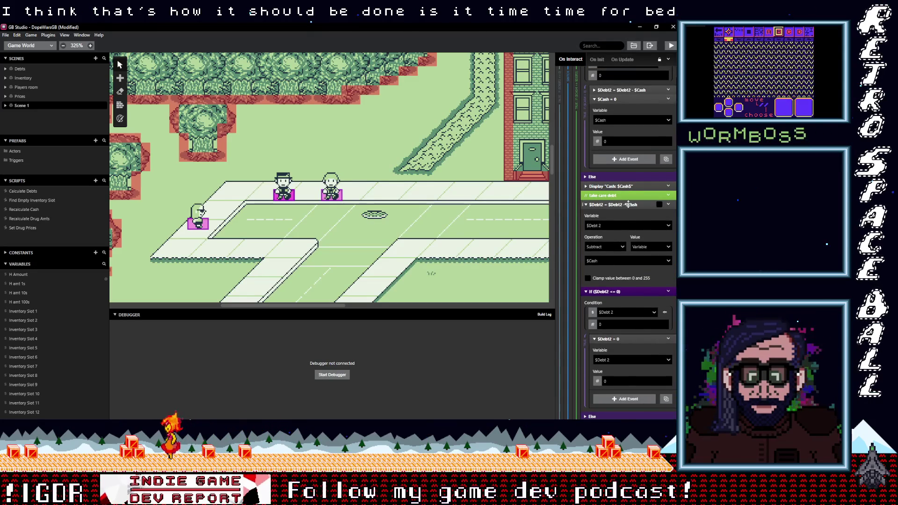
left_click(632, 205)
left_click(632, 215)
mouse_move(628, 257)
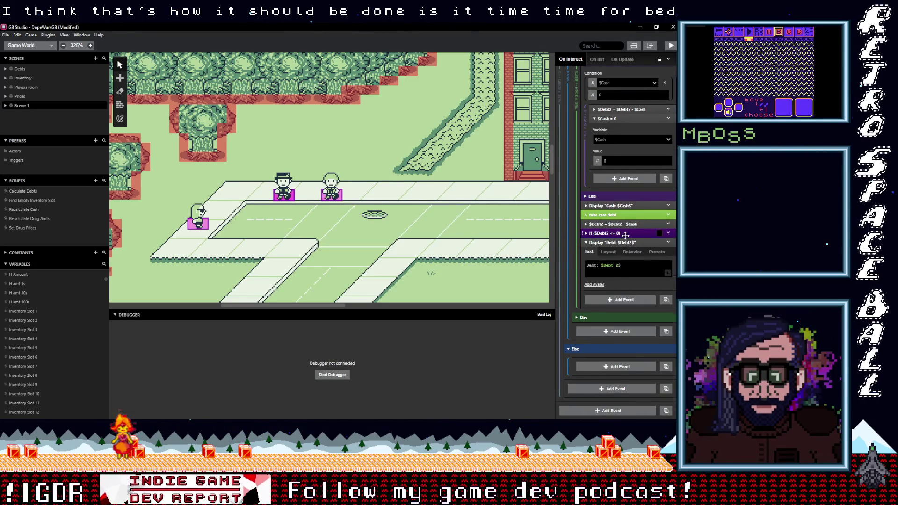
left_click(632, 233)
left_click_drag(627, 282, 630, 249)
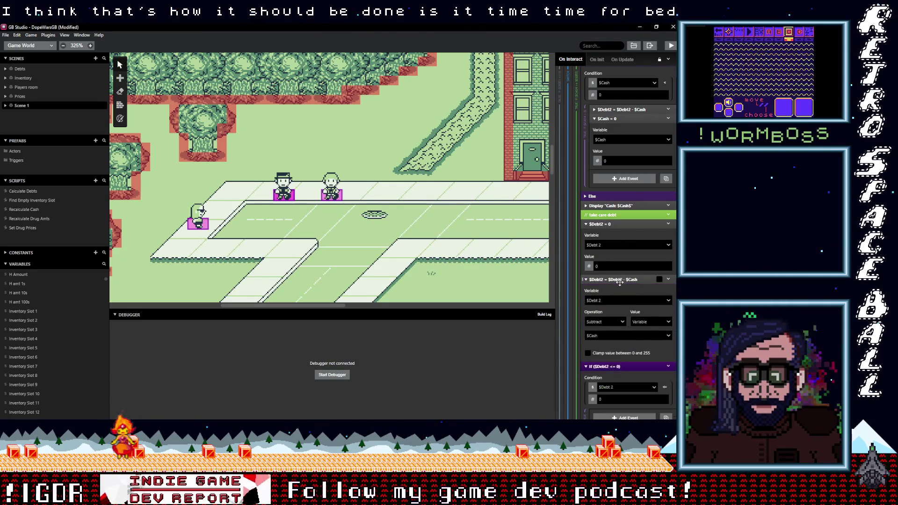
Disable the $Debt2 = $Debt2 - $Cash subtraction and the If ($Debt2 <= 0) check.
left_click(668, 280)
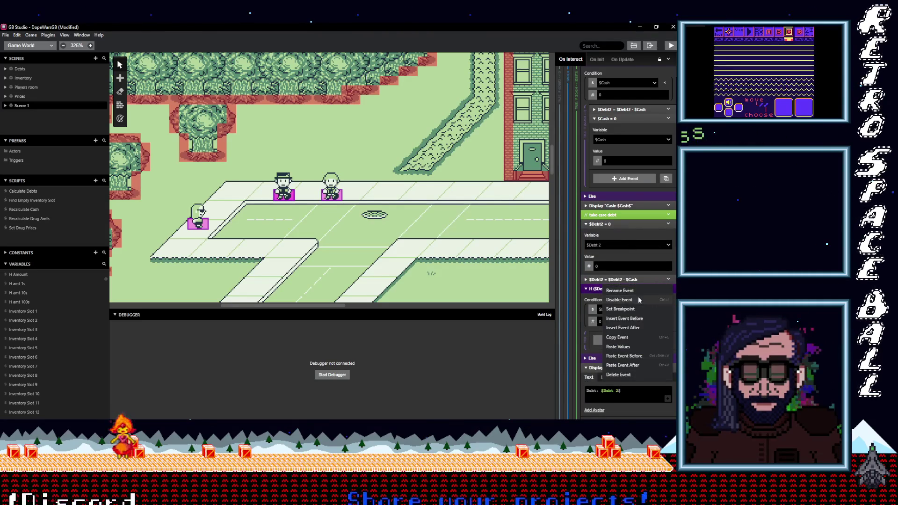
left_click(638, 296)
left_click(641, 290)
left_click(668, 289)
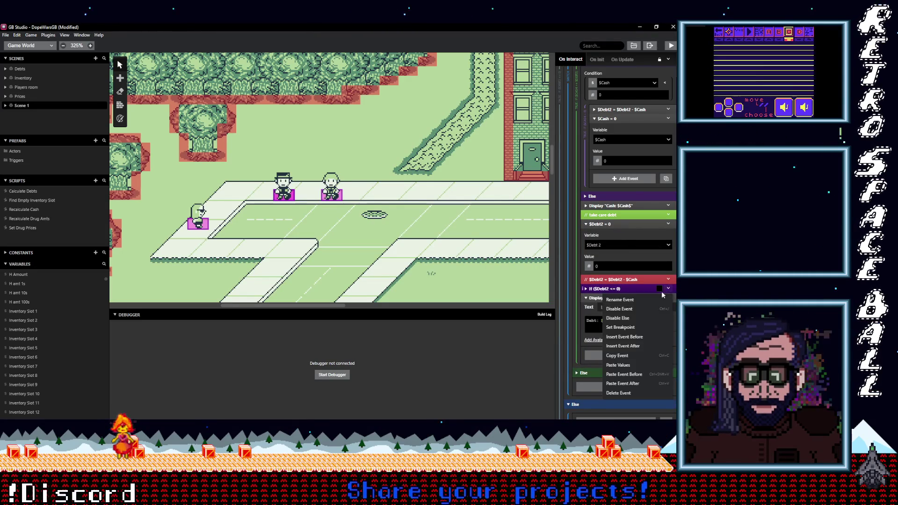
left_click(627, 309)
Disable the If ($Cash < 0) check in the Debt2 payoff.
scroll(641, 303, "up", 3)
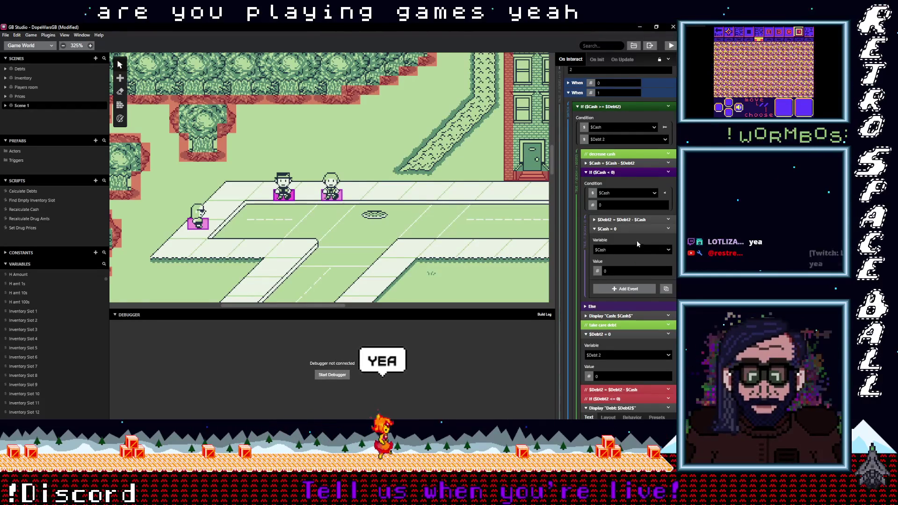
left_click(623, 171)
left_click(669, 172)
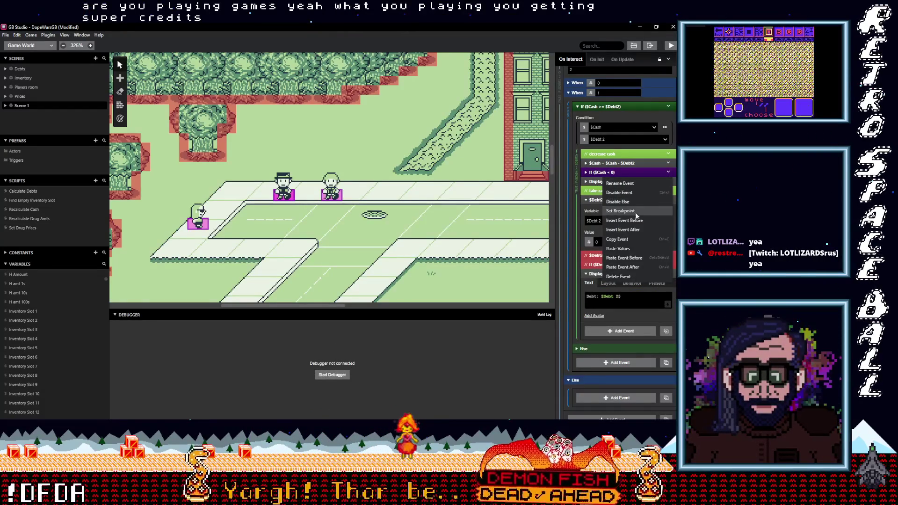
left_click(626, 201)
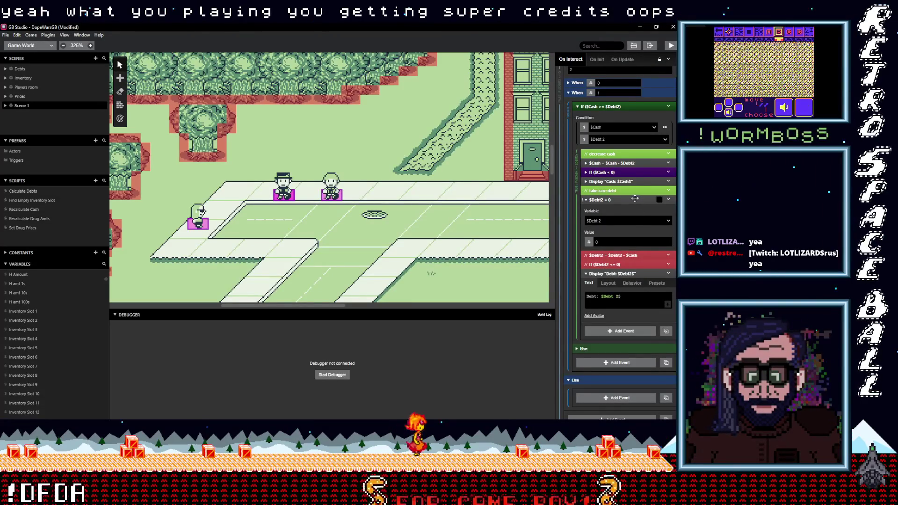
left_click(669, 173)
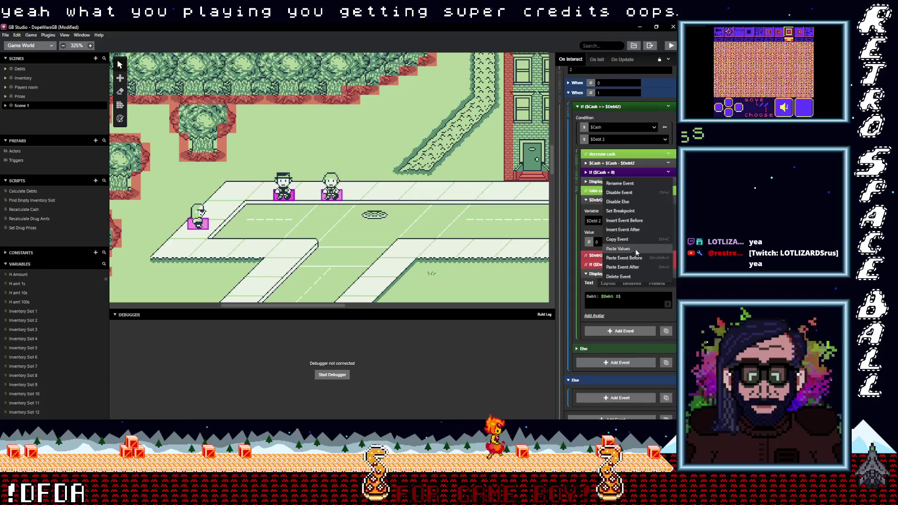
left_click(634, 191)
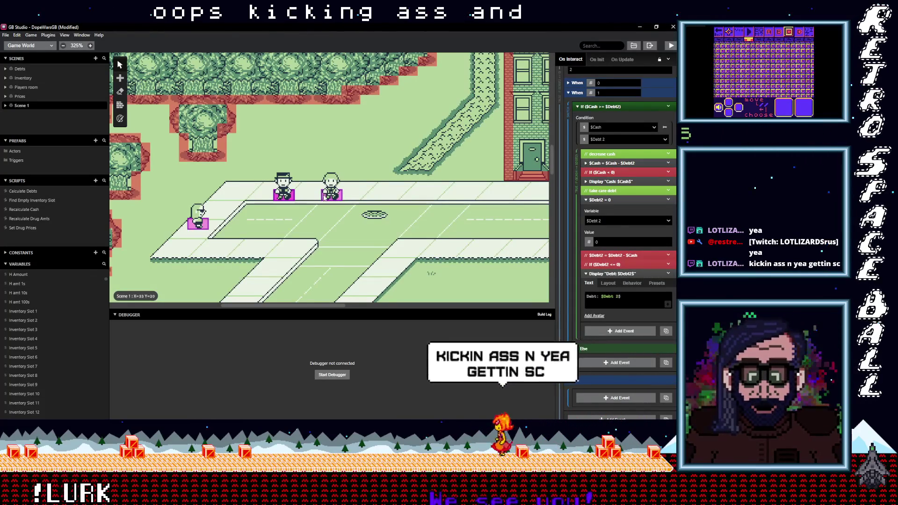
scroll(635, 302, "down", 5)
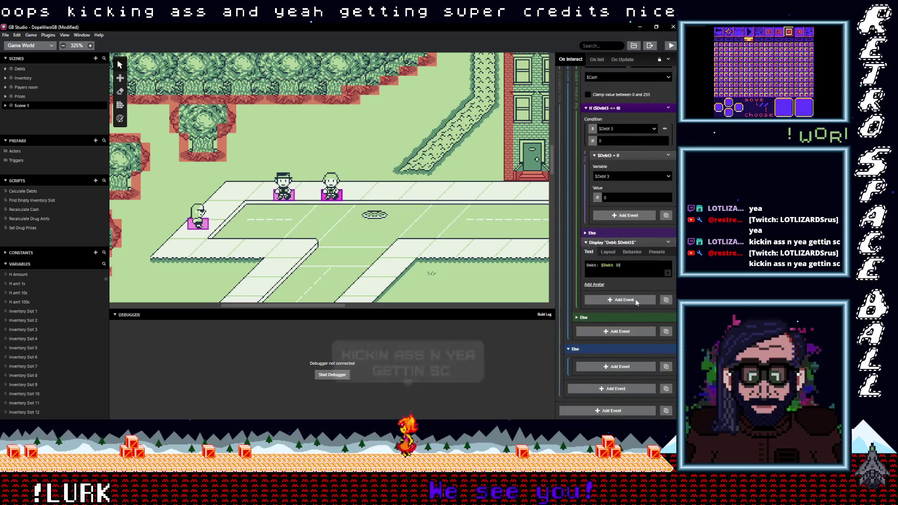
Move the $Debt3 = 0 reset out of its If block and collapse the Debt3 events.
scroll(627, 219, "up", 3)
mouse_move(626, 229)
left_mouse_down()
mouse_move(618, 140)
mouse_move(656, 148)
left_mouse_up()
left_click(639, 187)
left_click(672, 233)
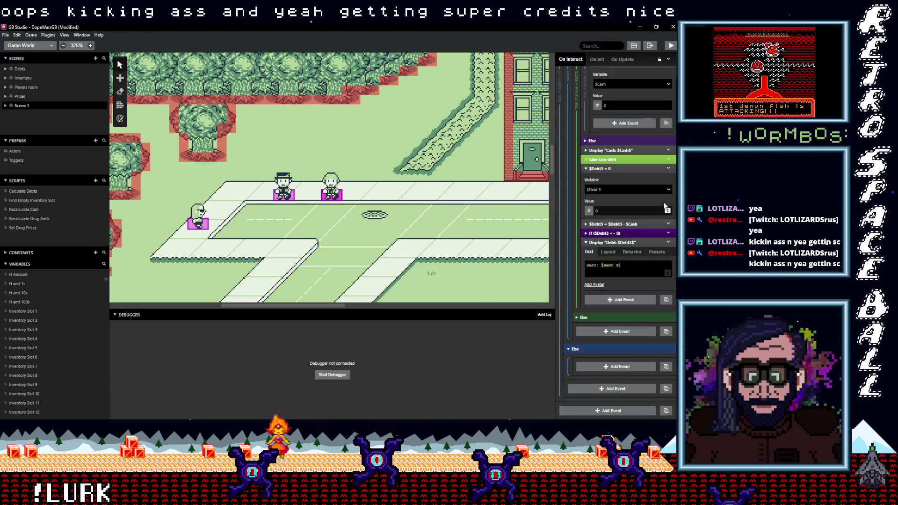
Disable the If ($Debt3 <= 0) check and the $Debt3 = $Debt3 - $Cash subtraction.
left_click(668, 233)
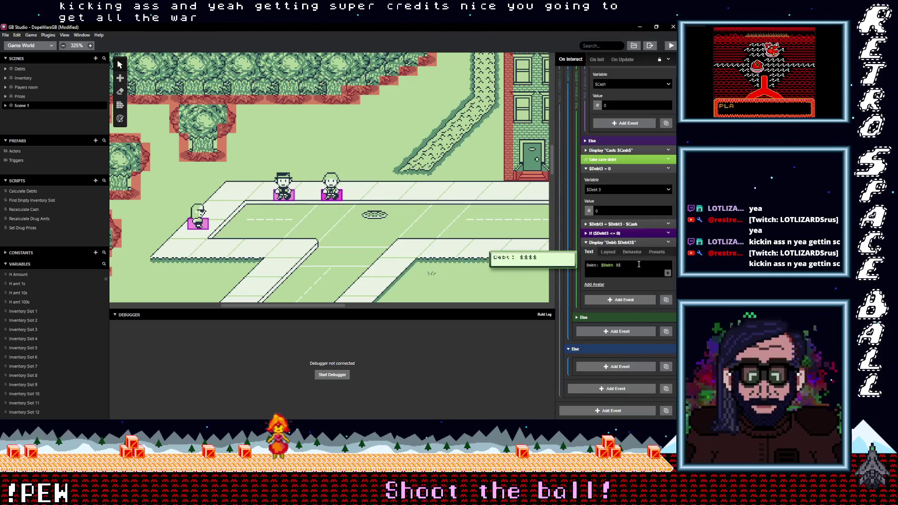
left_click(595, 266)
left_click(669, 234)
left_click(640, 262)
left_click(668, 233)
left_click(639, 253)
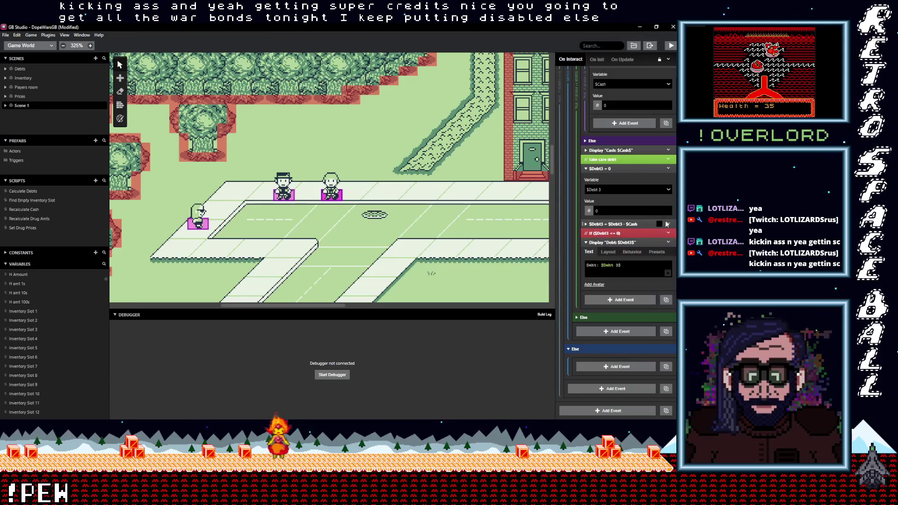
left_click(669, 224)
left_click(642, 242)
Disable the If ($Cash < 0) check in the Debt3 payoff.
scroll(634, 248, "up", 2)
scroll(631, 249, "up", 1)
scroll(635, 271, "up", 2)
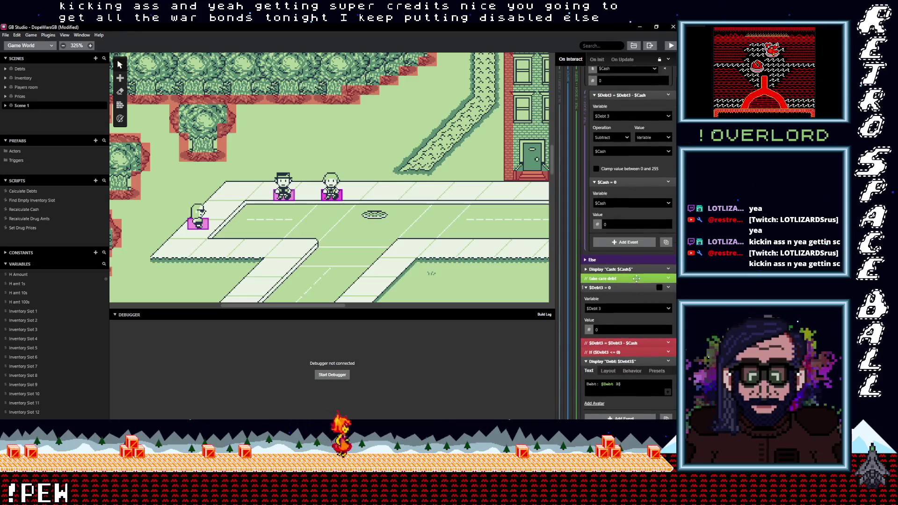
left_click(618, 149)
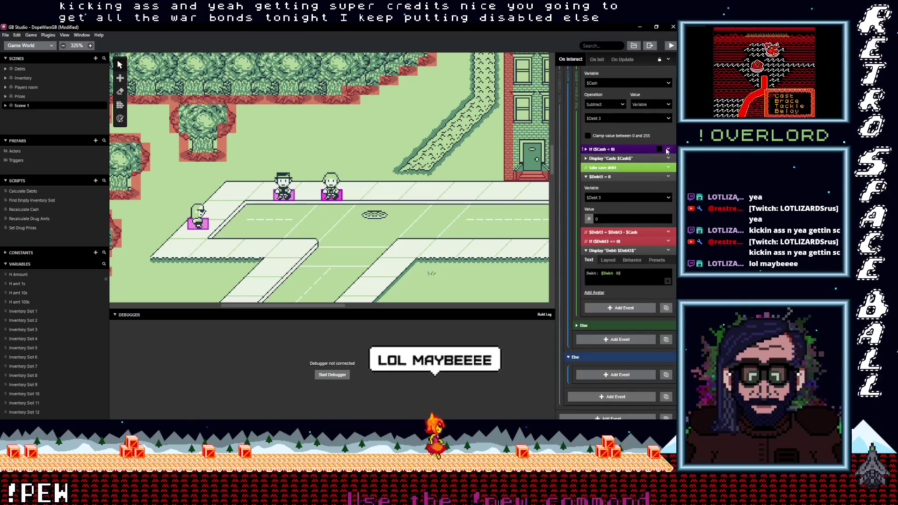
left_click(667, 150)
left_click(633, 169)
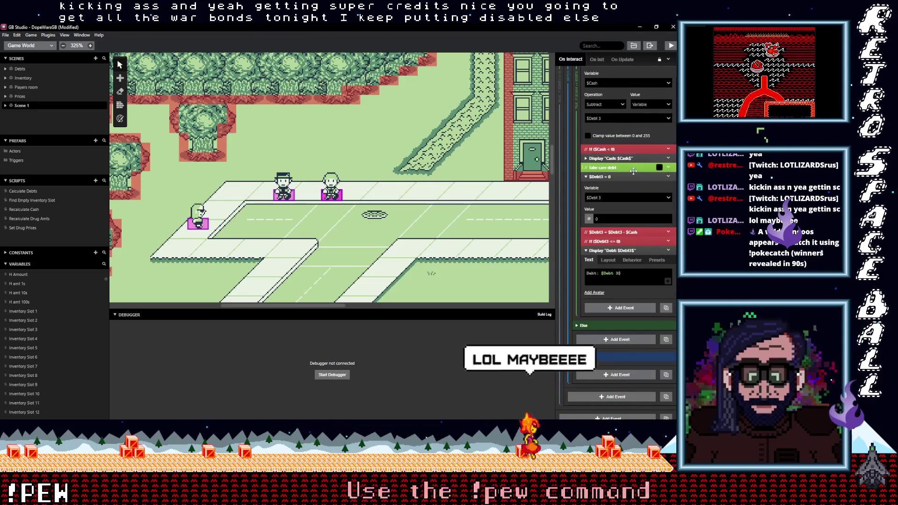
scroll(638, 205, "up", 2)
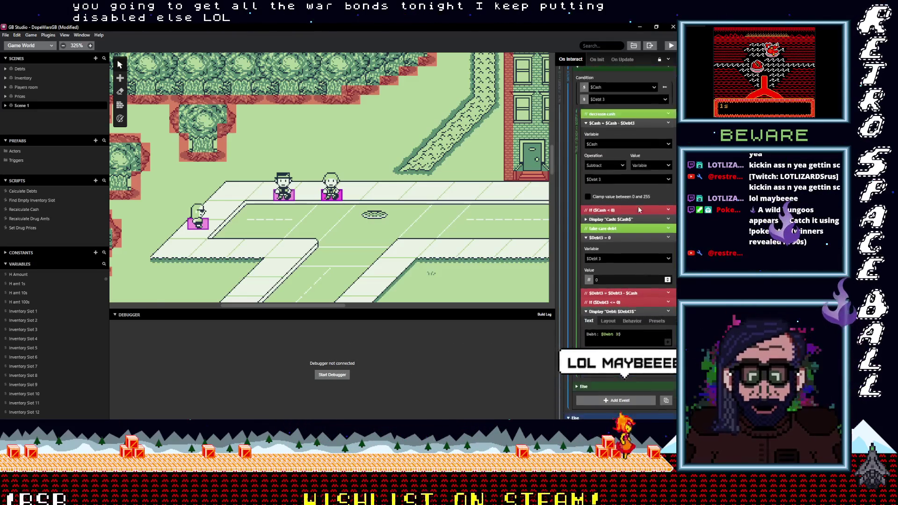
scroll(430, 207, "right", 1)
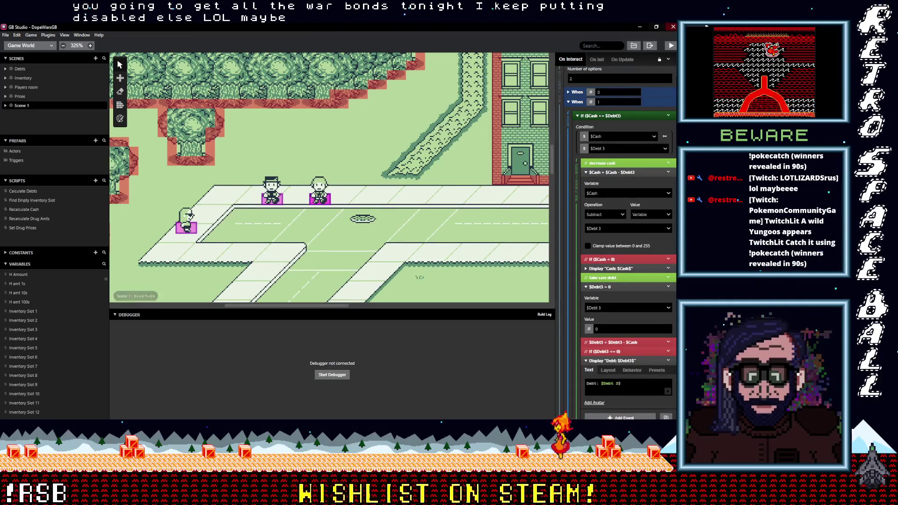
Build and run the test game, then walk the player down and left along the road.
left_click(670, 46)
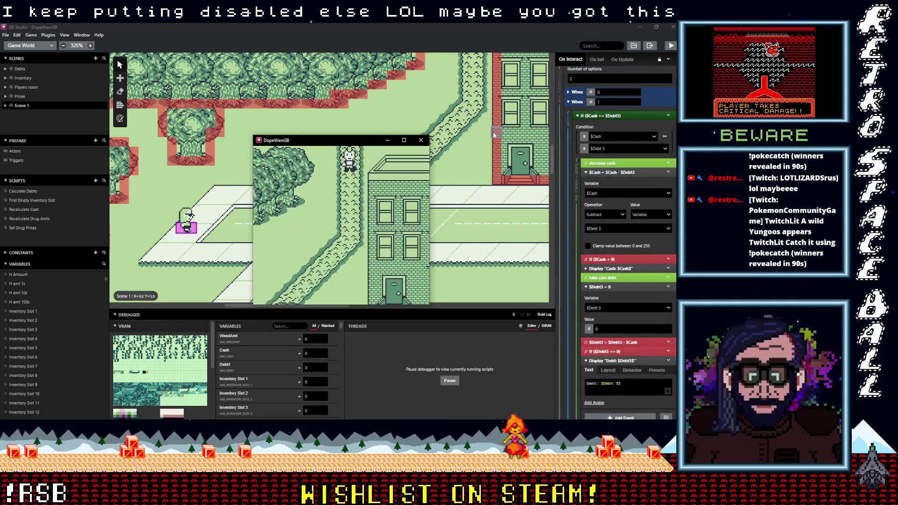
key("Down")
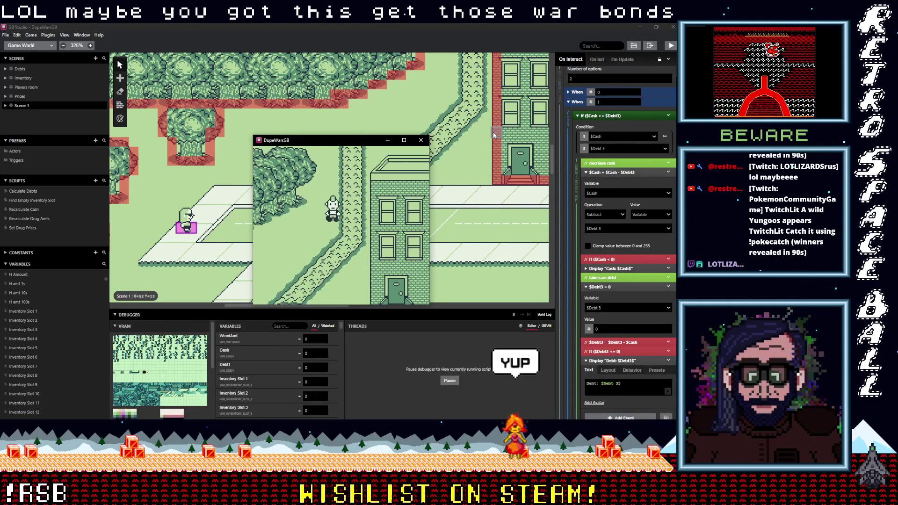
key("Down")
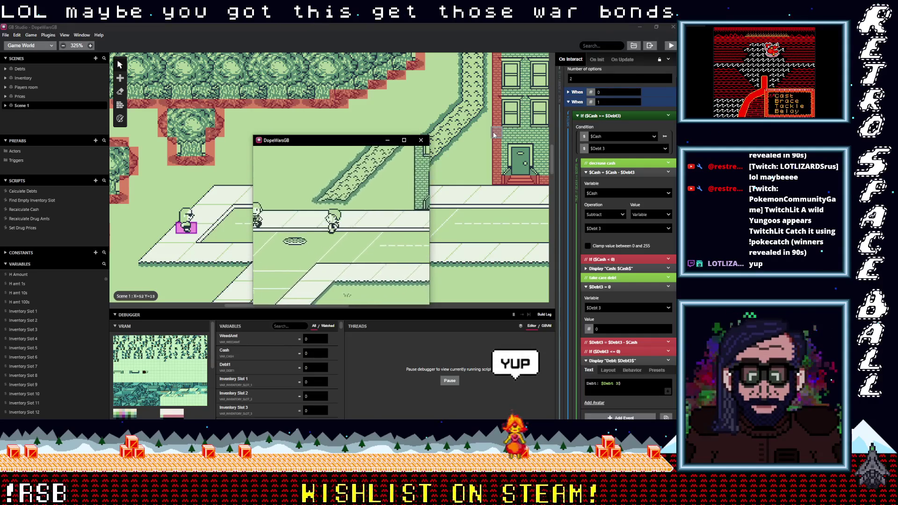
key("Down")
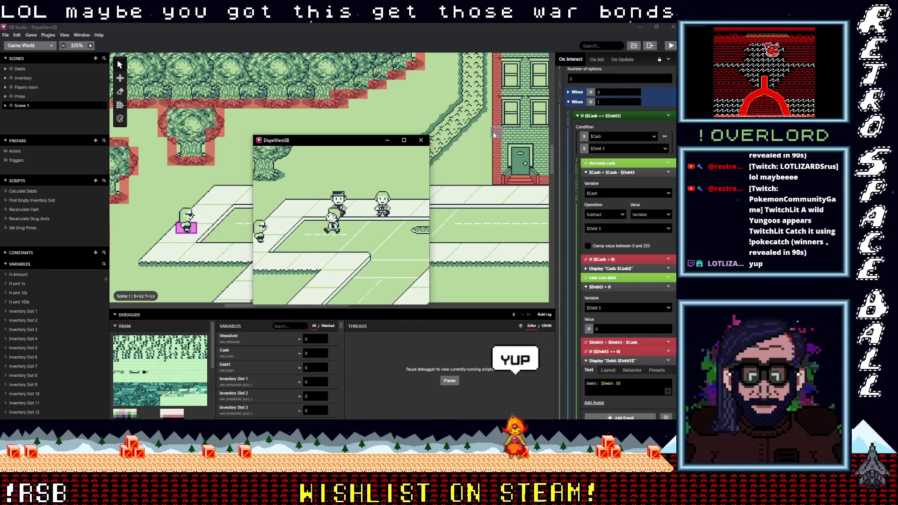
key("Left")
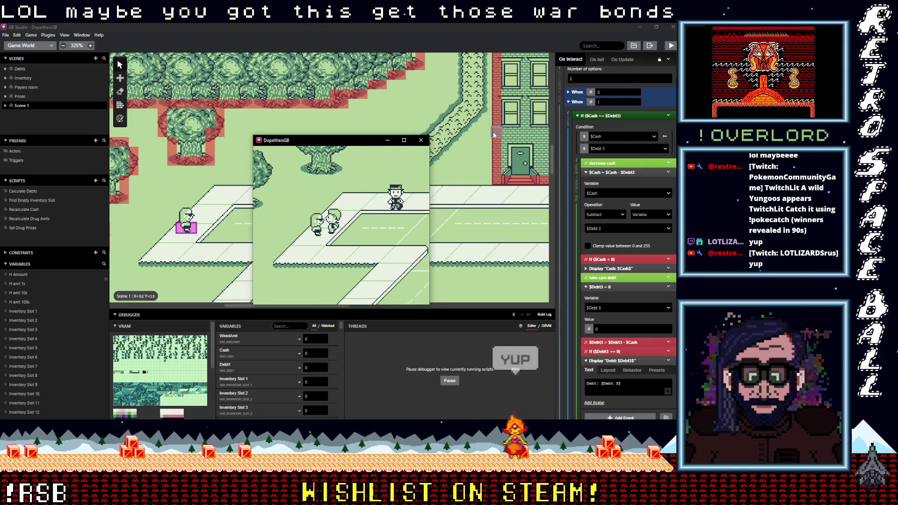
key("Left")
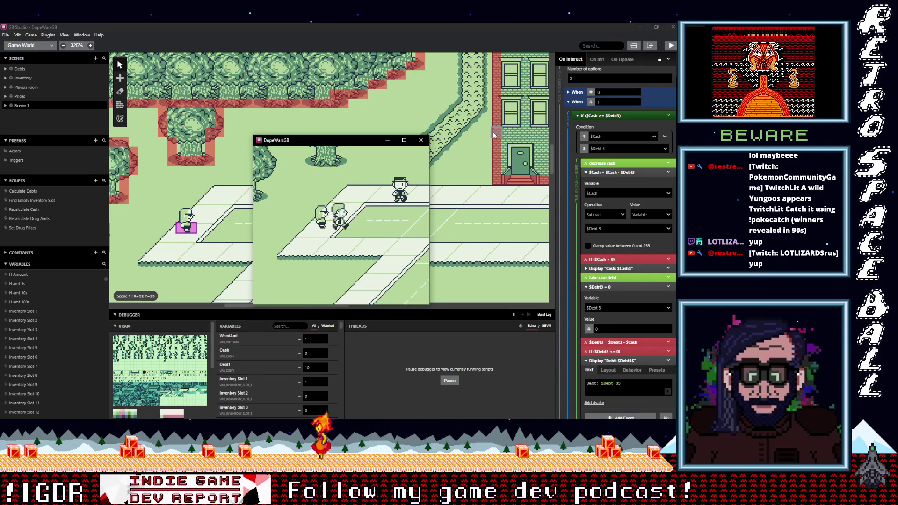
Talk to the street character, gaining an item in slot 2 and a $39 debt.
key("Right")
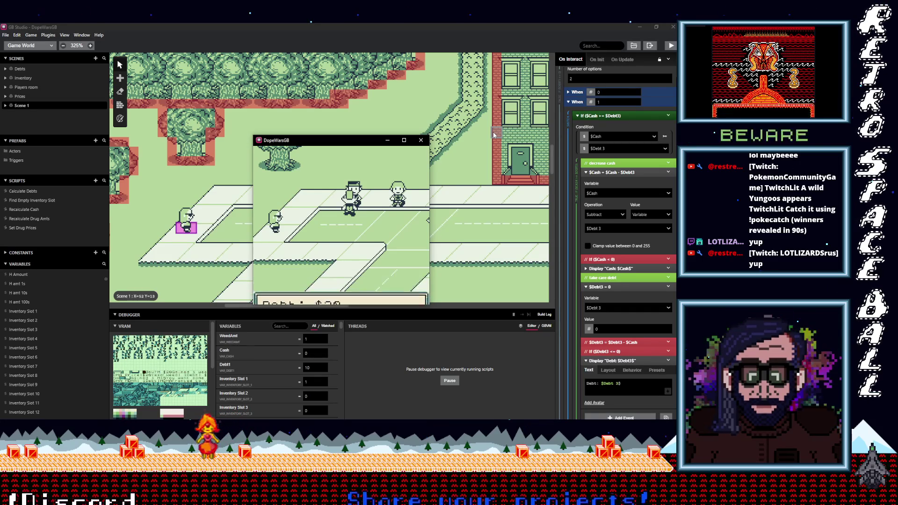
key("z")
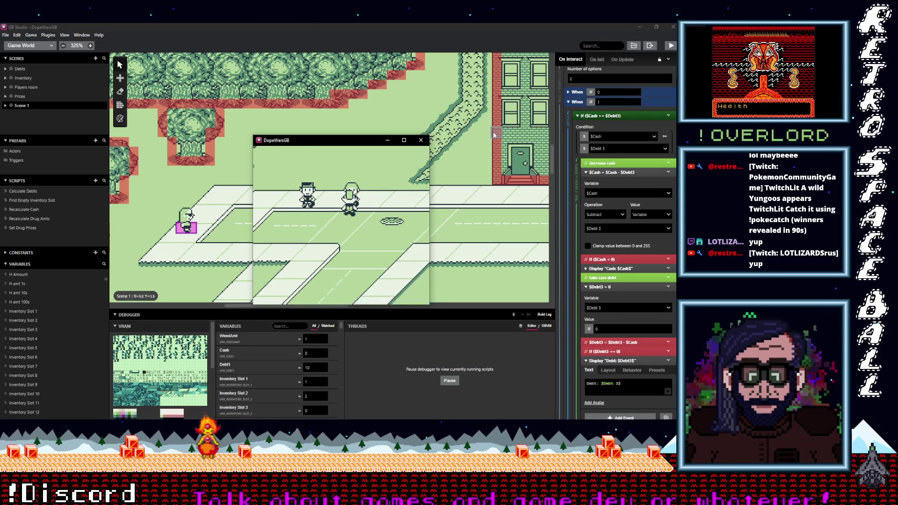
key("z")
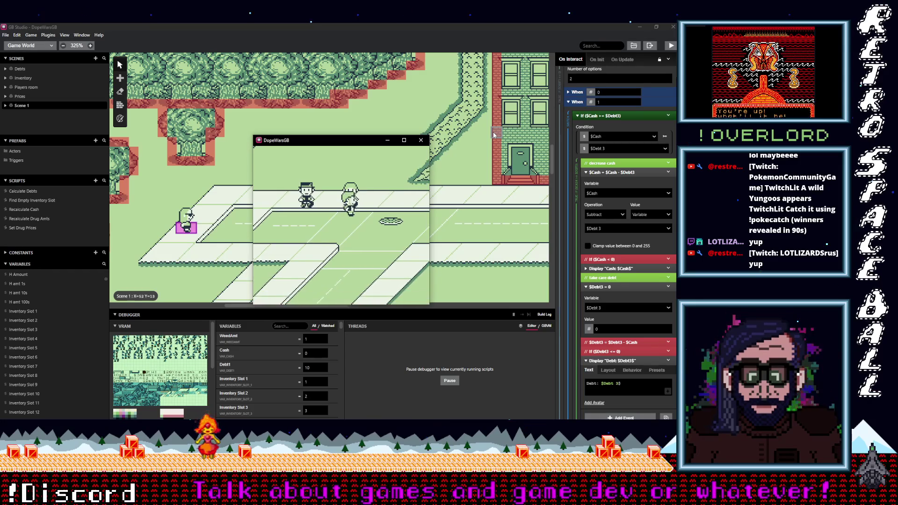
key("Left")
key("Down")
Enter the building, sleep, and check the PRICES list.
key("Up")
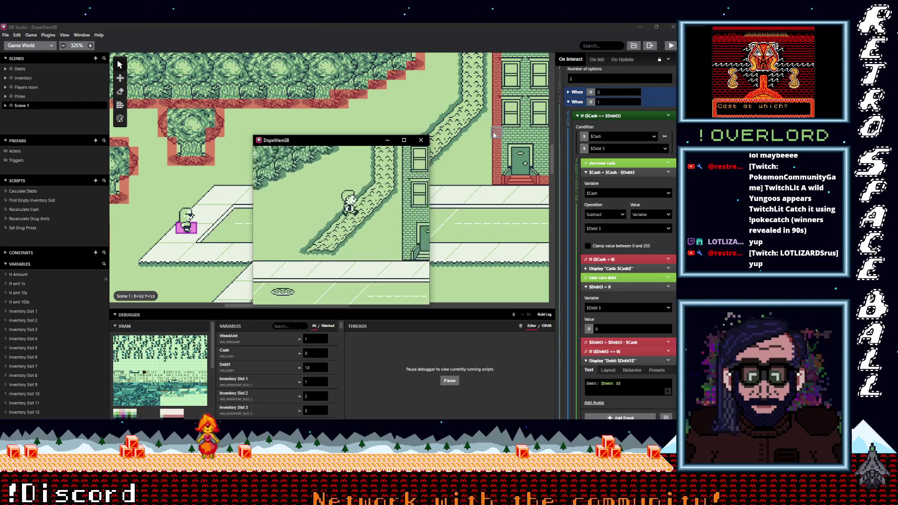
key("Up")
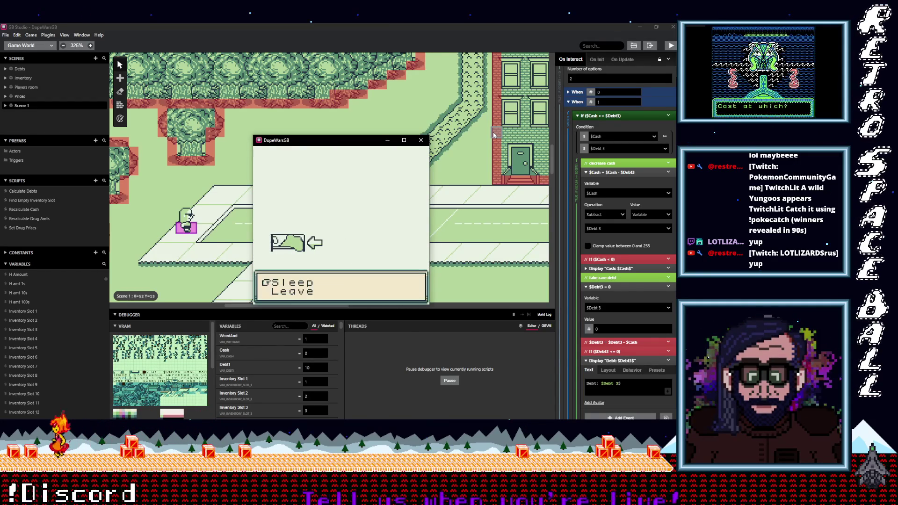
key("z")
key("z")
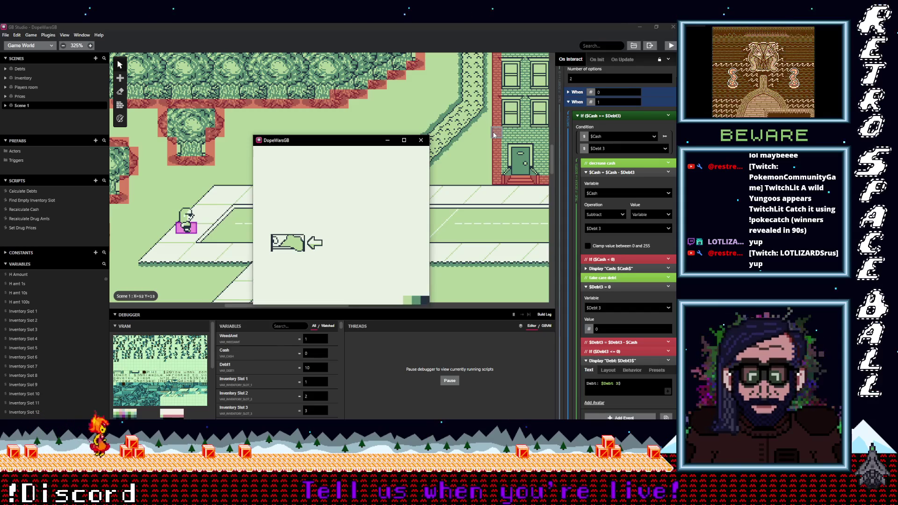
key("Down")
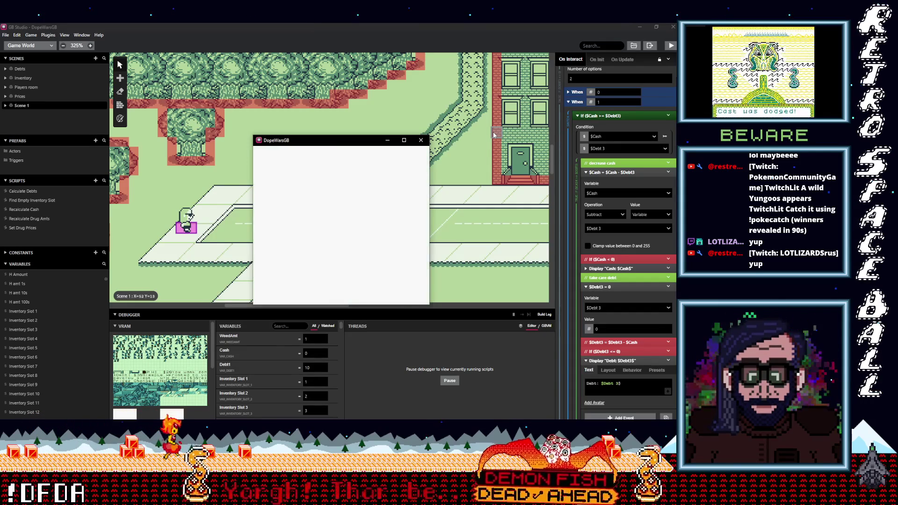
key("Down")
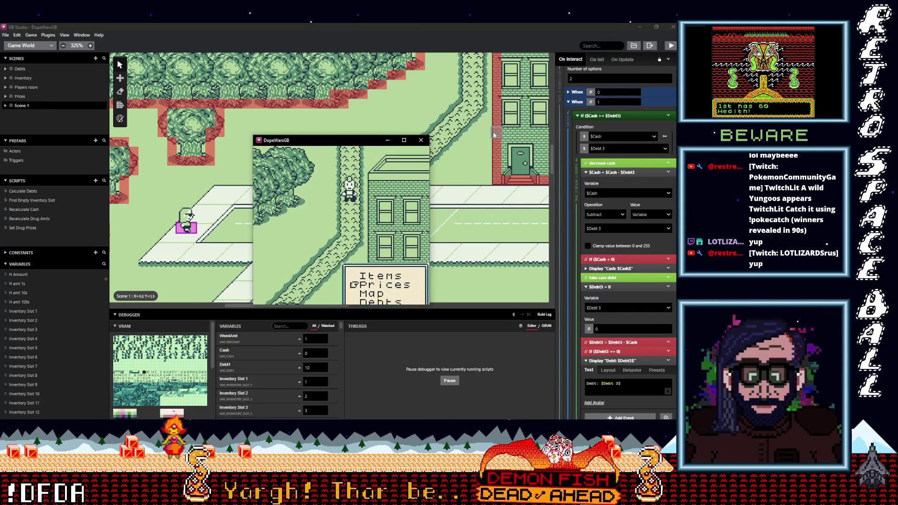
key("z")
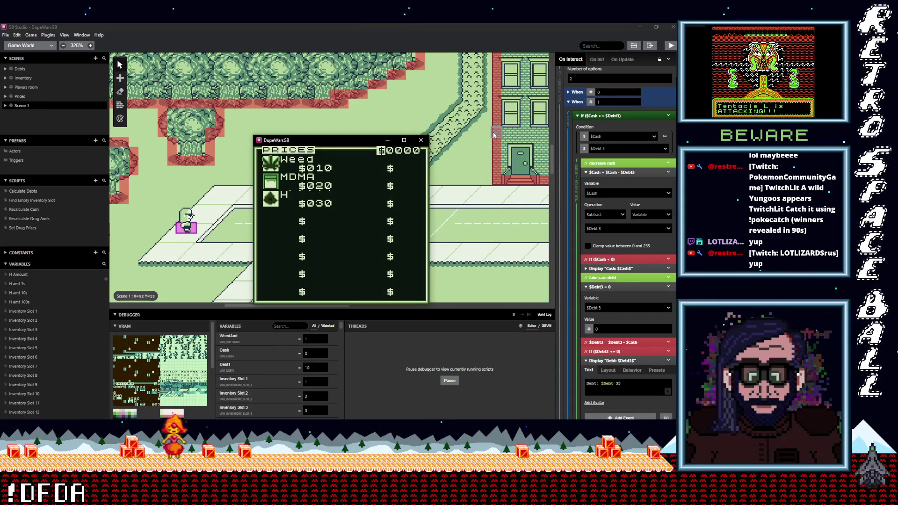
key("z")
Sleep again and recheck the PRICES list for new values.
key("Up")
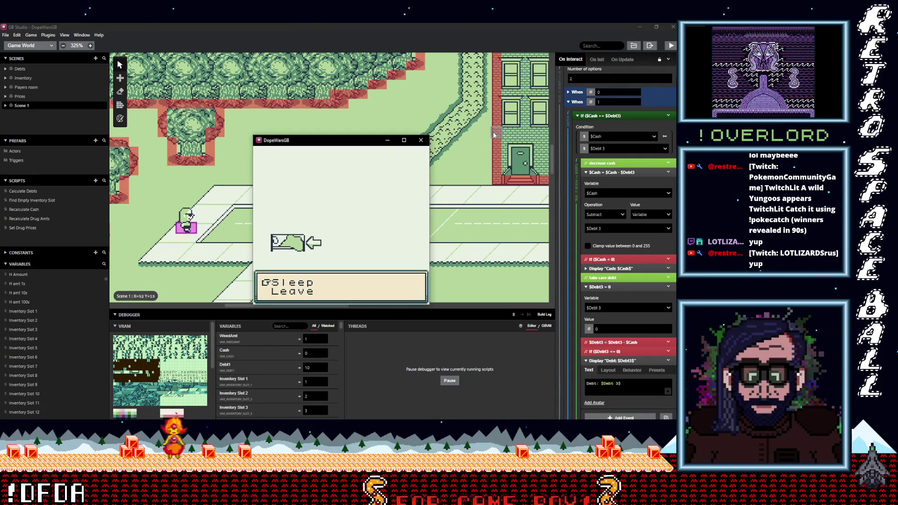
key("z")
key("z")
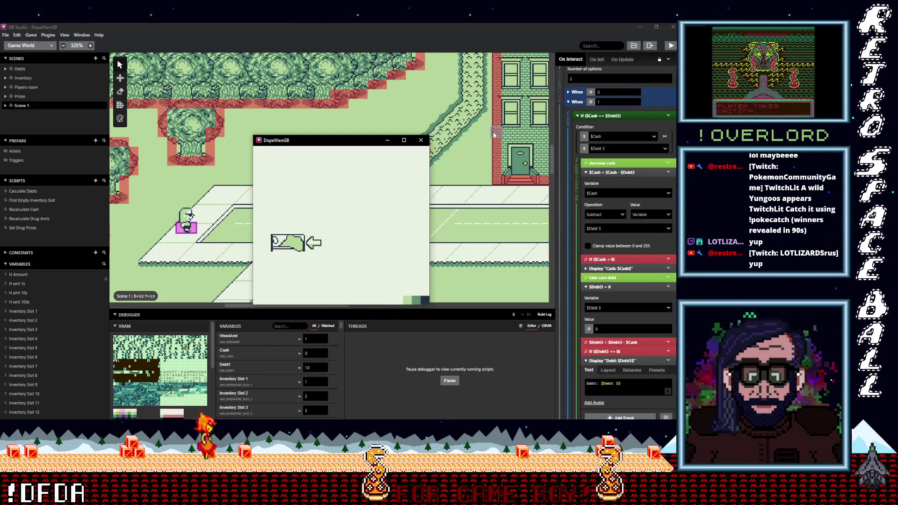
key("Down")
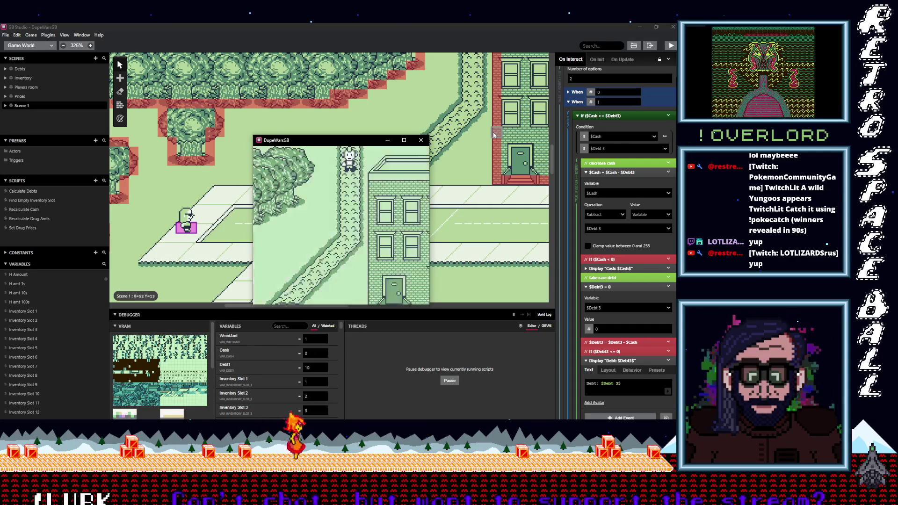
key("z")
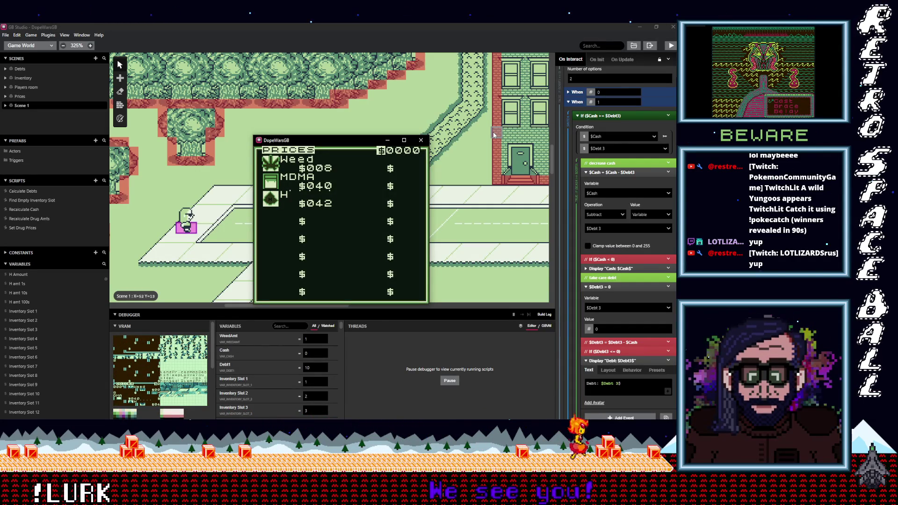
key("z")
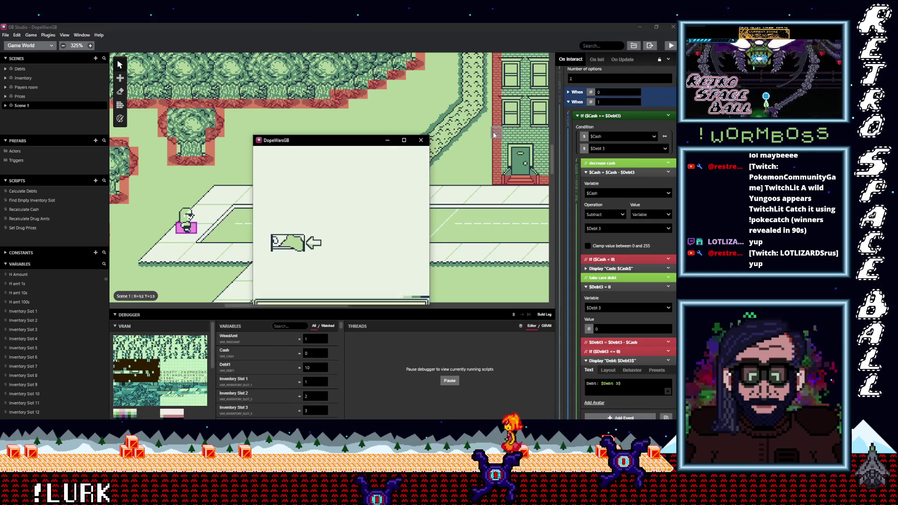
Sleep once more, check the prices, then walk out onto the street.
key("z")
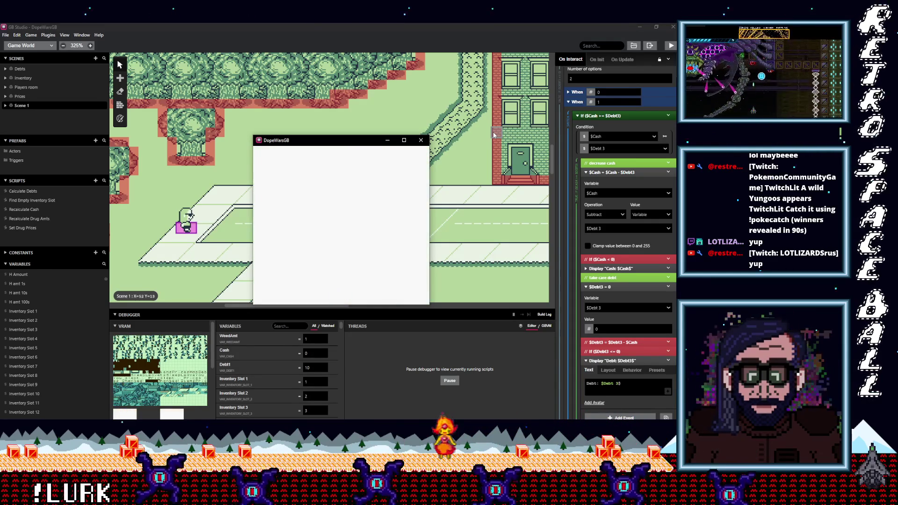
key("Down")
key("z")
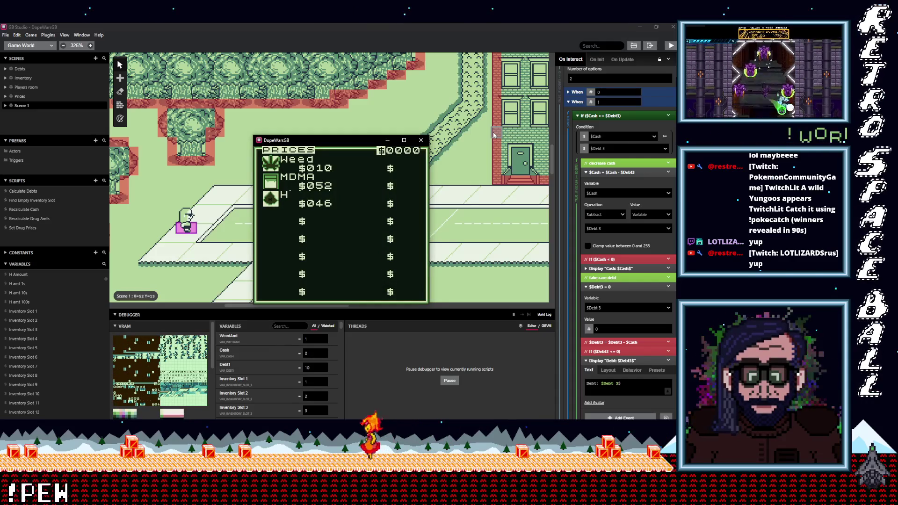
key("z")
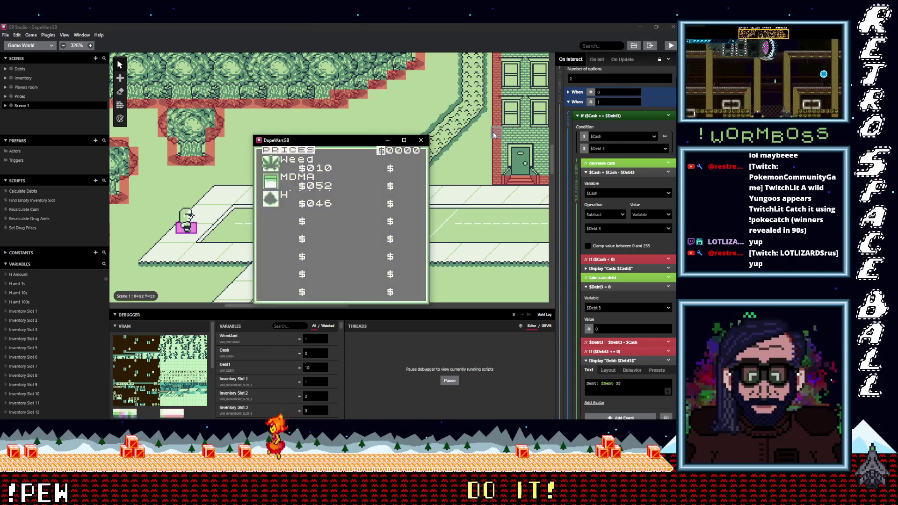
key("Down")
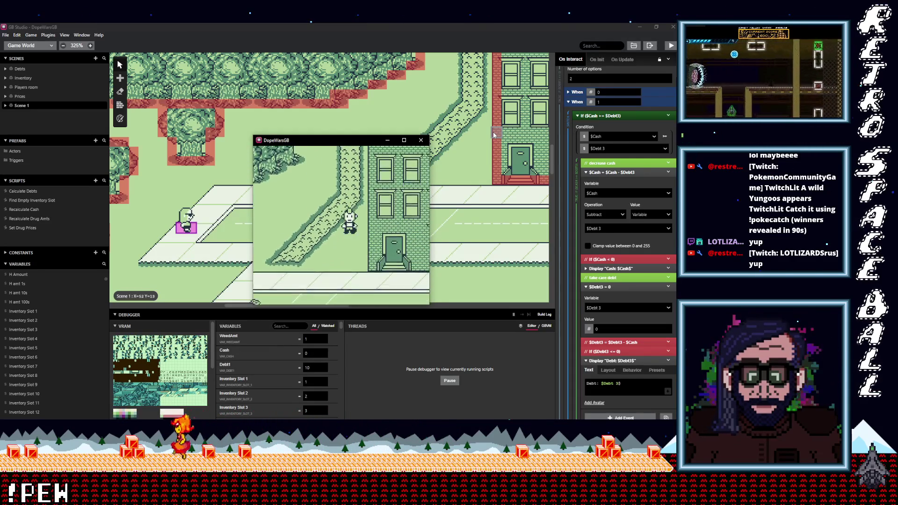
key("Right")
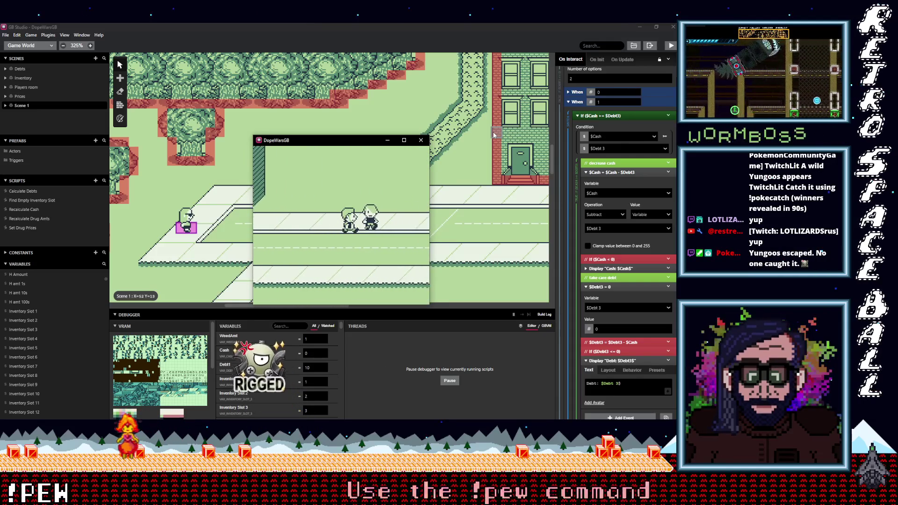
Sell to the first street buyer for $46.
key("z")
key("z")
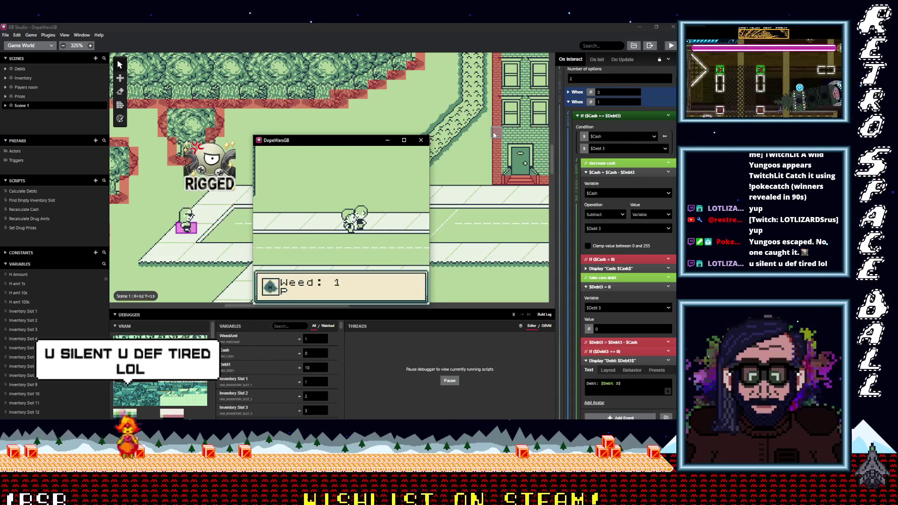
key("z")
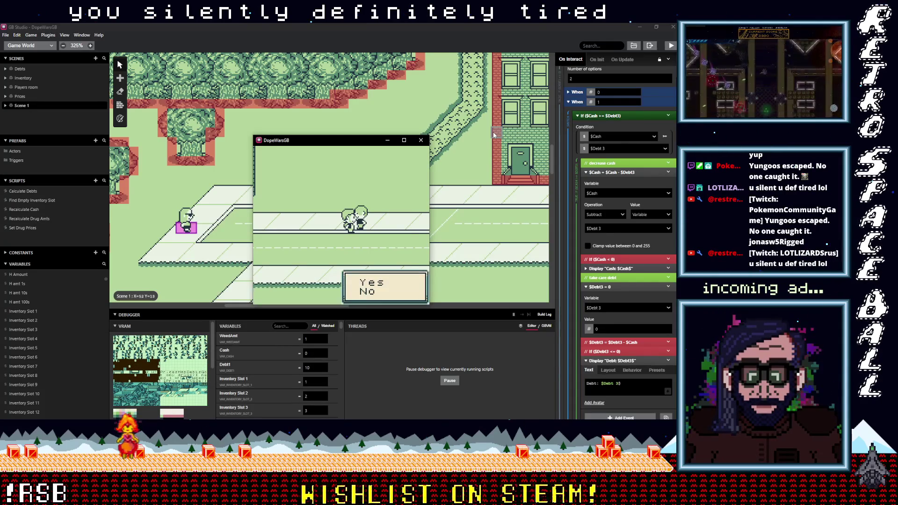
key("z")
key("z")
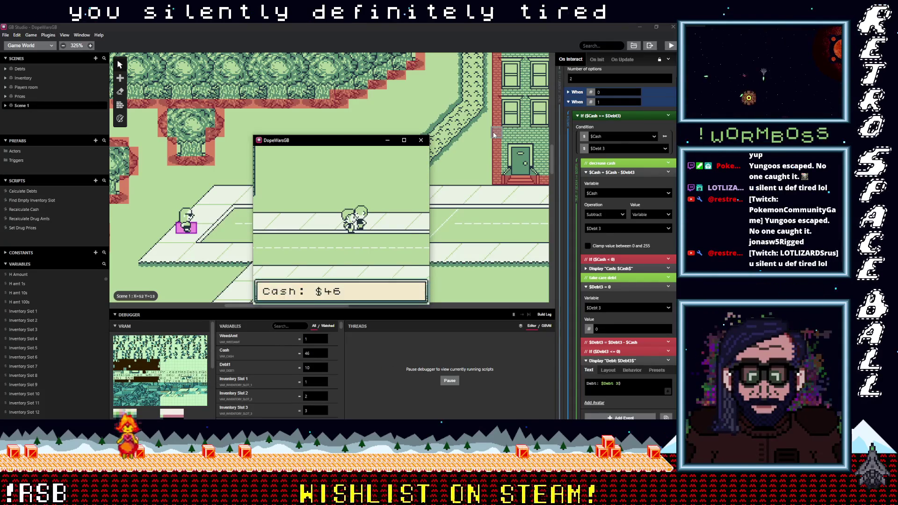
Walk to the second buyer and sell MDMA, raising Cash to 98.
key("Down")
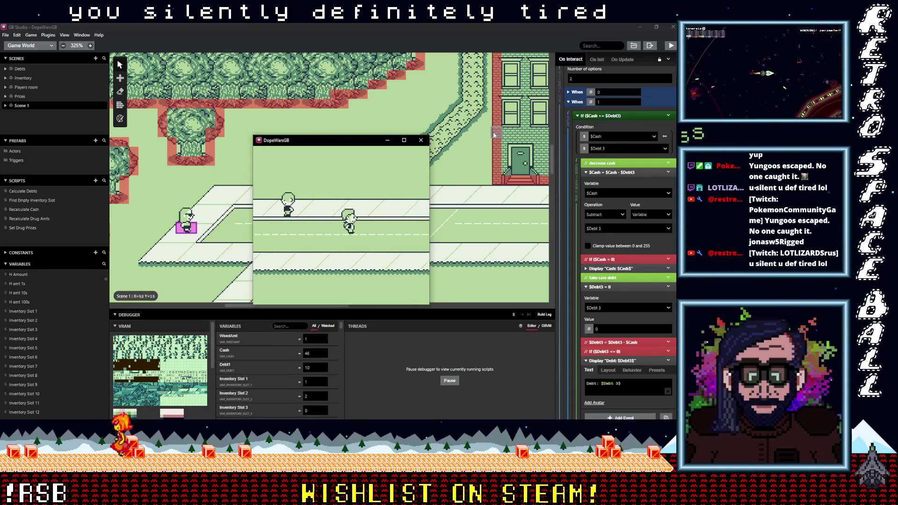
key("Right")
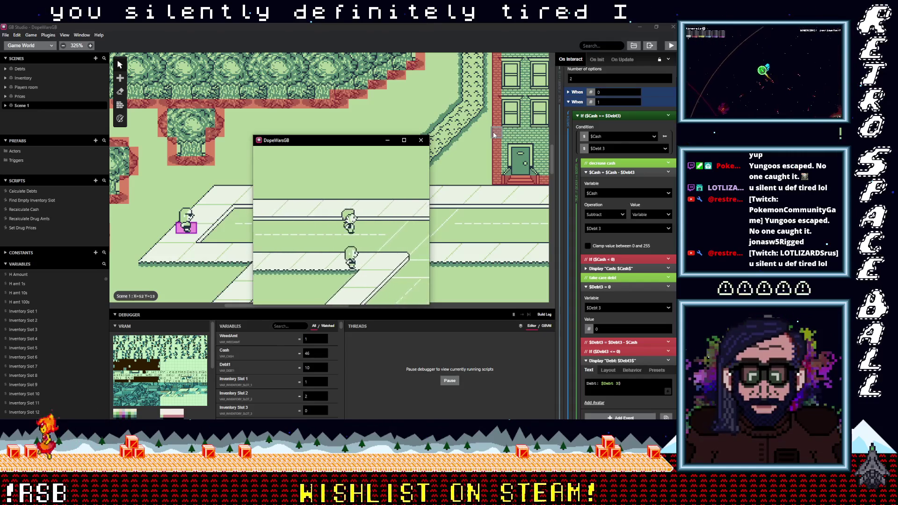
key("Down")
key("Up")
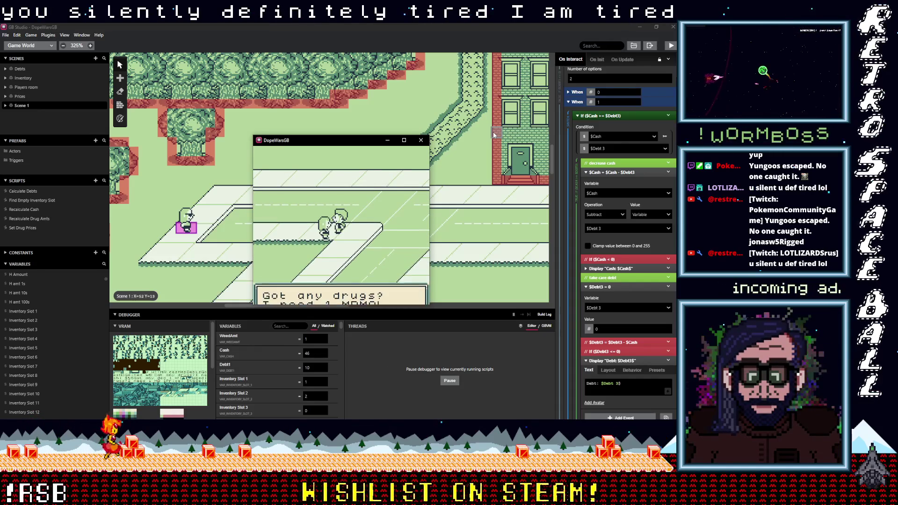
key("z")
key("z")
key("z")
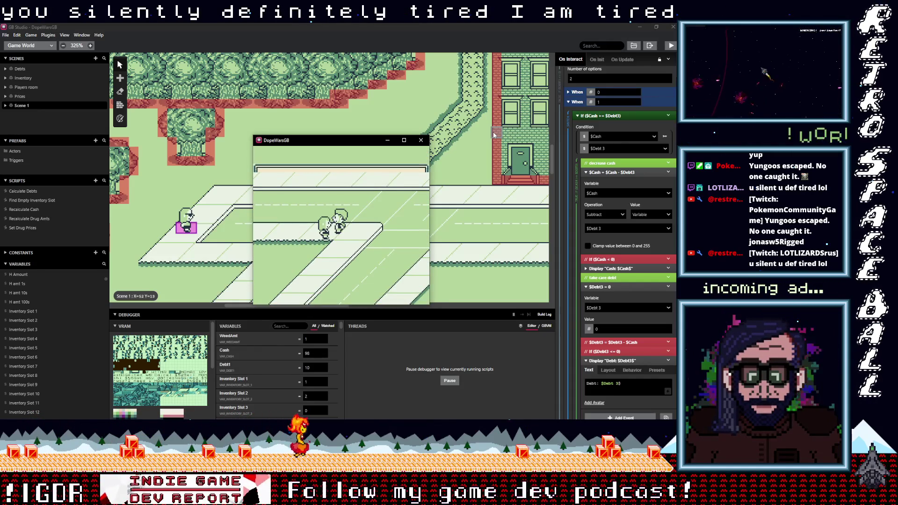
key("z")
key("Left")
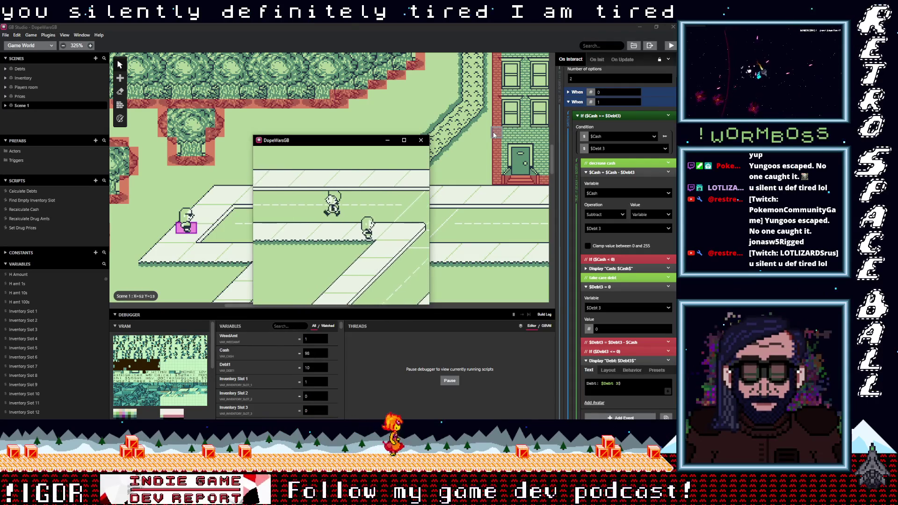
key("Left")
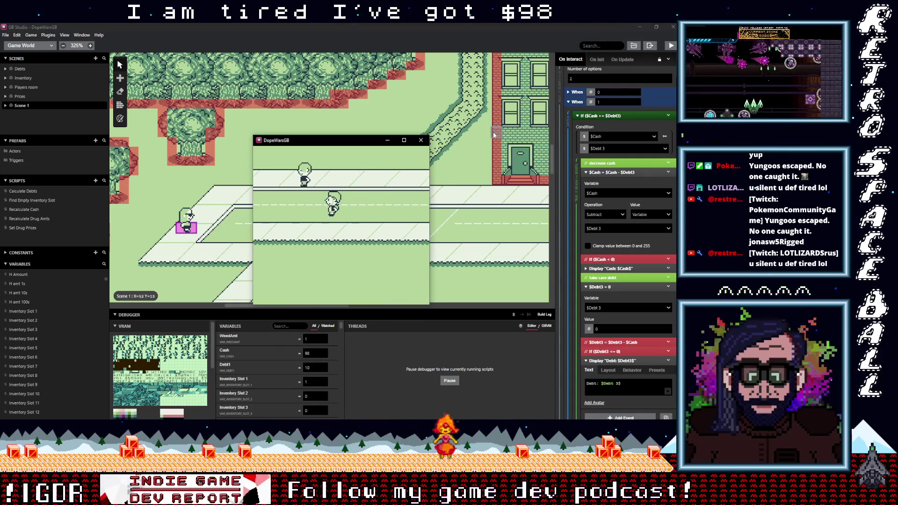
key("Left")
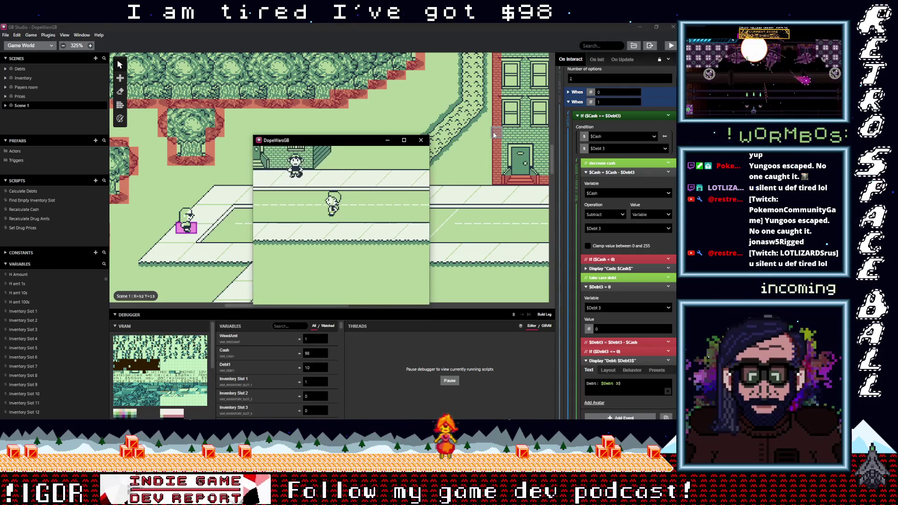
Pay off the $10 debt with the debt collector, leaving Debt 0 and Cash 38.
key("Left")
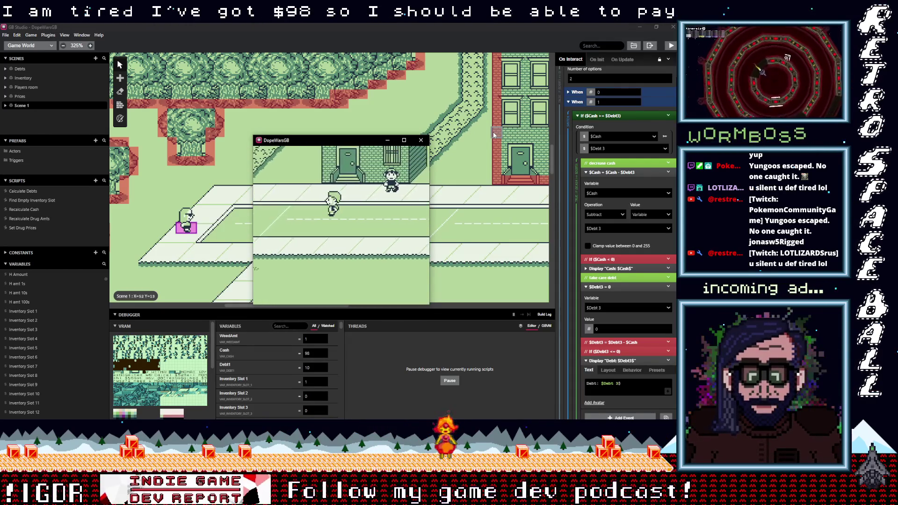
key("Left")
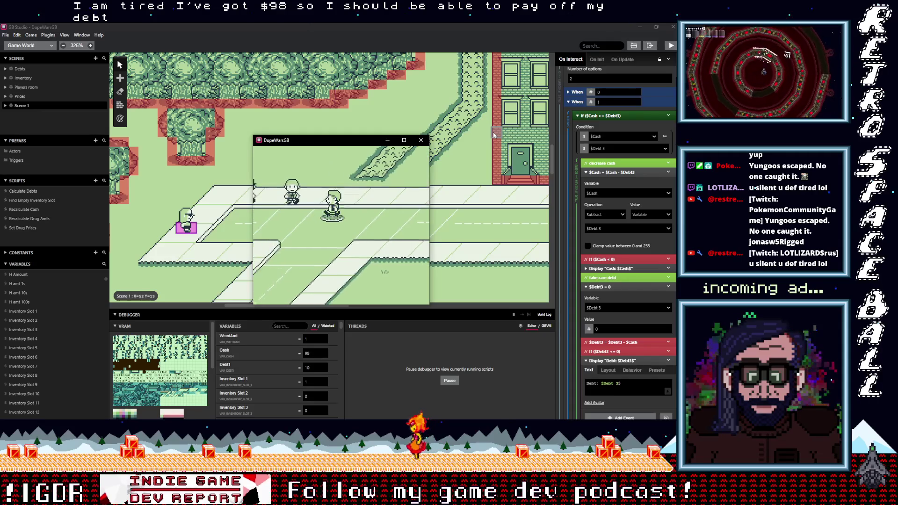
key("z")
key("z")
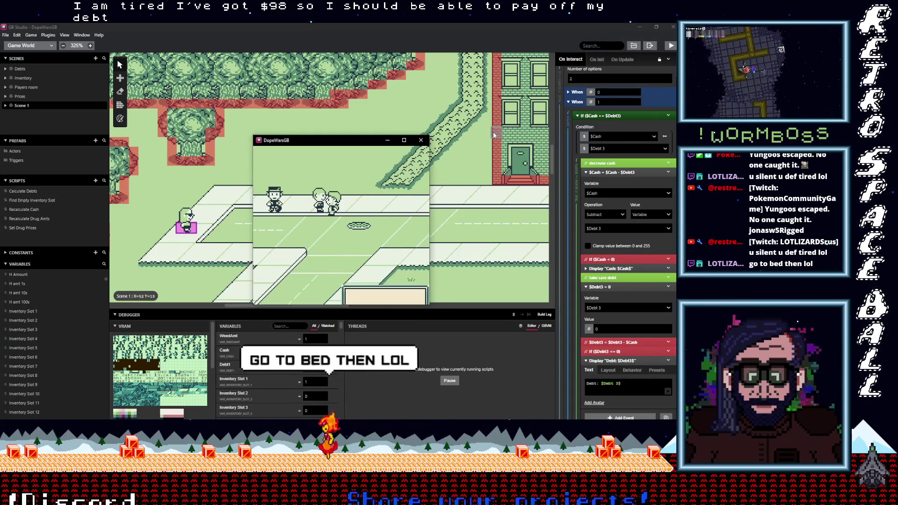
key("z")
key("z")
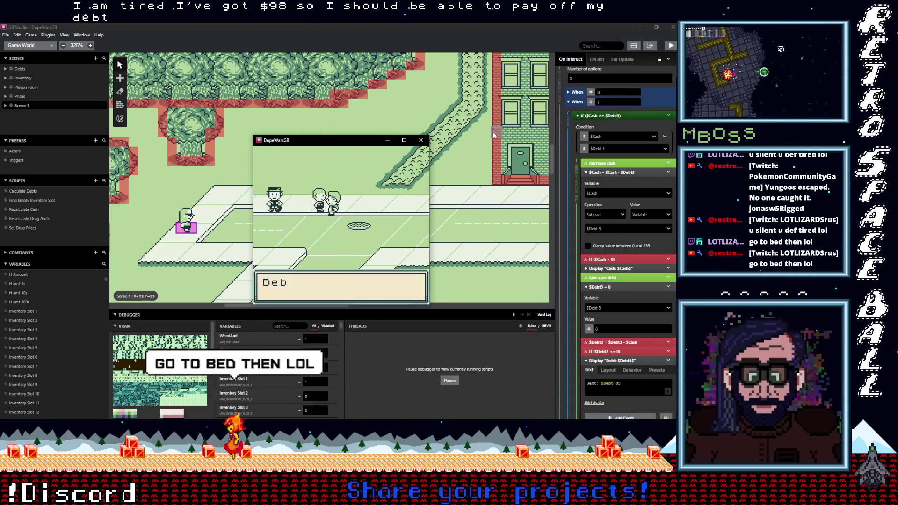
key("z")
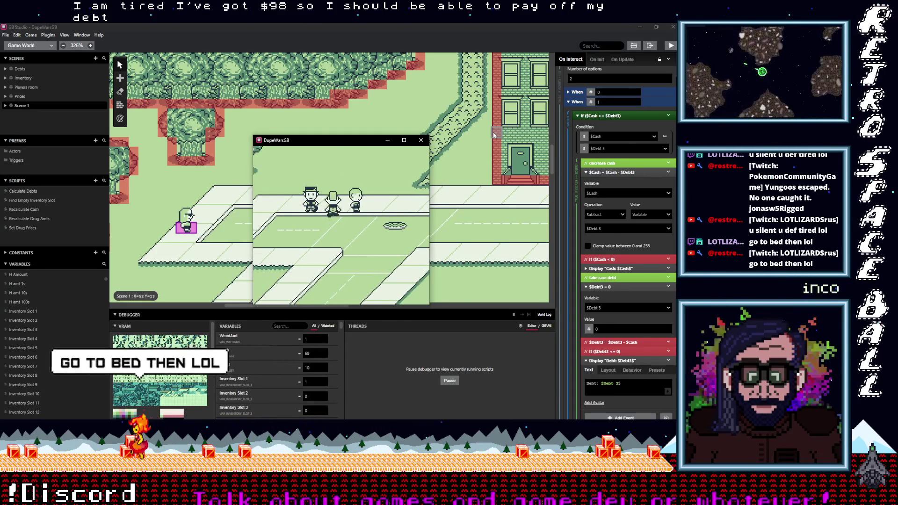
key("z")
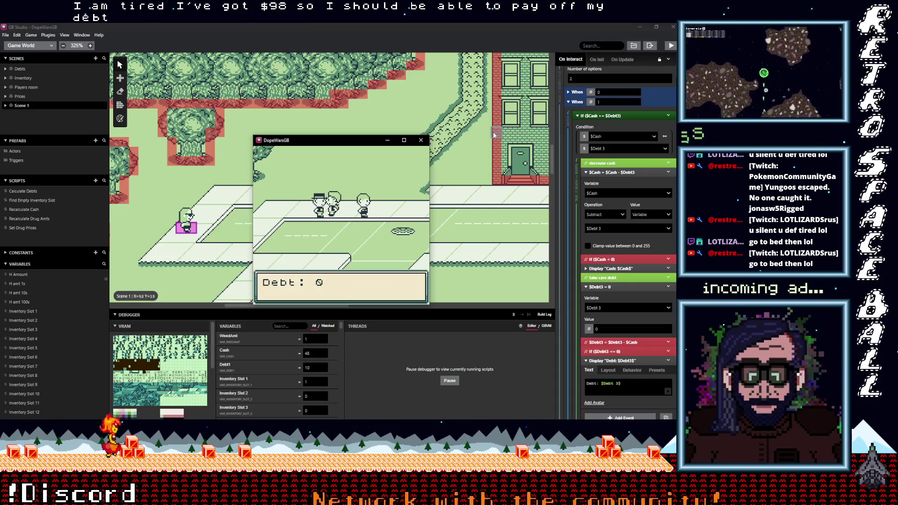
Walk left along the path and up onto the grass.
key("Left")
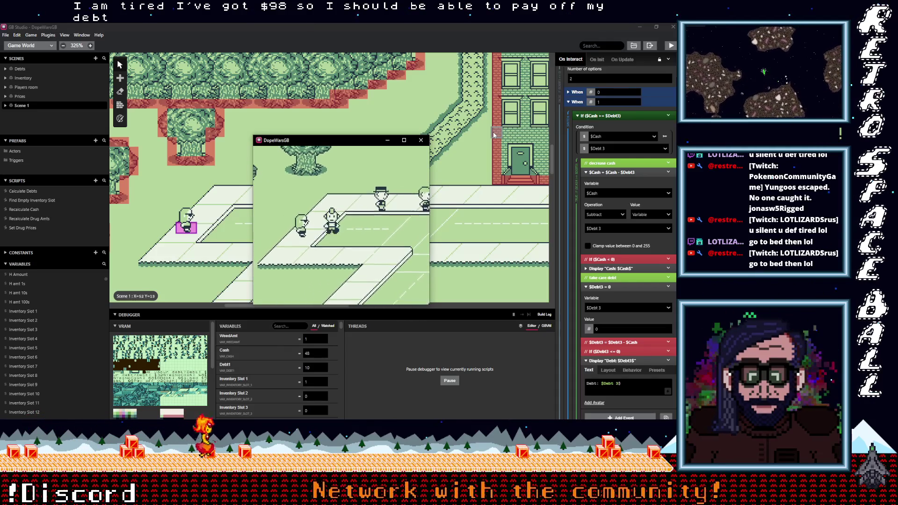
key("Left")
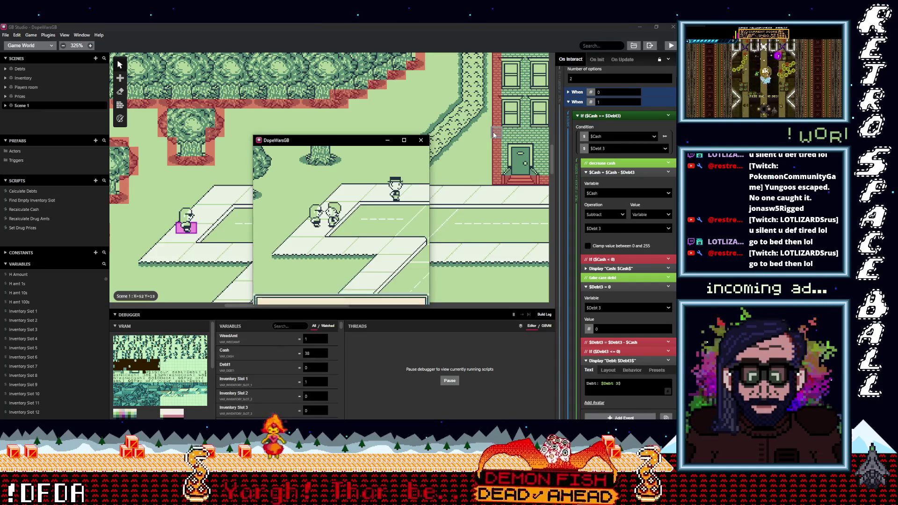
key("Left")
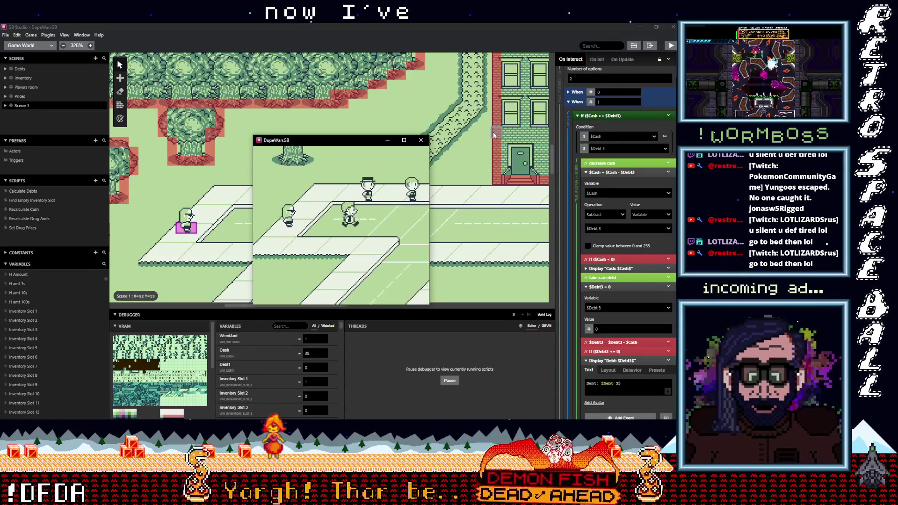
key("Up")
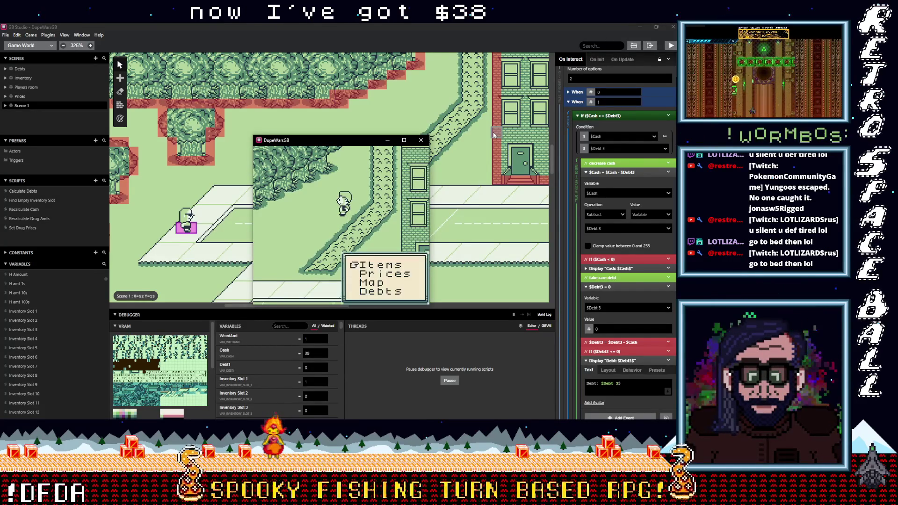
Check the drug price list, then close it and head back toward the house.
key("Down")
key("z")
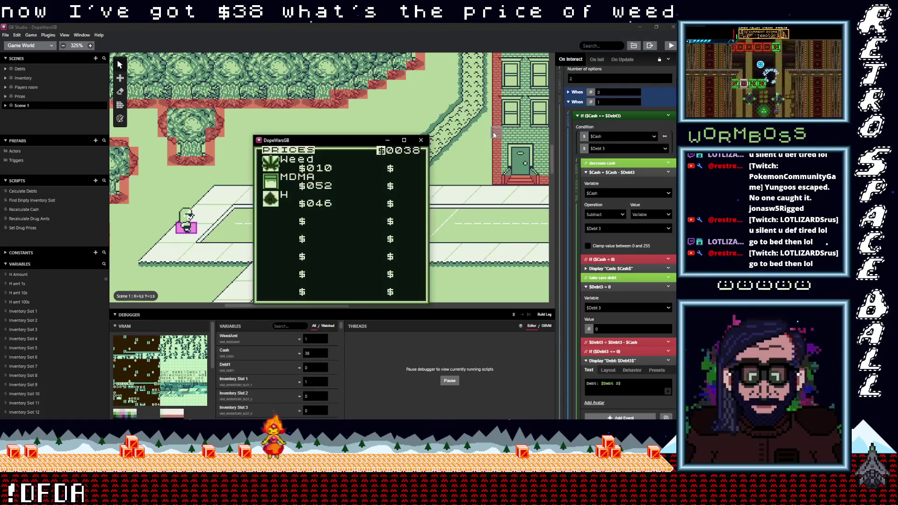
key("x")
key("Left")
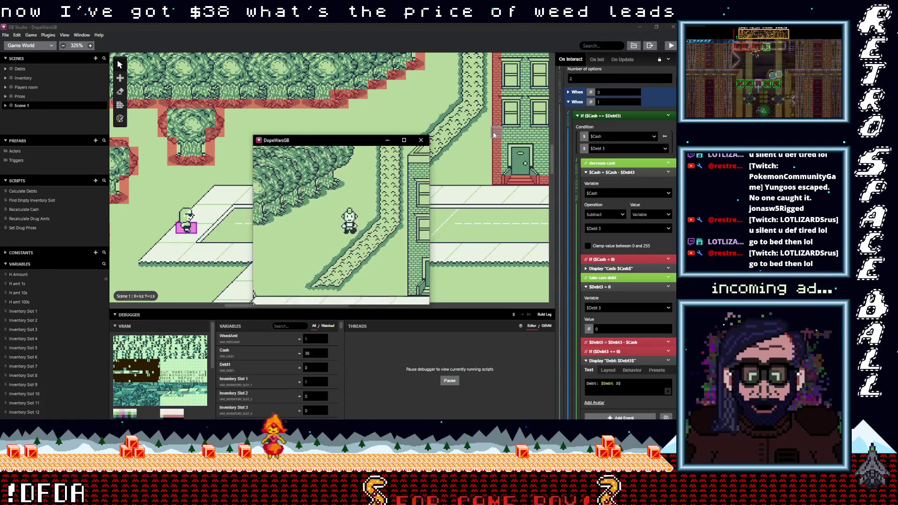
Sleep, confirm Weed now costs $8 in the price list, and return outside.
key("Right")
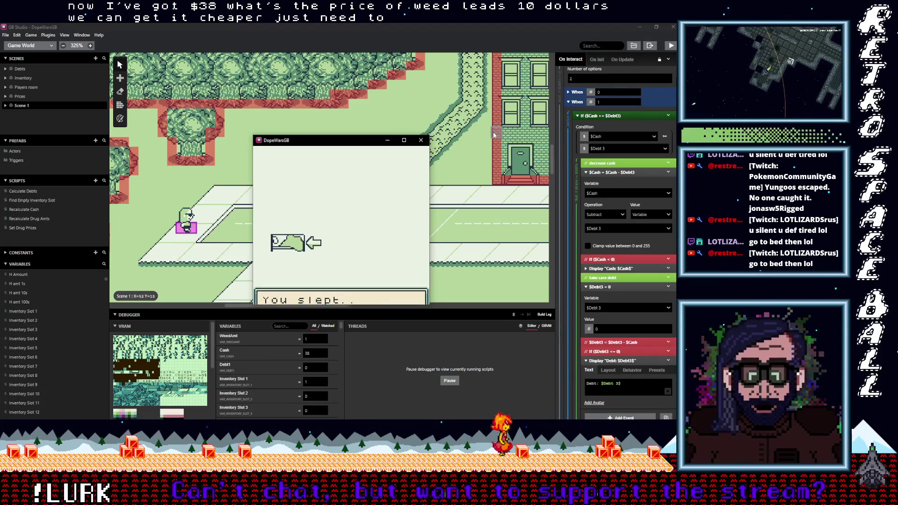
key("z")
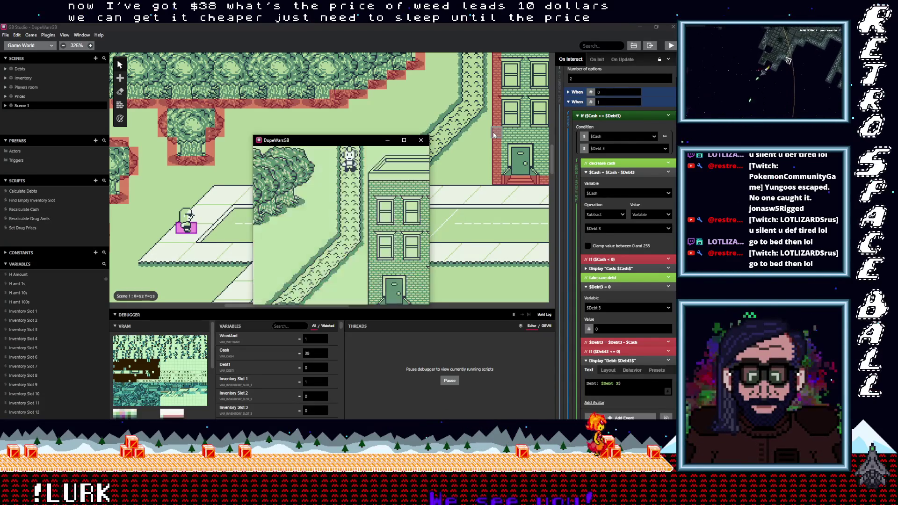
key("z")
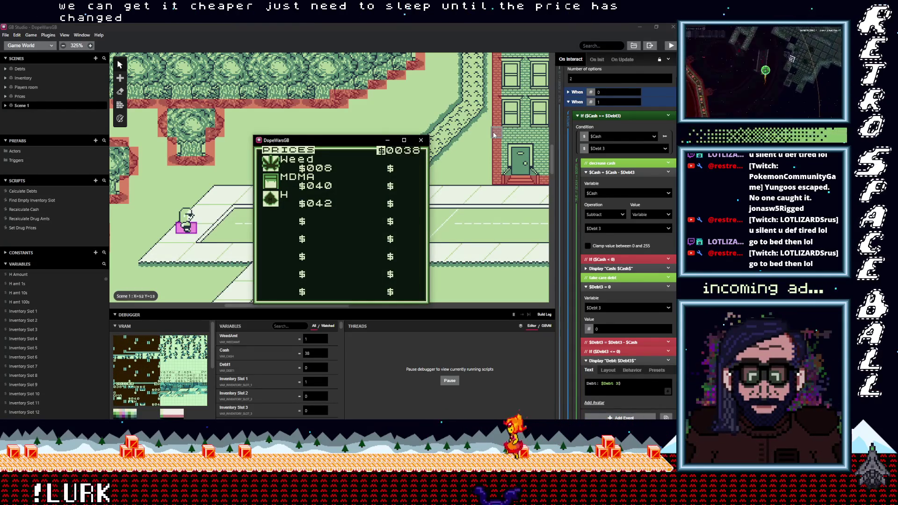
key("z")
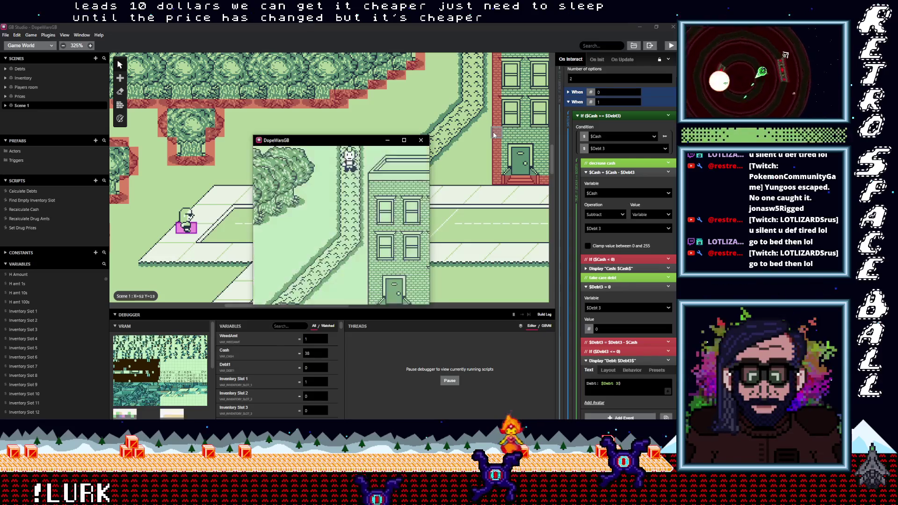
key("Left")
key("Down")
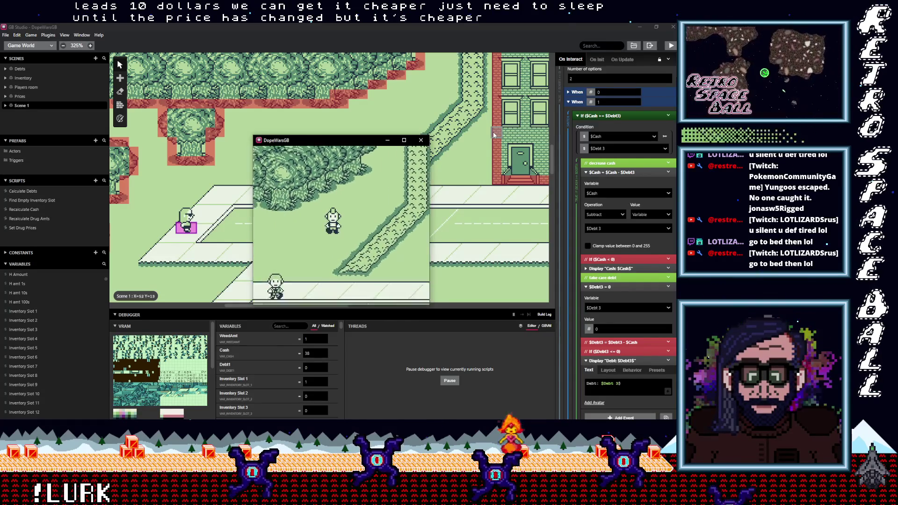
Walk the player right along the street and up the path to the bedroom.
key("Left")
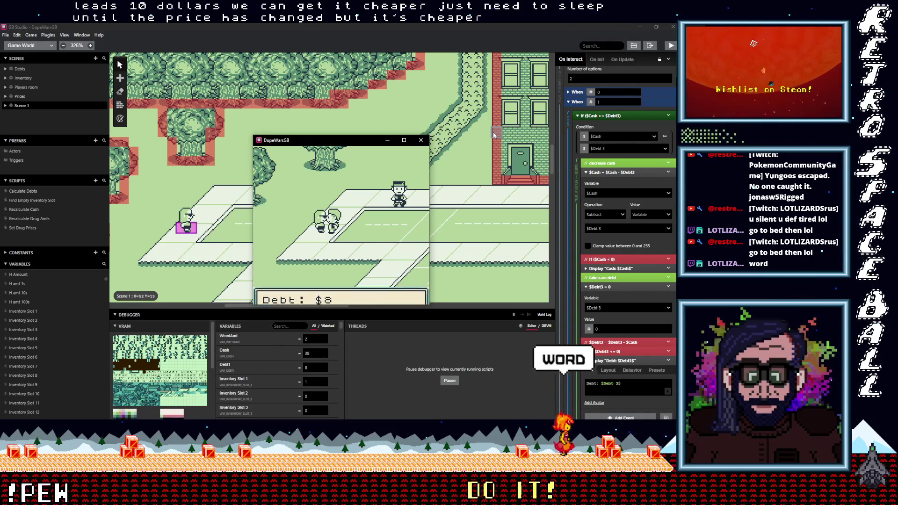
key("Right")
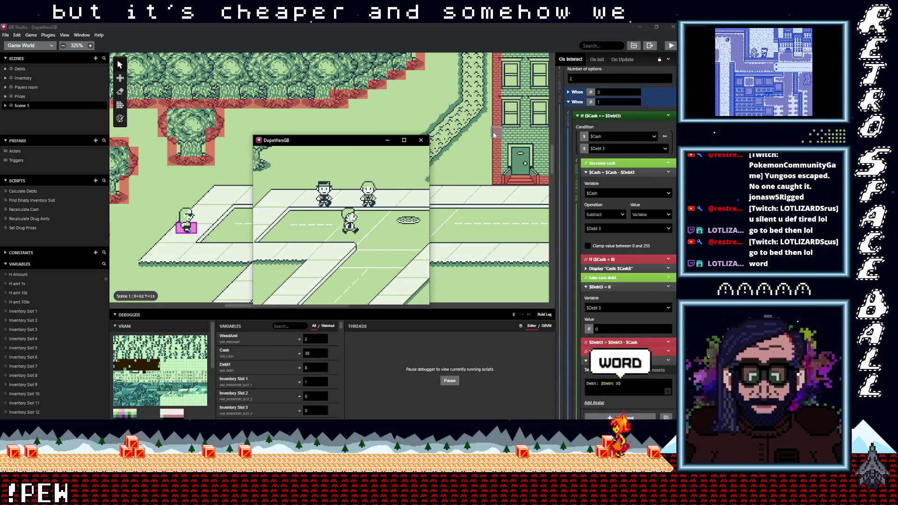
key("Up")
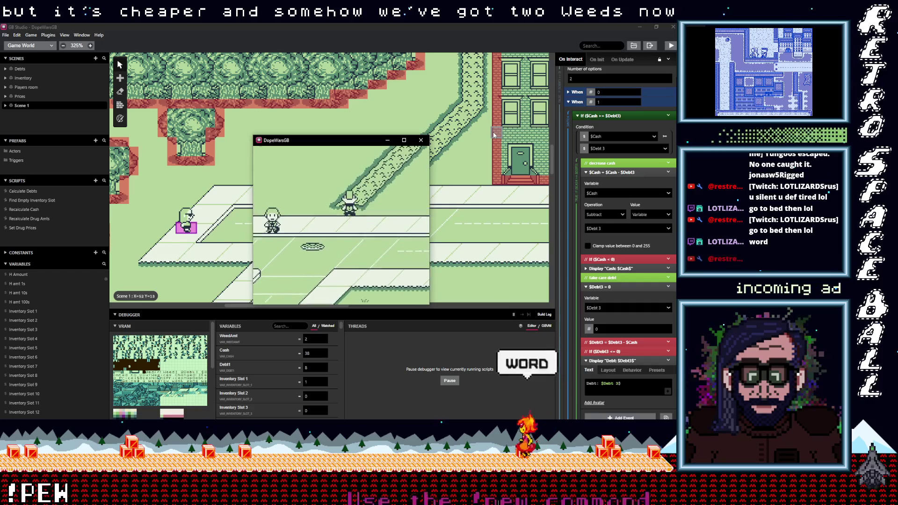
key("Up")
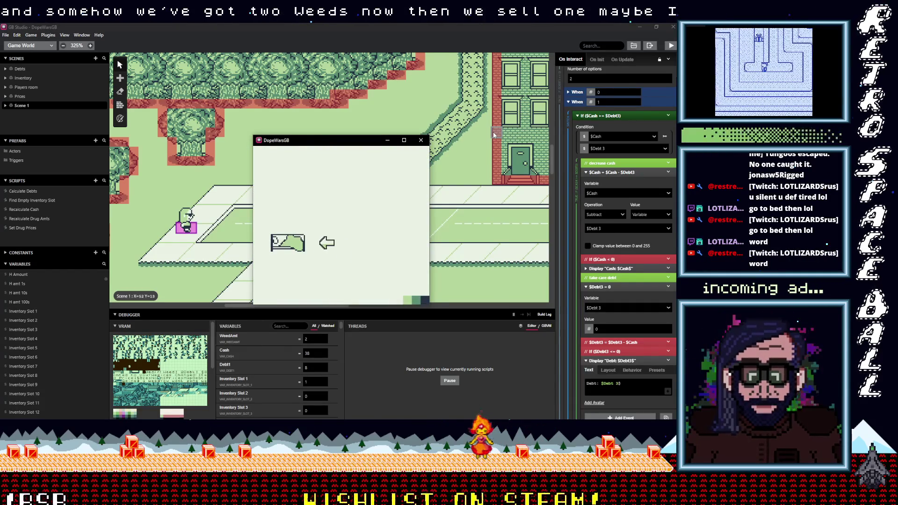
Dismiss the sleep message, leave home and bring up the prices: Weed $013, MDMA $044, H $038.
key("z")
key("z")
key("z")
key("z")
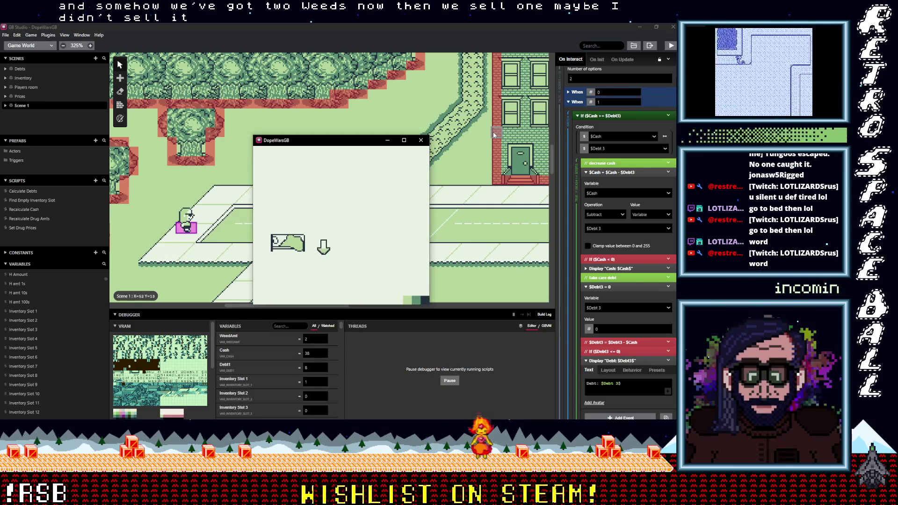
key("z")
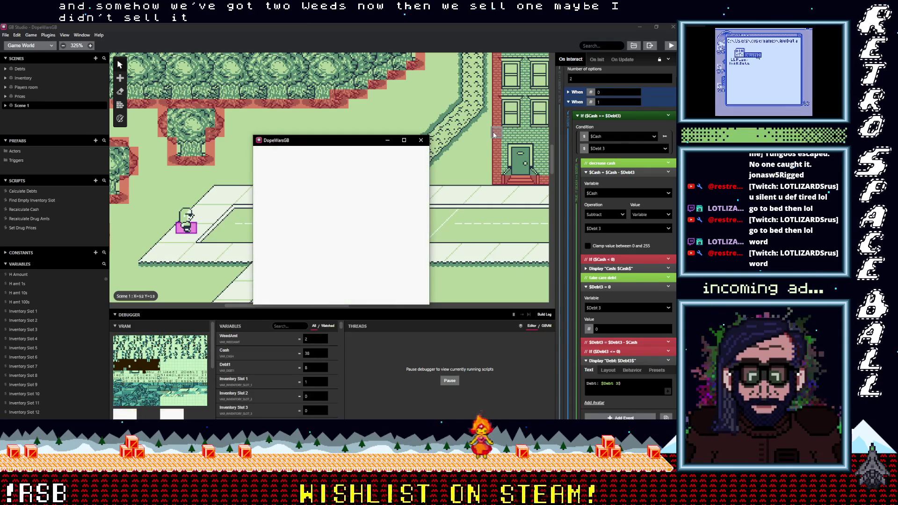
key("z")
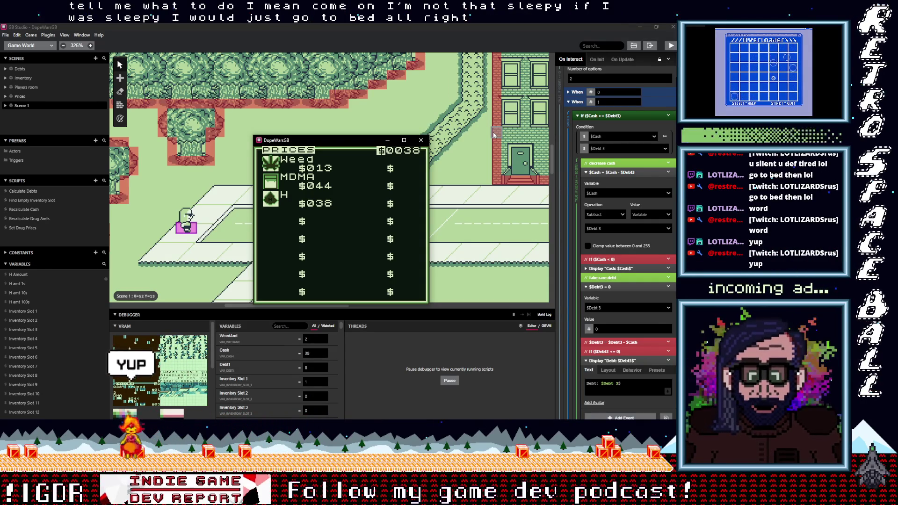
Walk down and right to the street buyer and sell one Weed for $13.
key("z")
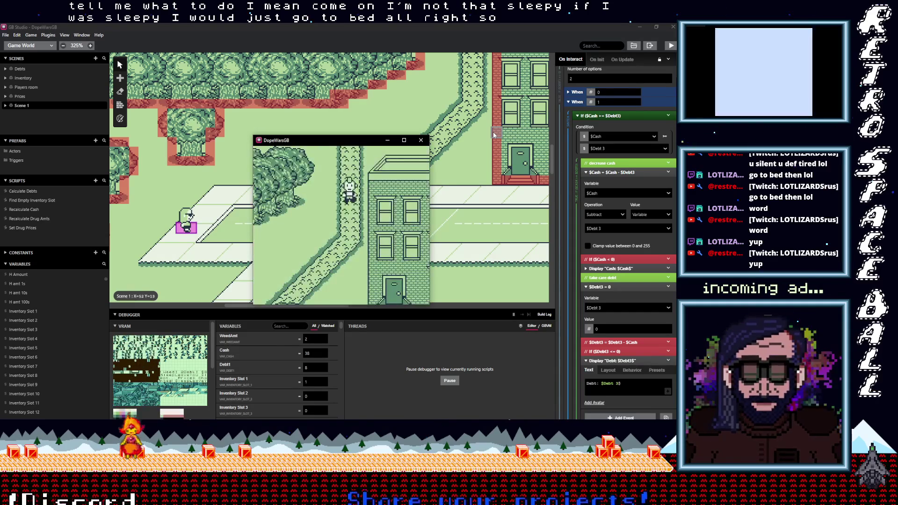
key("Down")
key("Right")
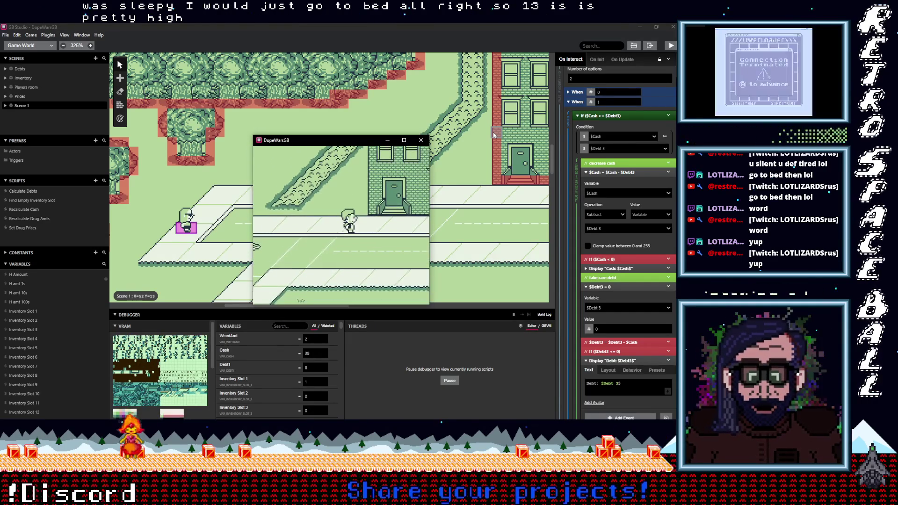
key("Right")
key("z")
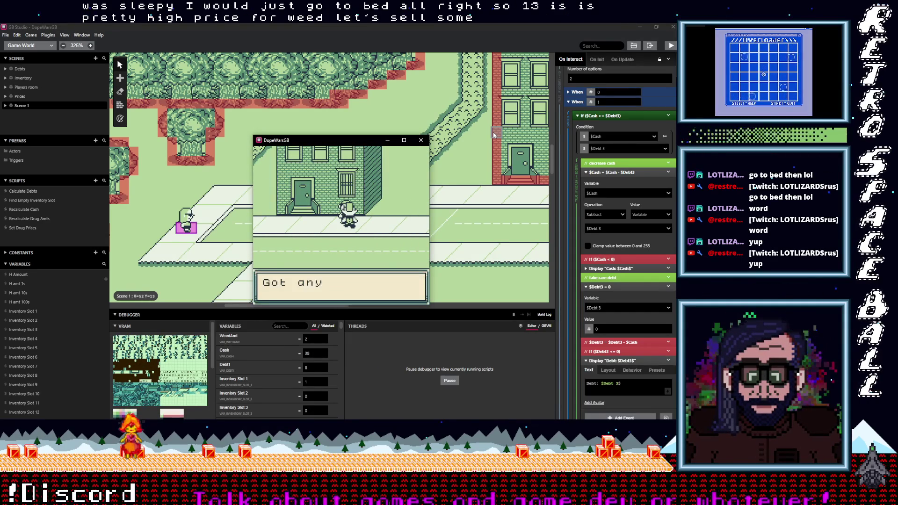
key("z")
key("z")
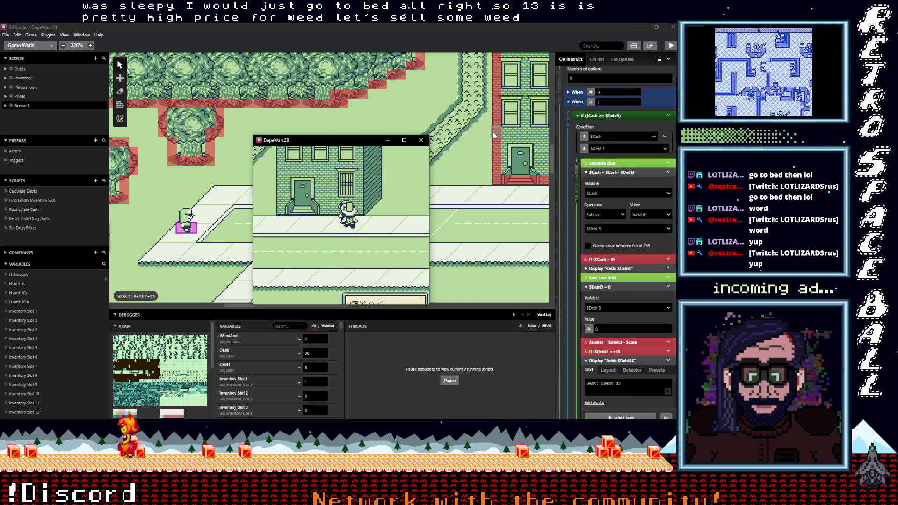
key("z")
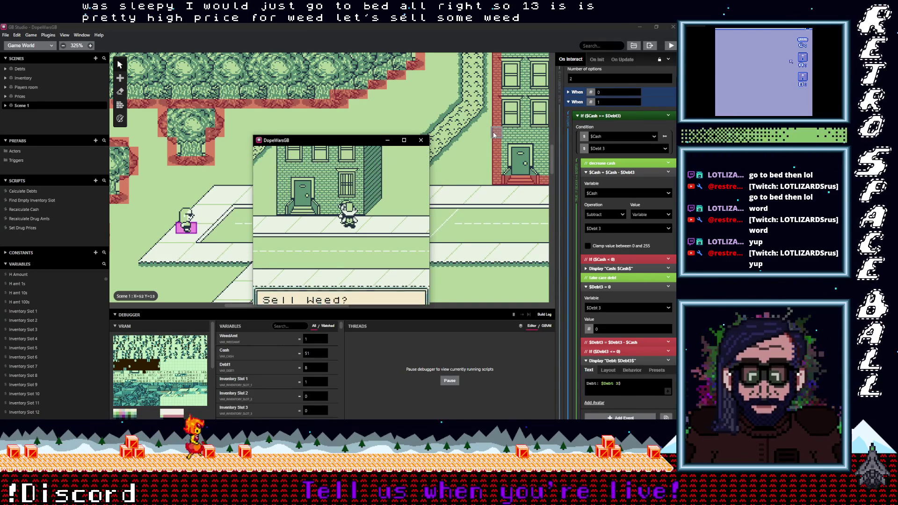
Sell the second Weed for $13, bringing Cash to 64, then walk left down the street.
key("z")
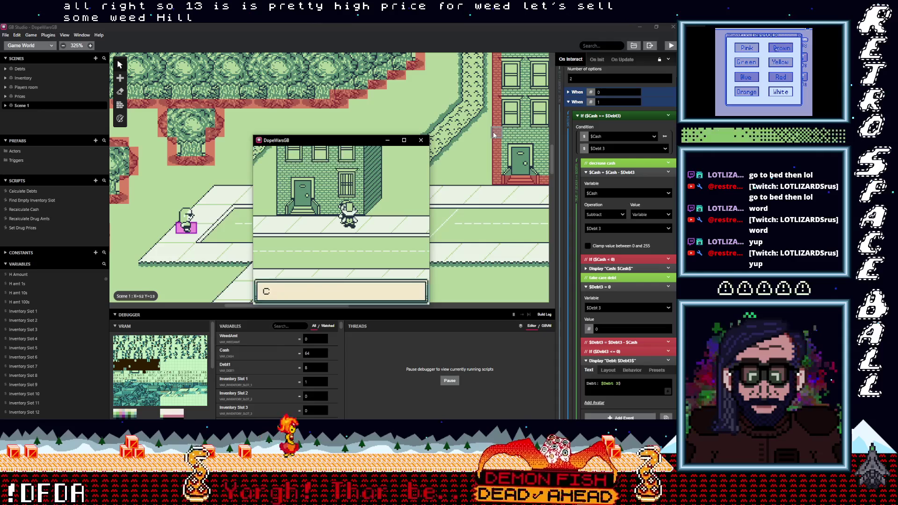
key("Left")
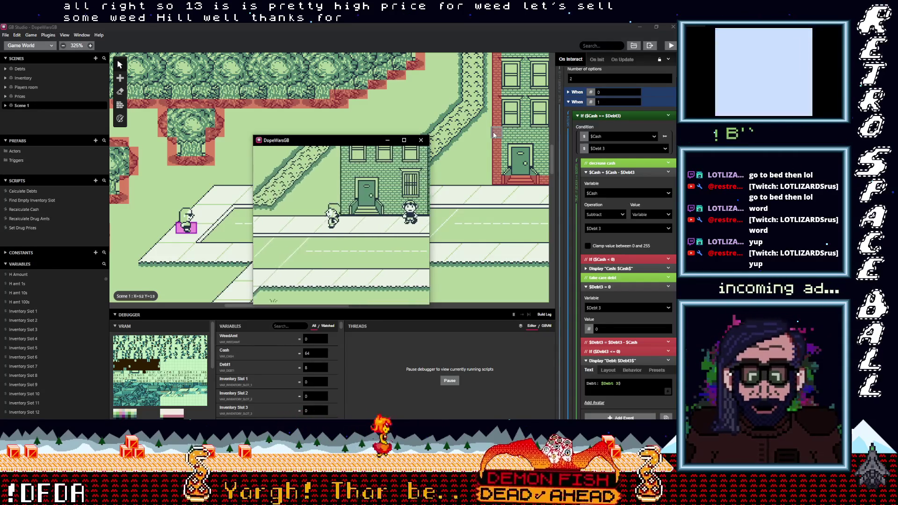
key("Left")
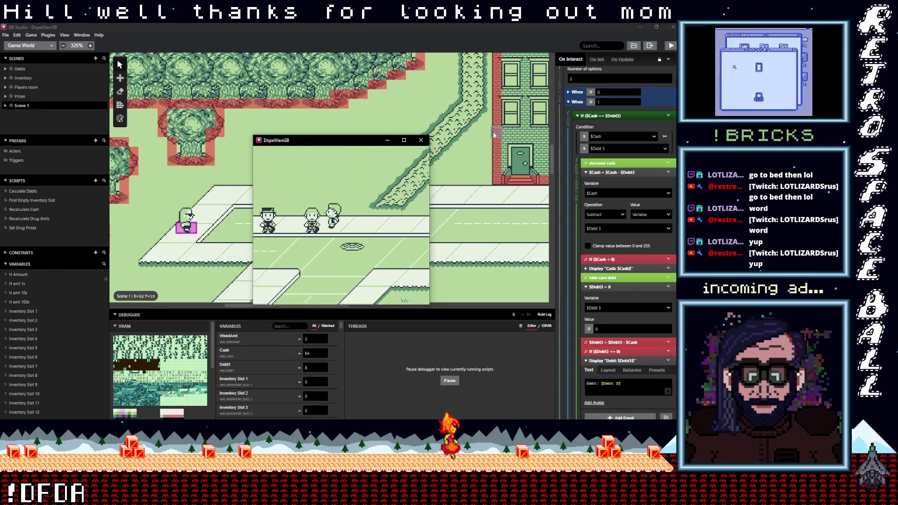
key("Down")
key("Left")
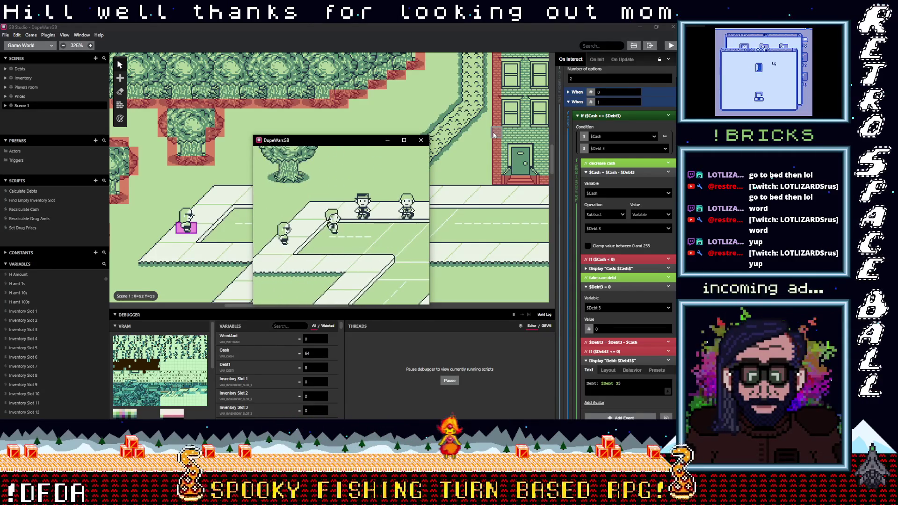
Decline the dealer's fronted MDMA offer and walk up the path into the house.
key("Left")
key("Up")
key("z")
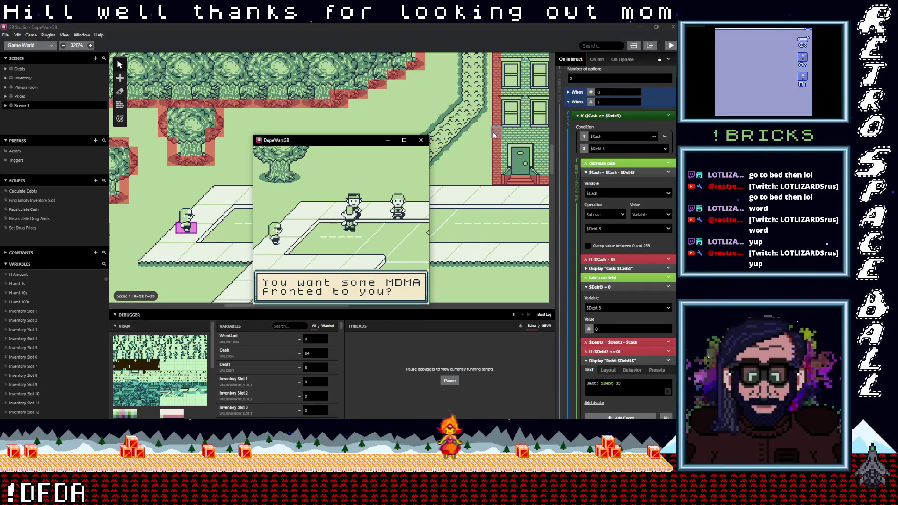
key("z")
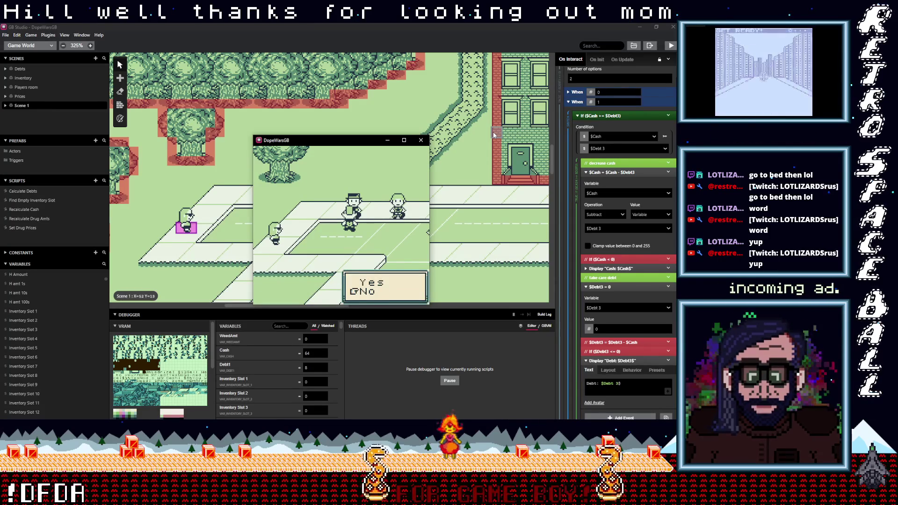
key("z")
key("Right")
key("Right")
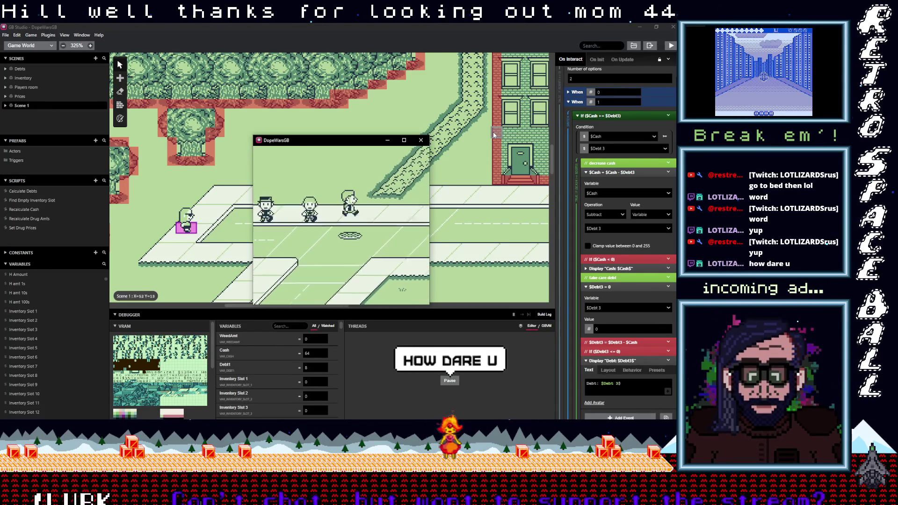
key("Up")
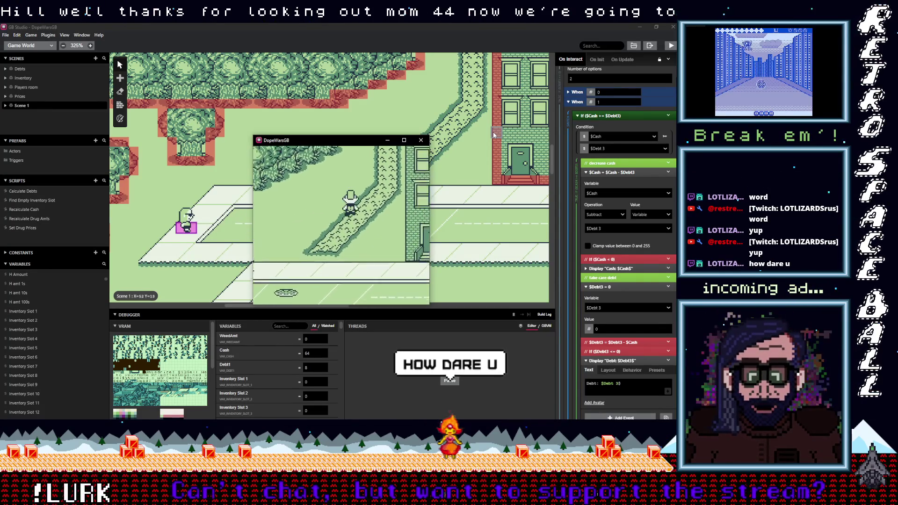
key("Up")
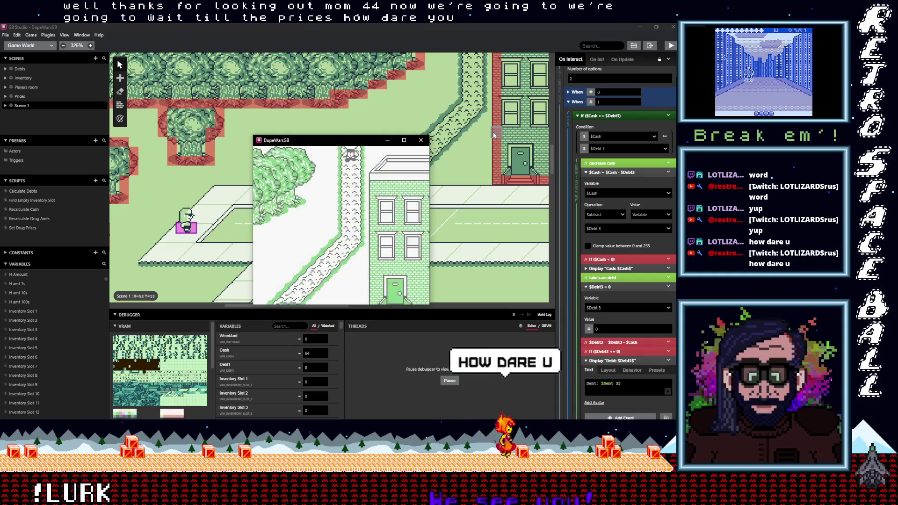
Sleep in the bed, then open Prices from the Start menu showing Weed $004, MDMA $036, H $062.
key("Left")
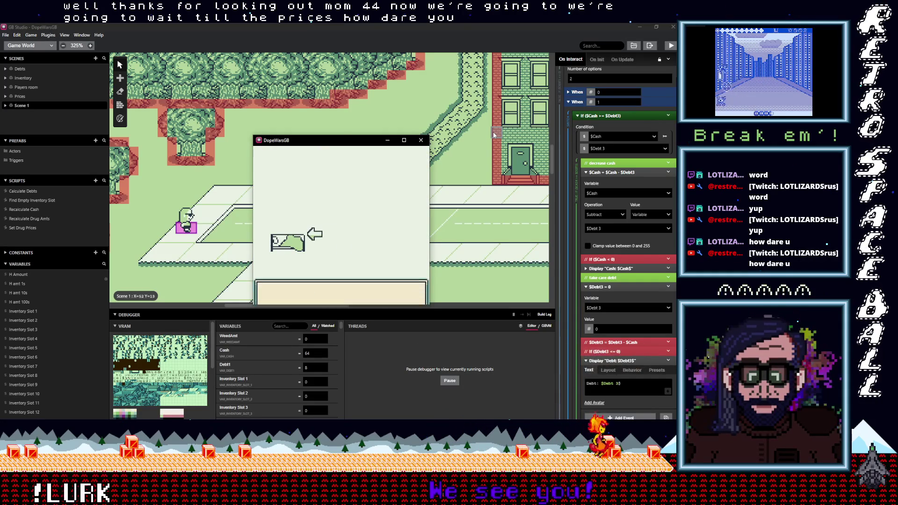
key("z")
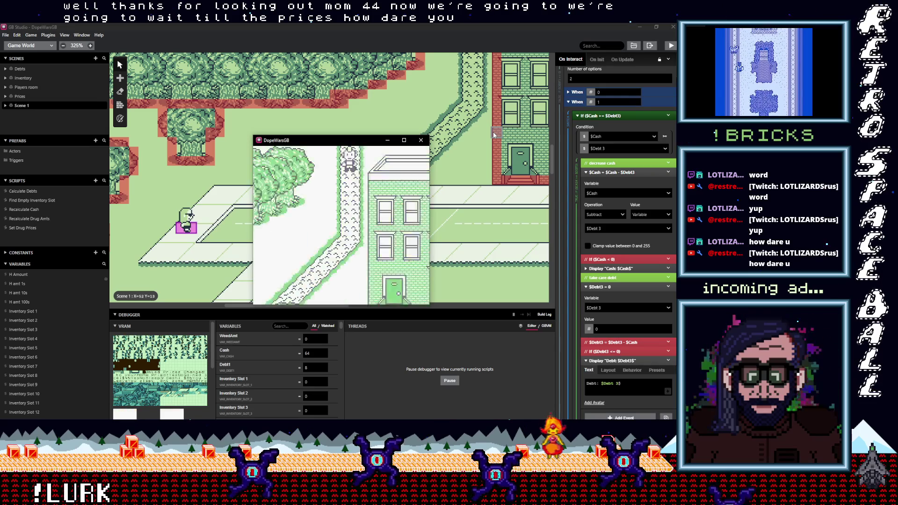
key("Down")
key("Return")
key("z")
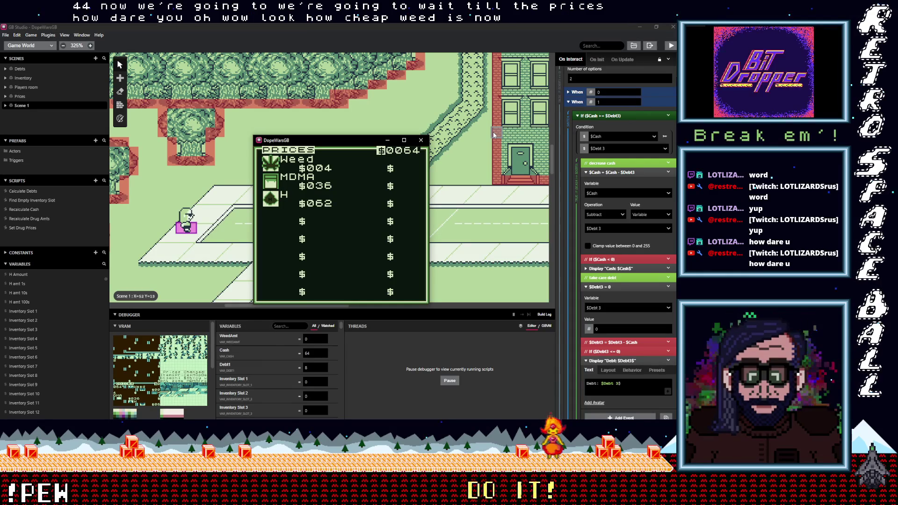
Close Prices with B and walk down and left onto the town street.
key("x")
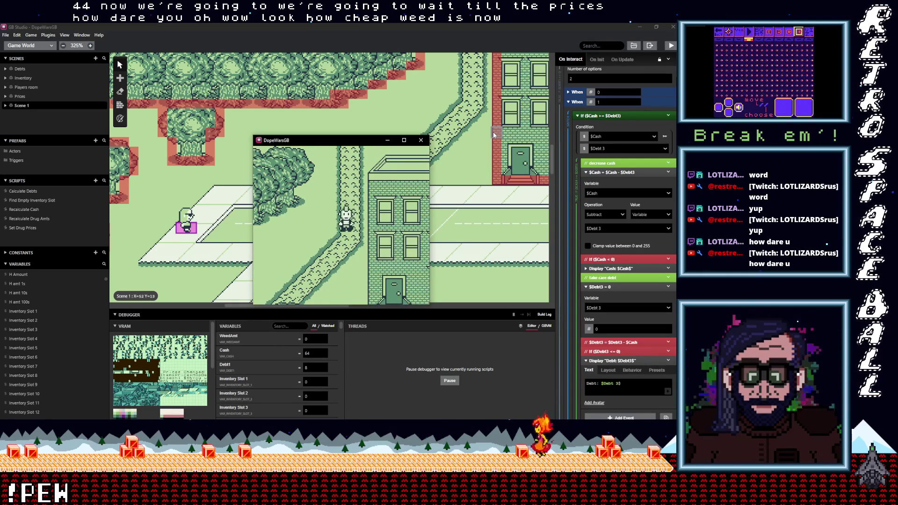
key("Down")
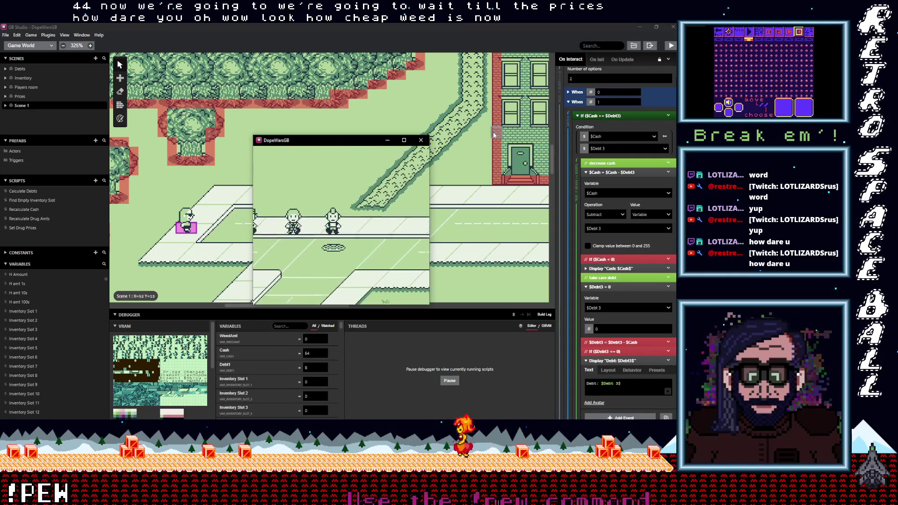
key("Down")
key("Left")
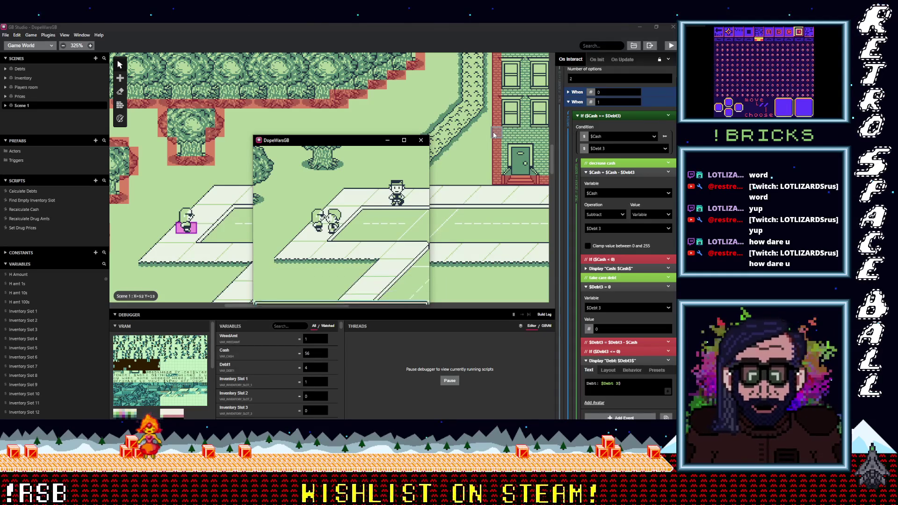
Accept fronted Weed on $4 credit and pay off each debt, repeating several purchases.
key("z")
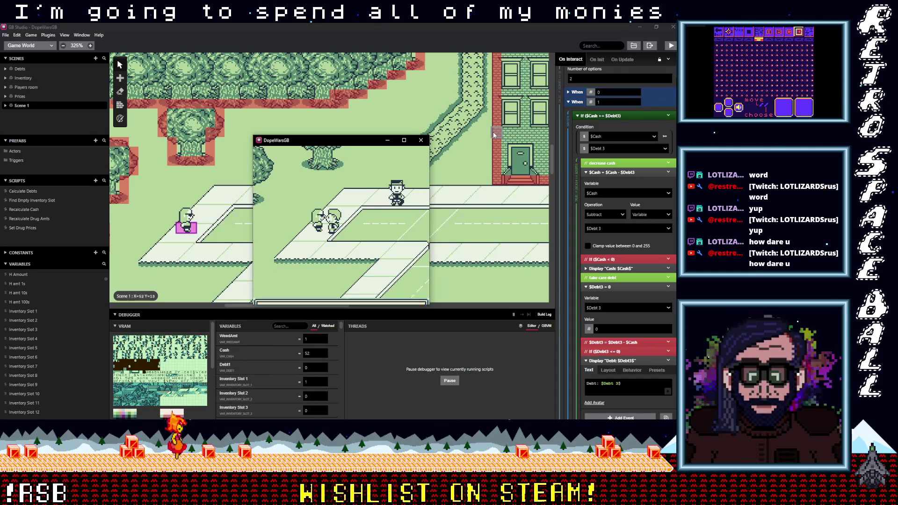
key("z")
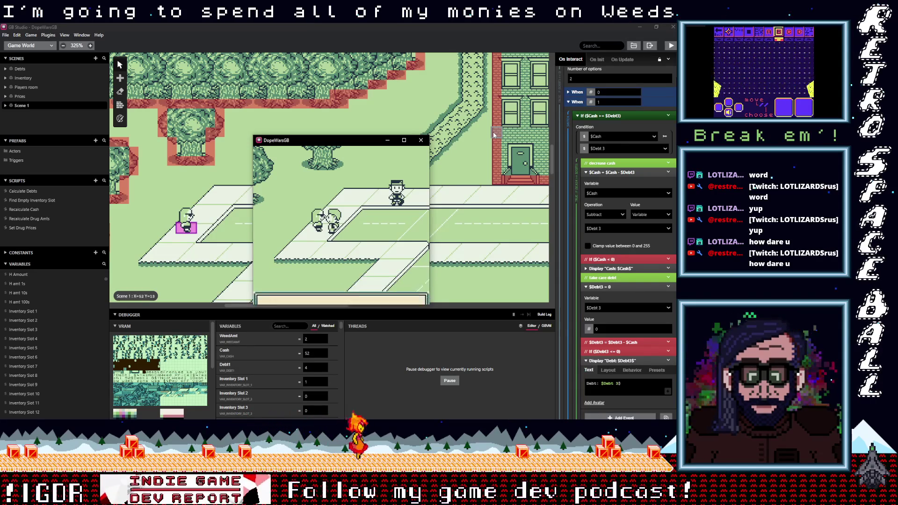
key("z")
key("z")
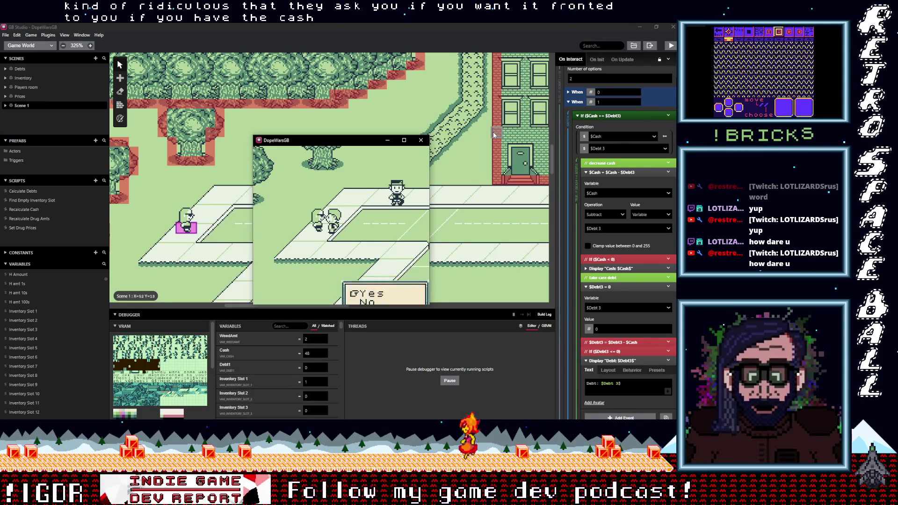
key("z")
key("z")
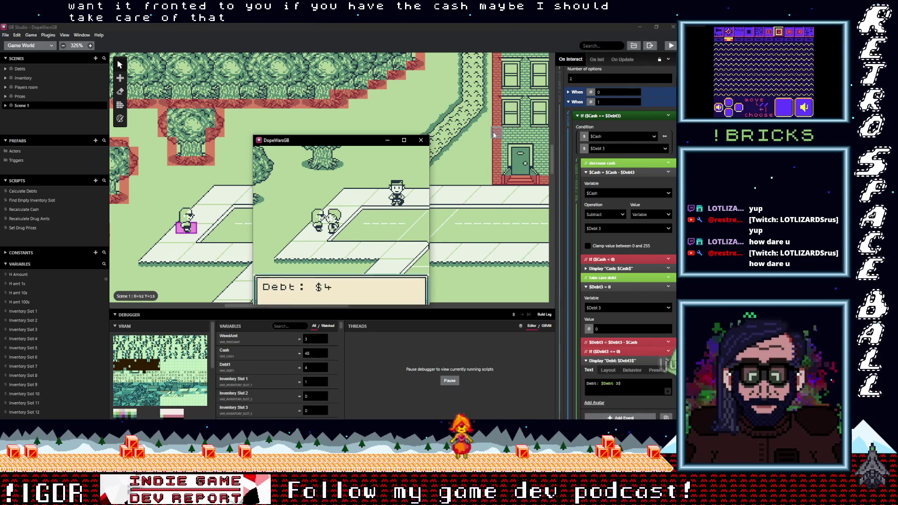
key("z")
key("z")
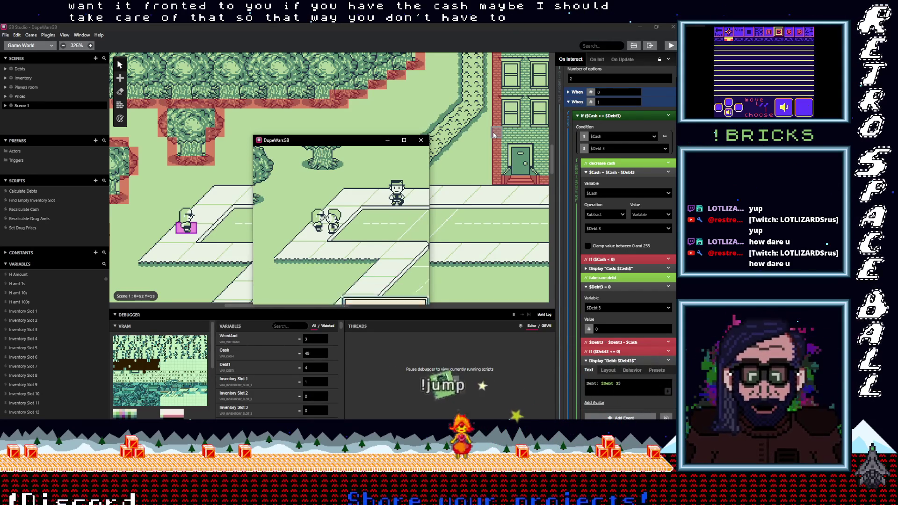
key("z")
key("z")
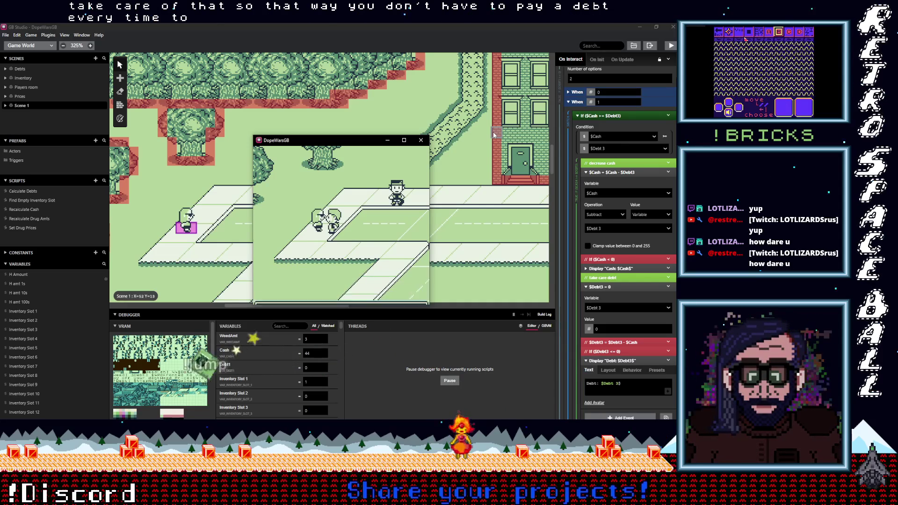
key("z")
key("z")
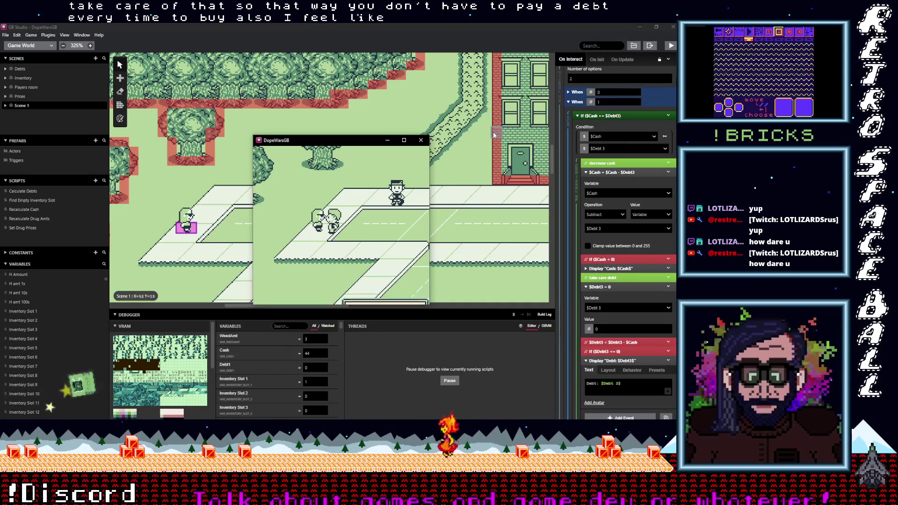
key("z")
key("z")
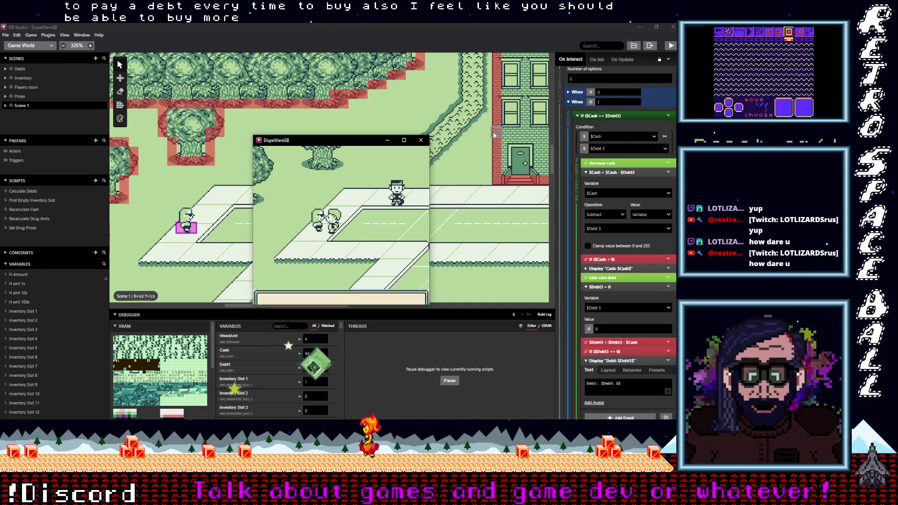
key("z")
key("z")
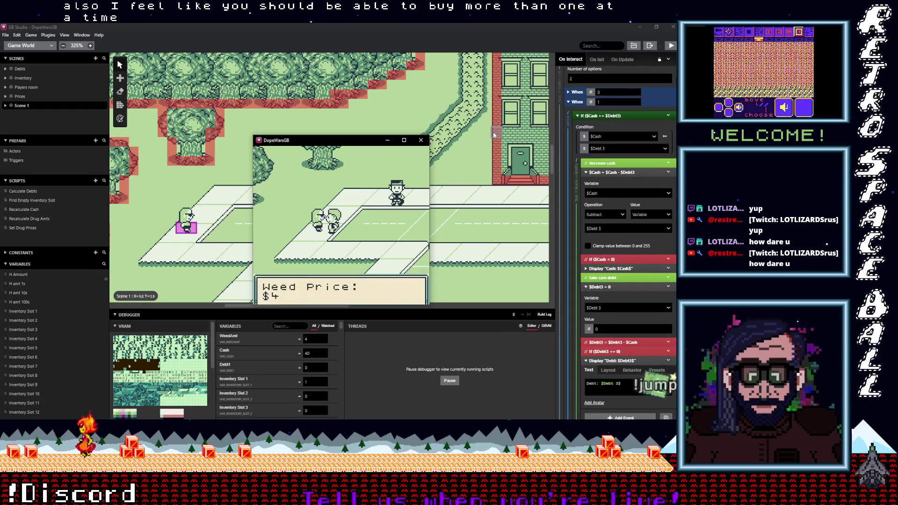
key("z")
key("z")
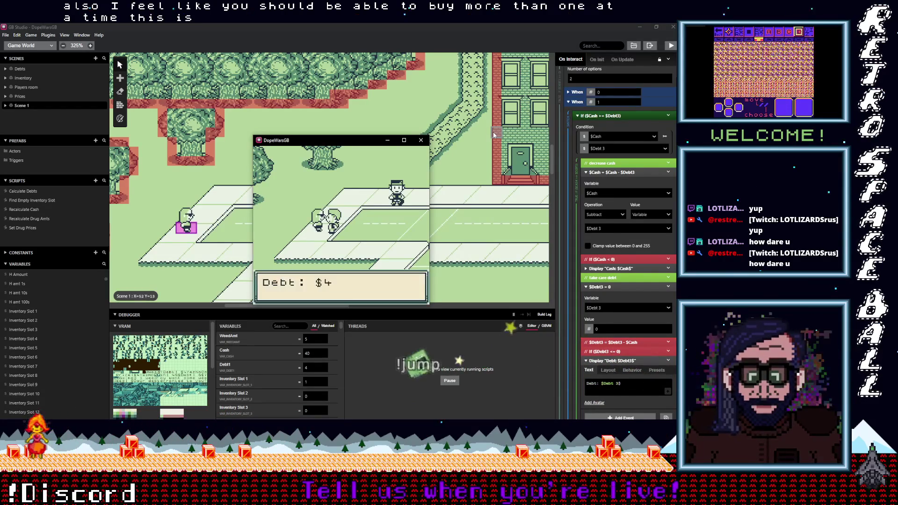
key("z")
key("z")
key("z")
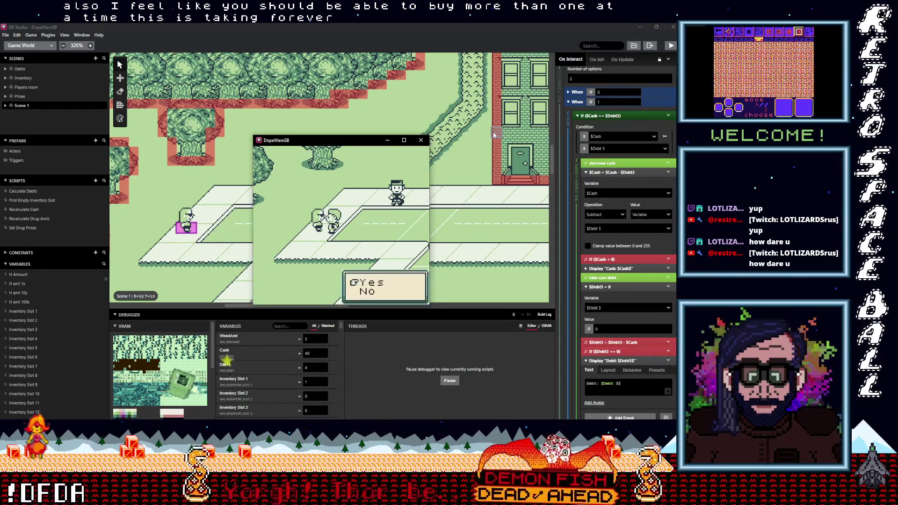
key("z")
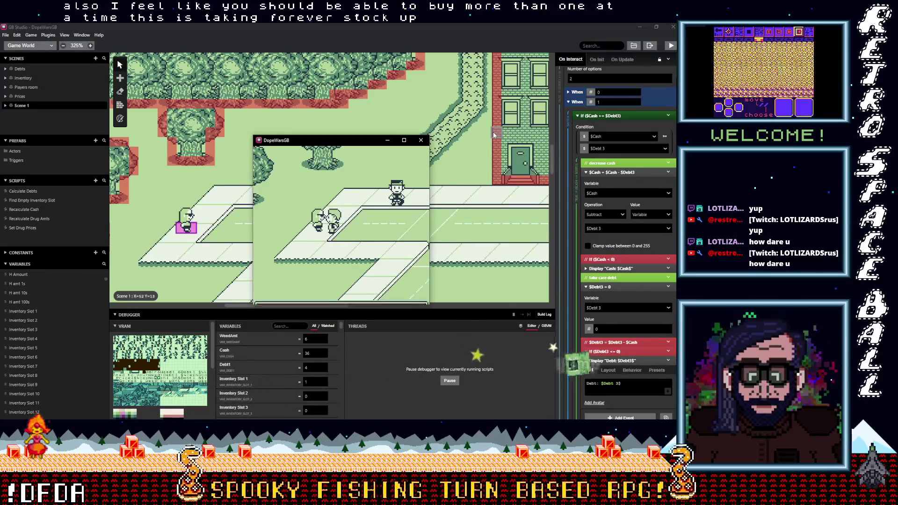
key("z")
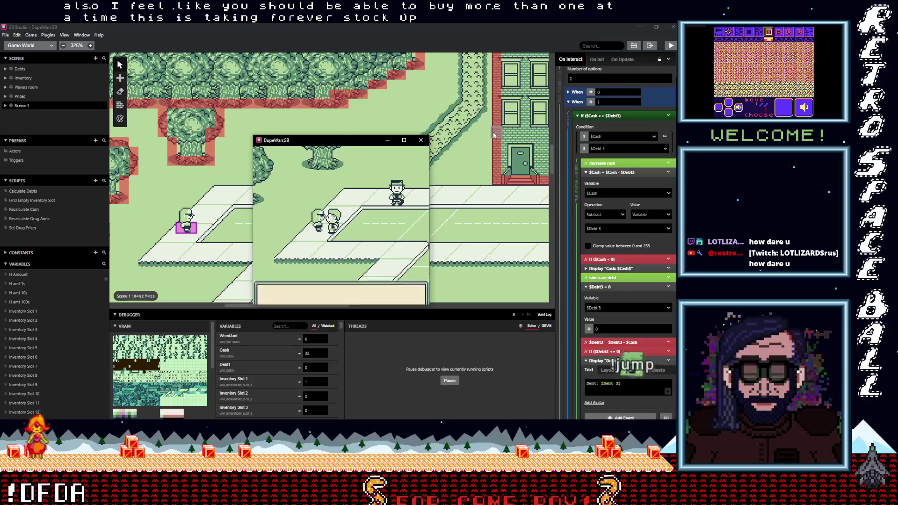
key("z")
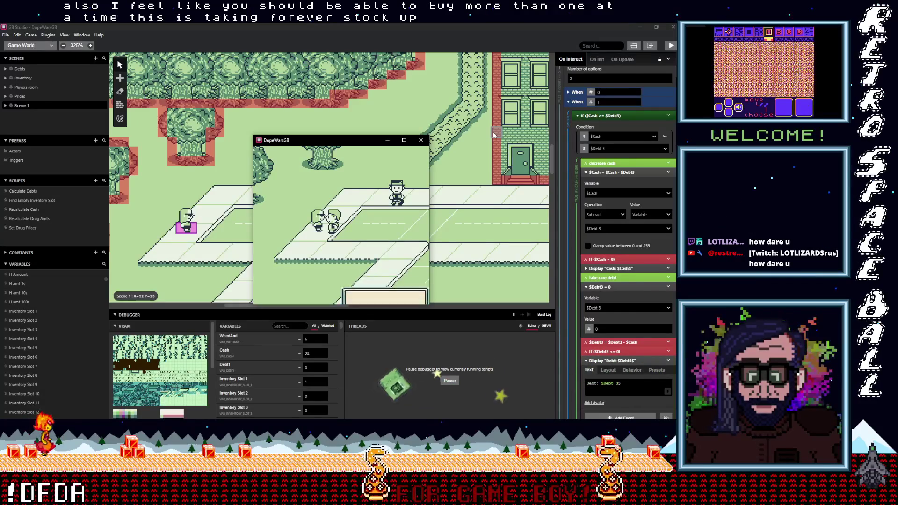
key("z")
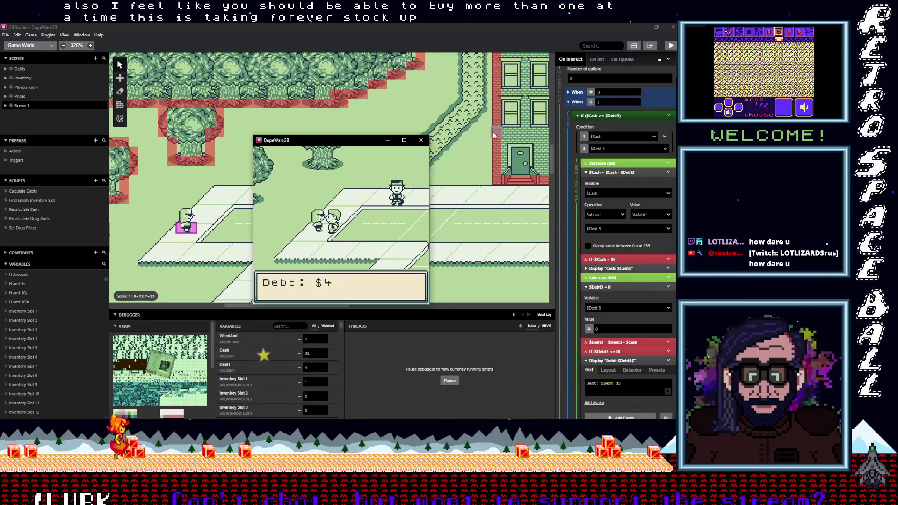
key("z")
key("z")
key("z")
key("z")
key("z")
key("z")
key("z")
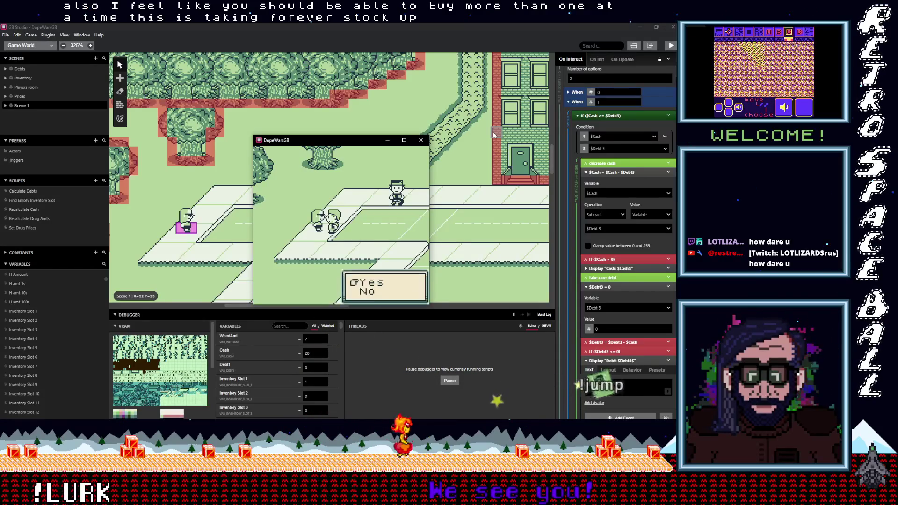
key("z")
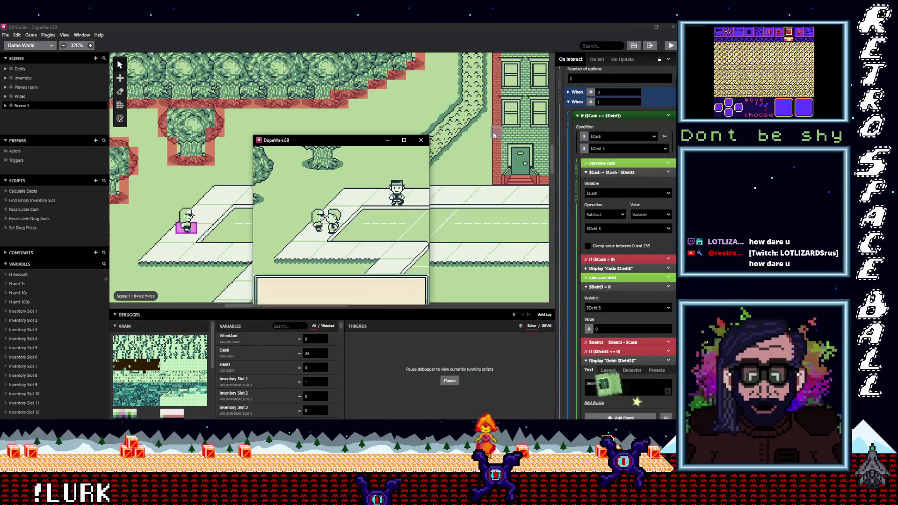
Keep buying Weed on credit until holding 15 Weed with $0 cash and a $4 debt.
key("z")
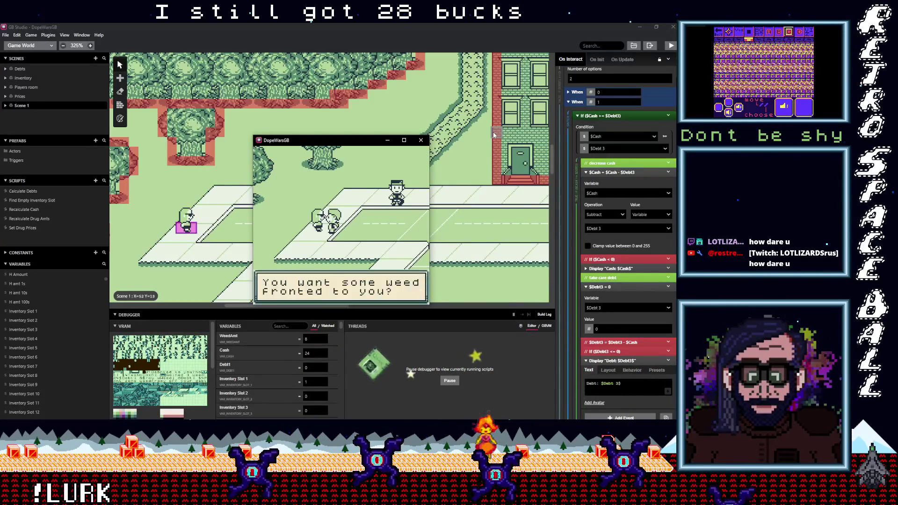
key("z")
key("z")
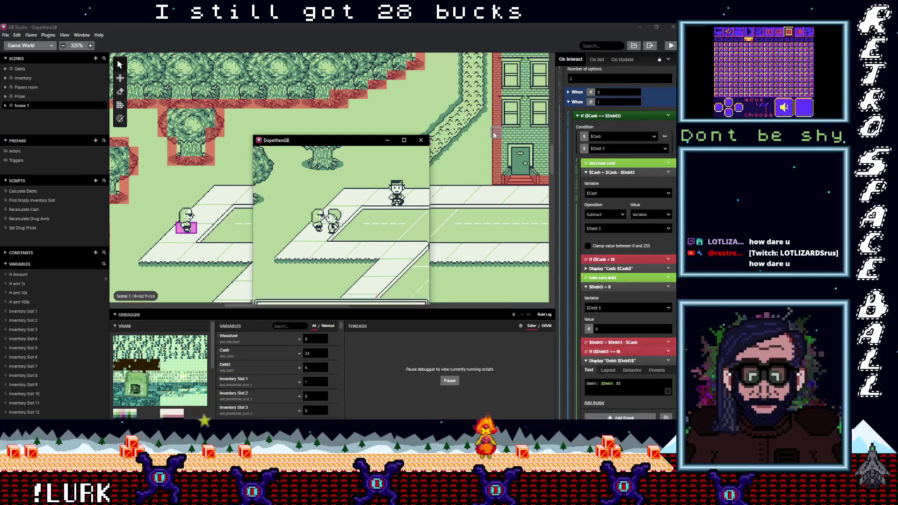
key("z")
key("z")
key("z")
key("z")
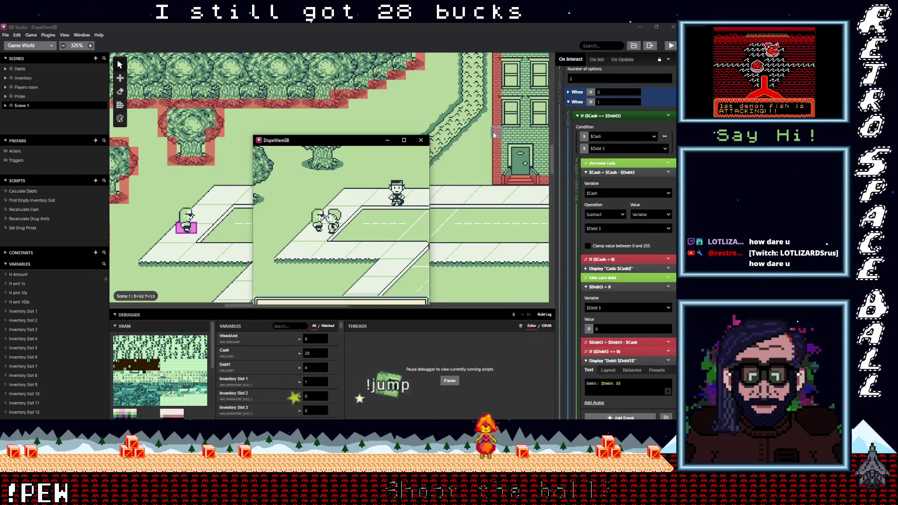
key("z")
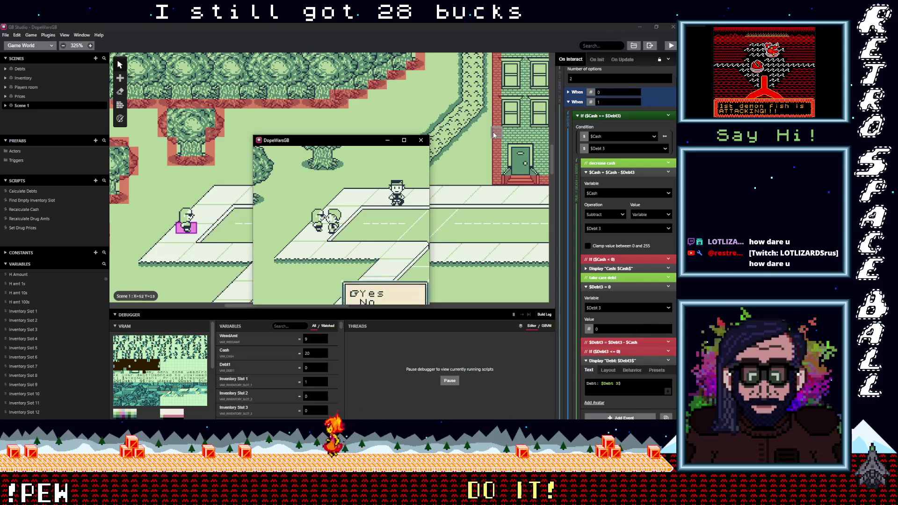
key("z")
key("z")
key("z")
key("z")
key("z")
key("z")
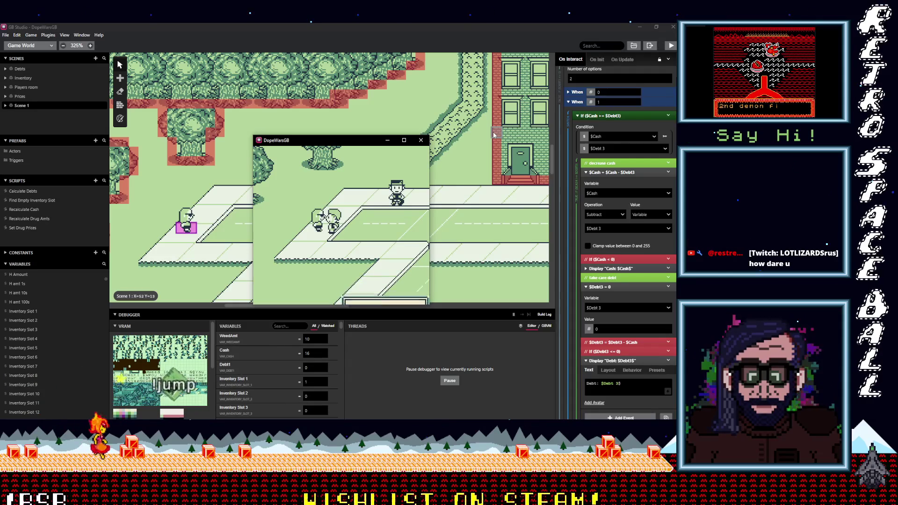
key("z")
key("z")
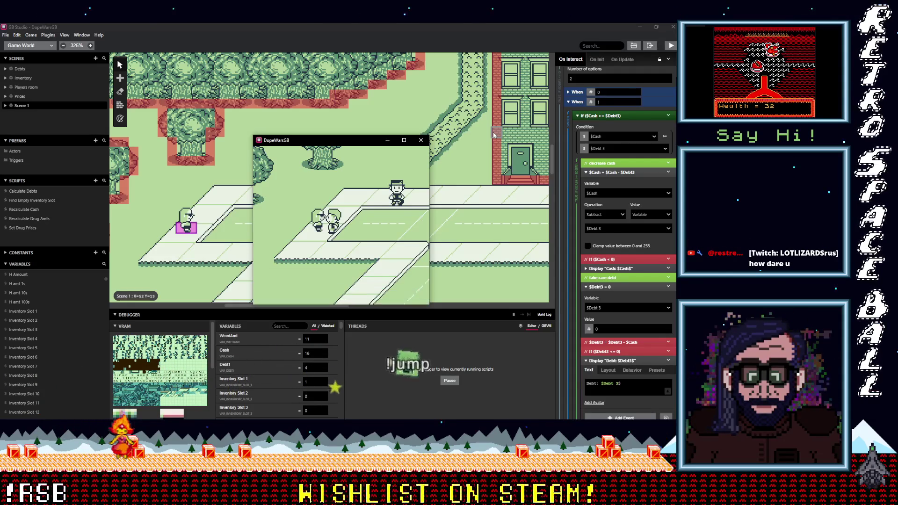
key("z")
key("z")
key("z")
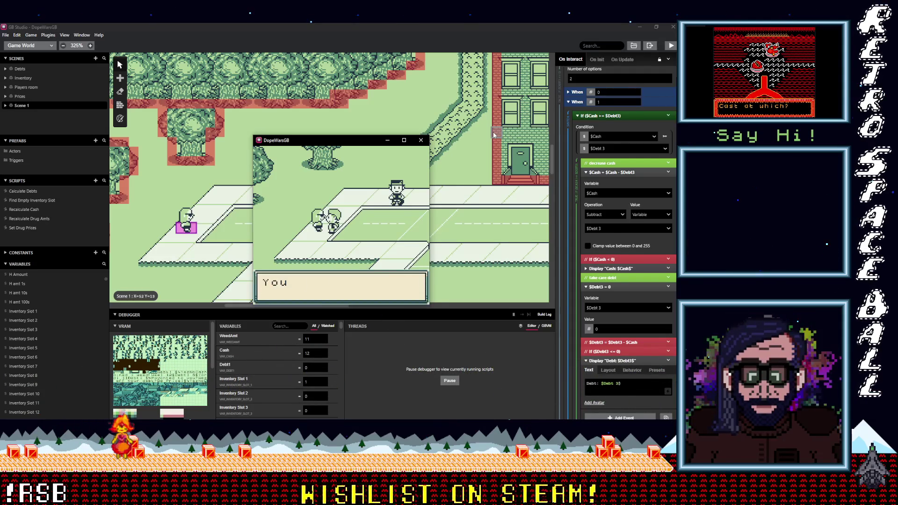
key("z")
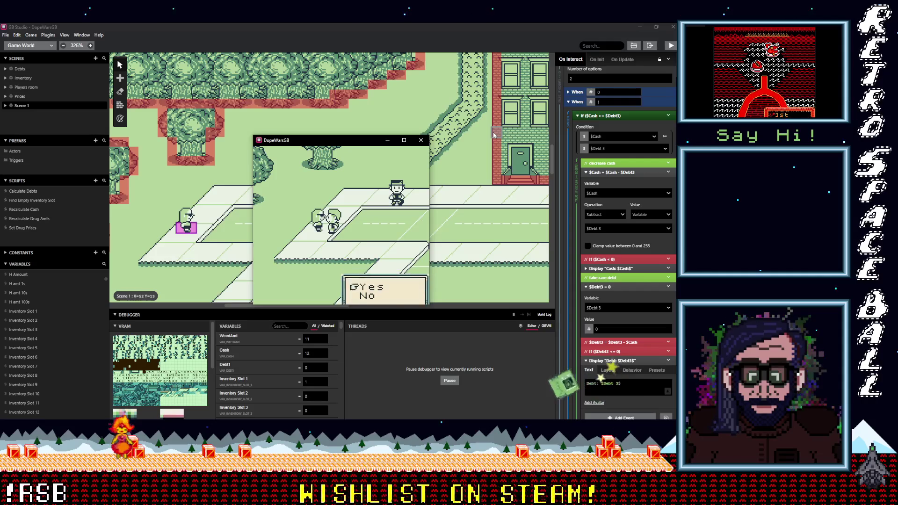
key("z")
key("z")
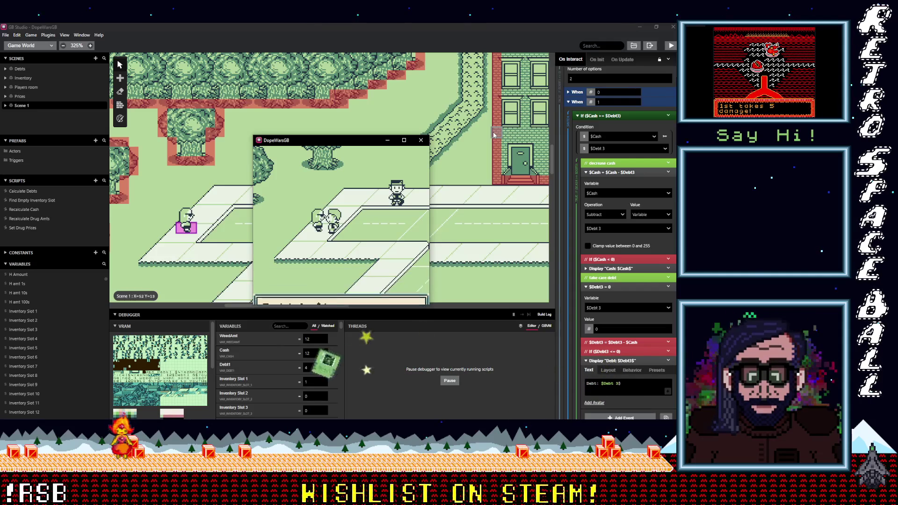
key("z")
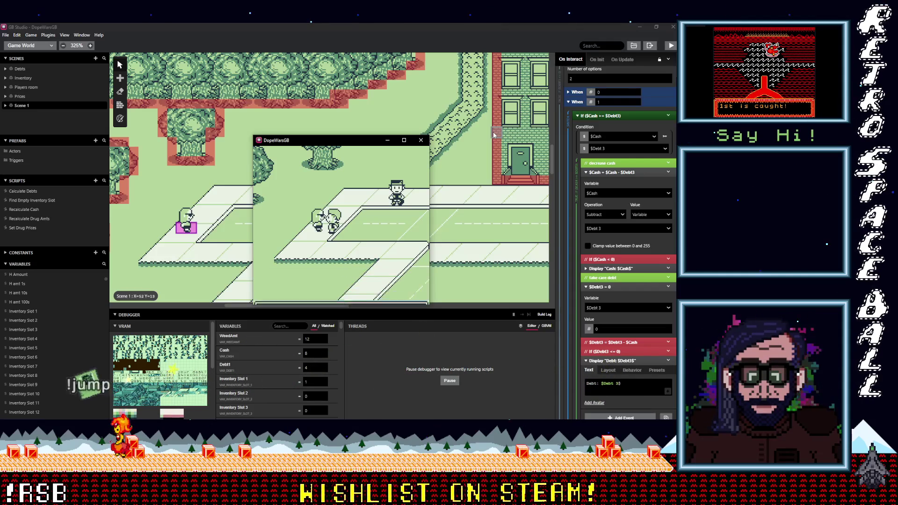
key("z")
key("z")
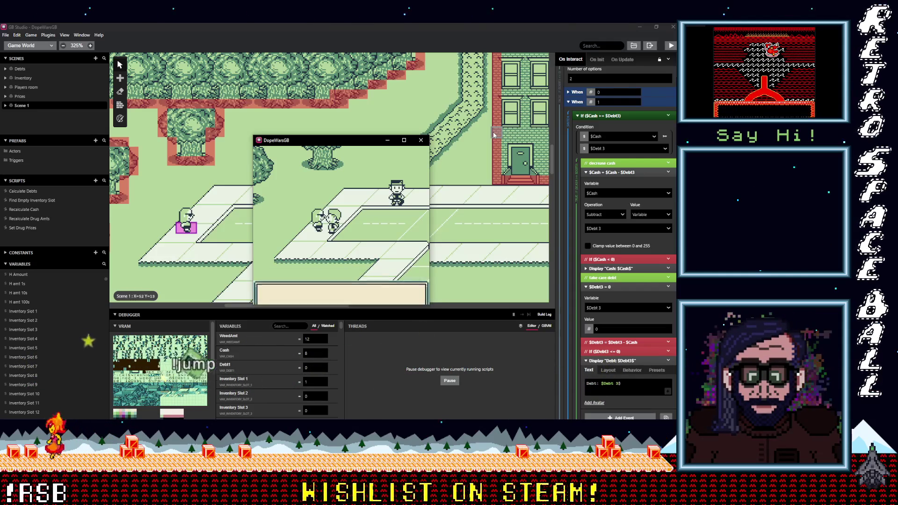
key("z")
key("z")
key("z")
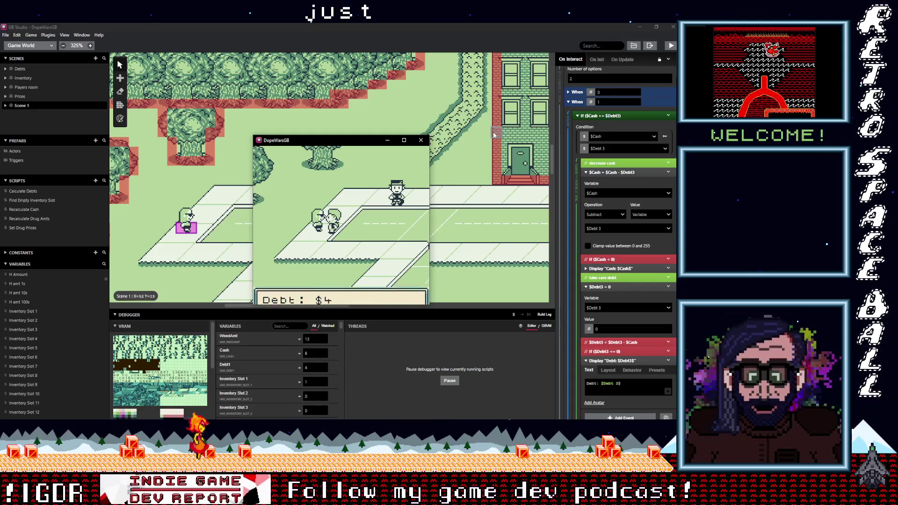
key("z")
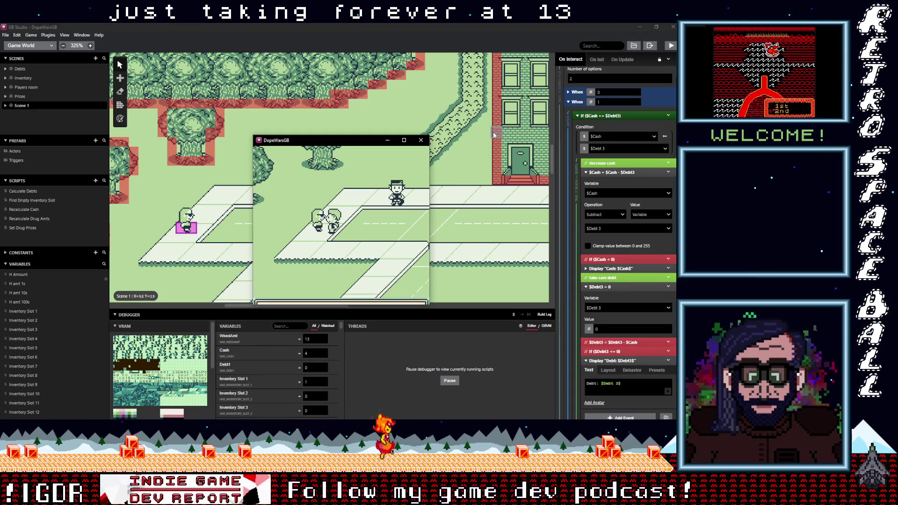
key("z")
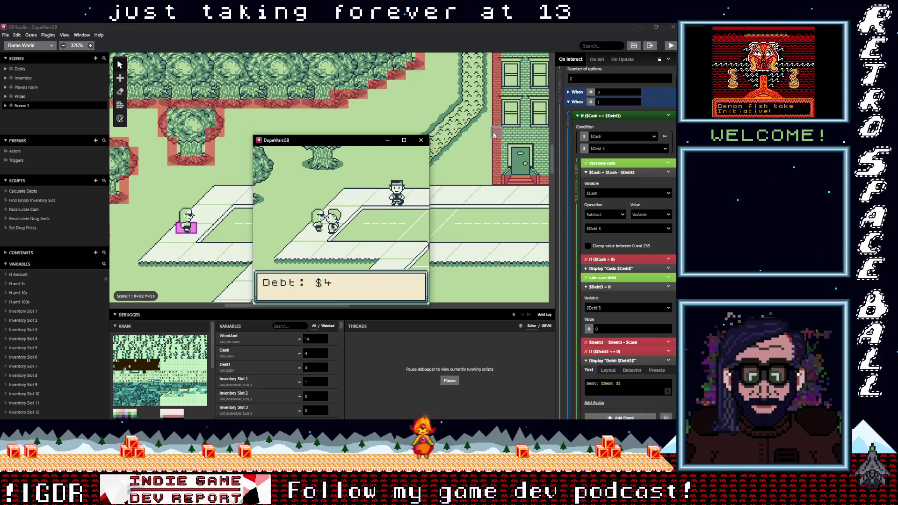
key("z")
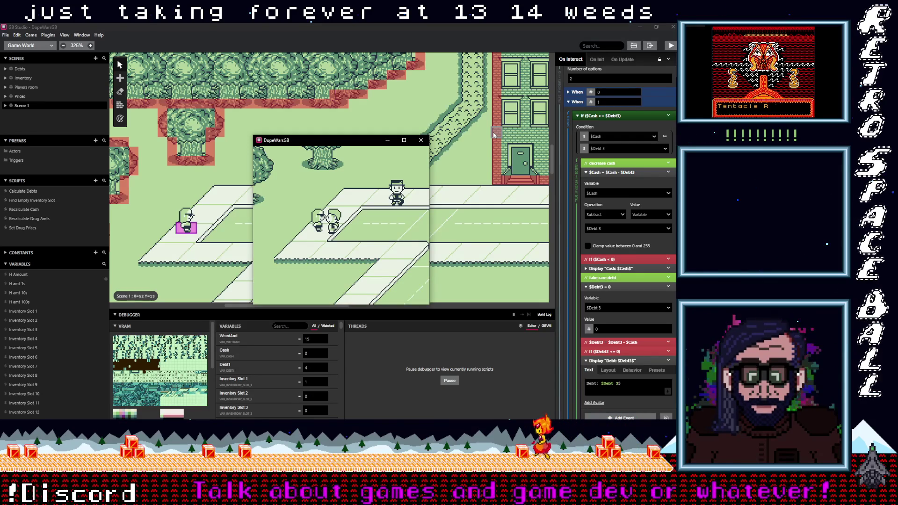
key("Right")
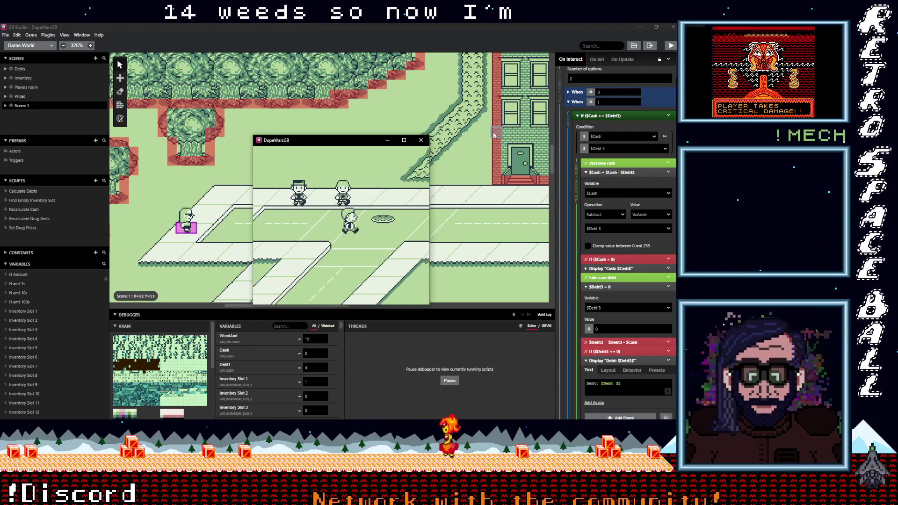
Walk into the bedroom, sleep, and check the rerolled prices from the in-game menu.
key("Up")
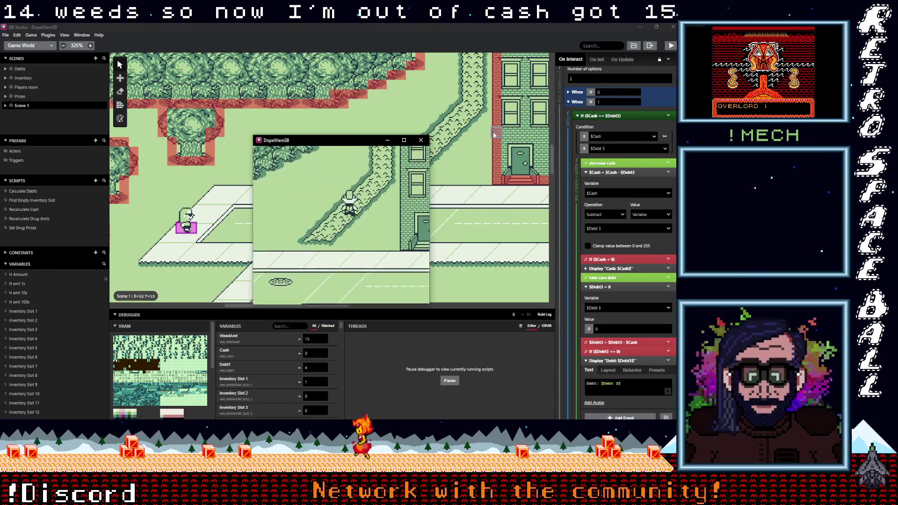
key("Up")
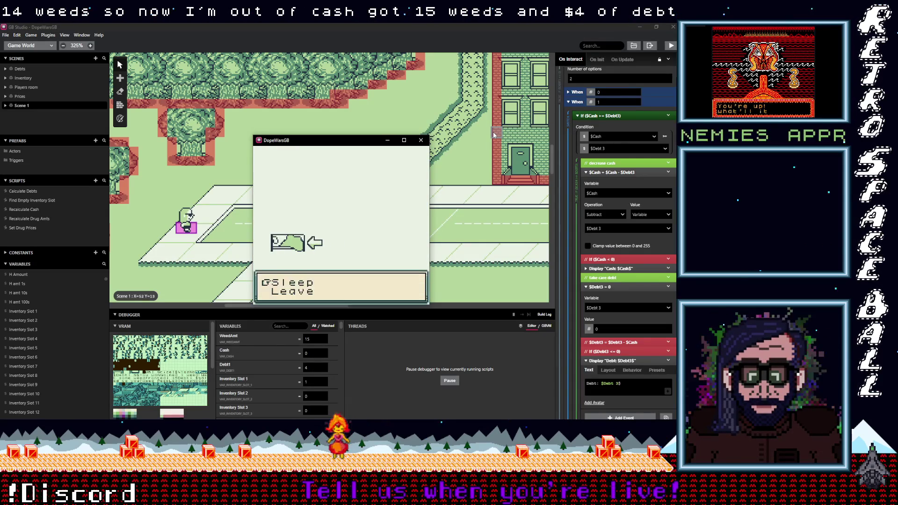
key("z")
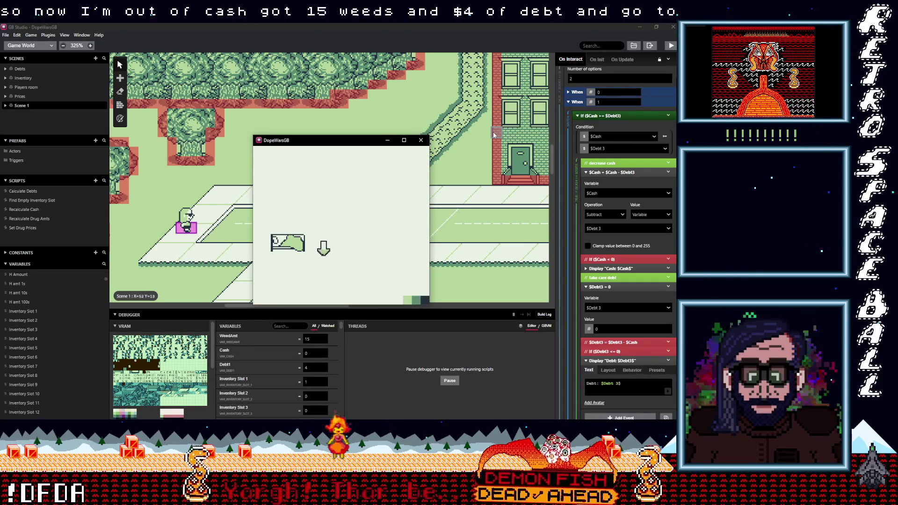
key("Down")
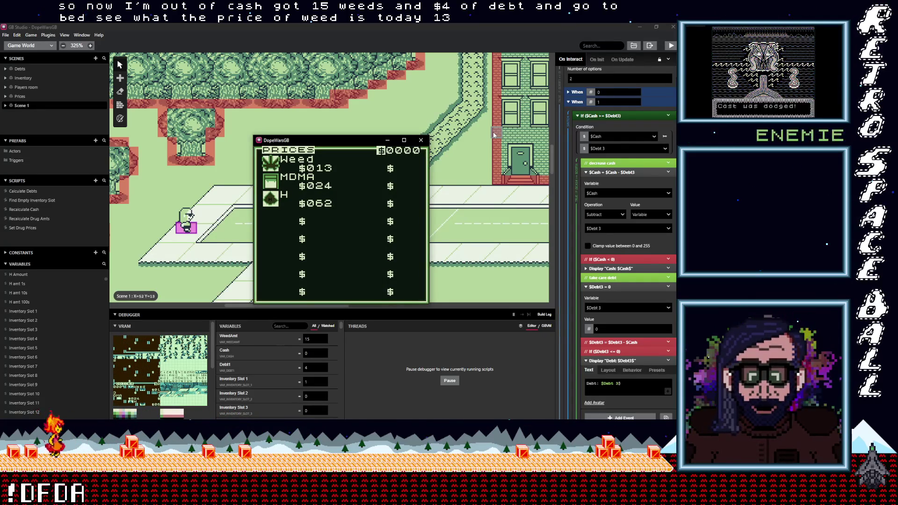
key("z")
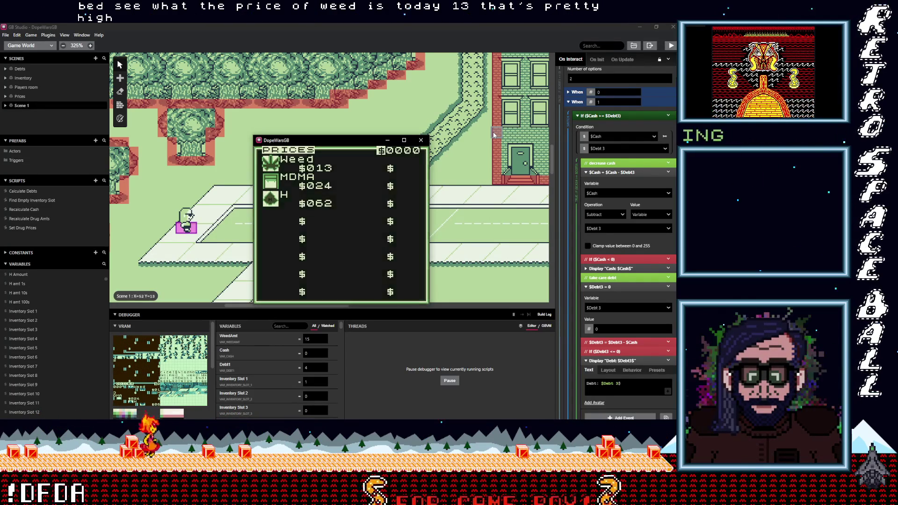
key("Return")
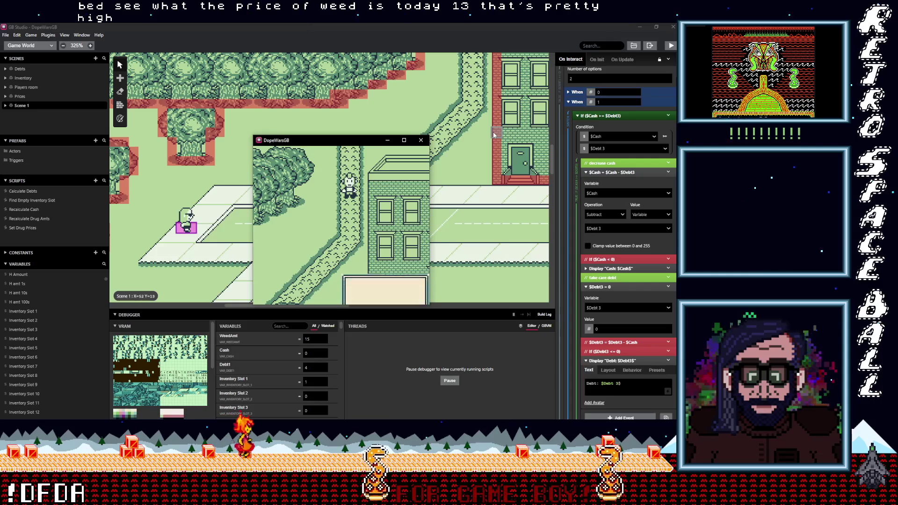
key("z")
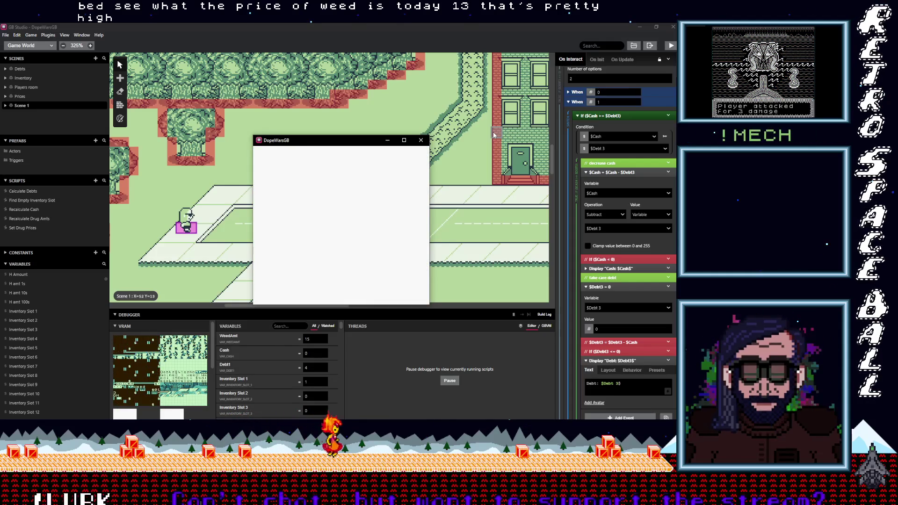
key("z")
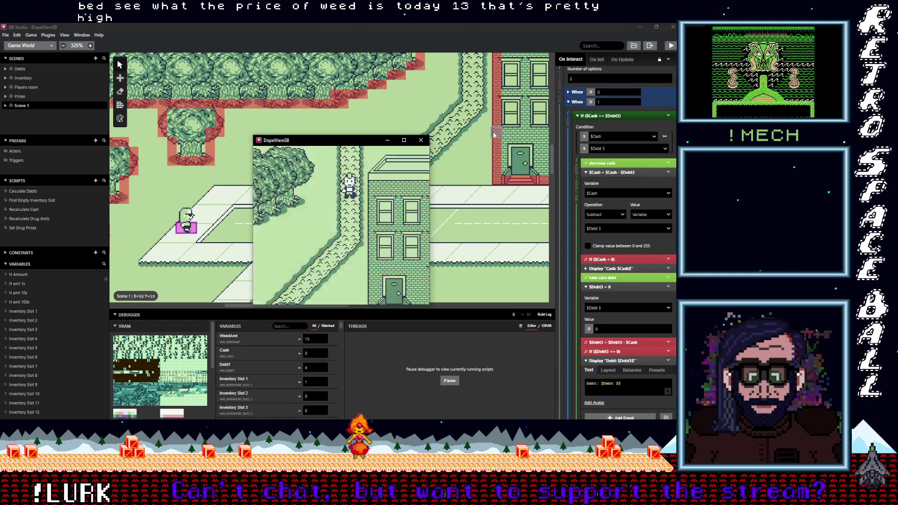
Sleep again and open Prices, now showing Weed $014, MDMA $024, H $038.
key("Up")
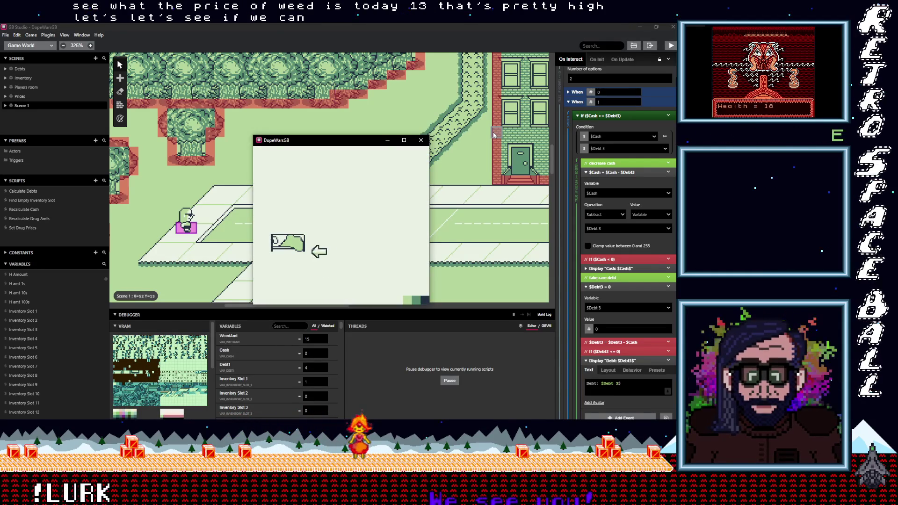
key("Left")
key("z")
key("Down")
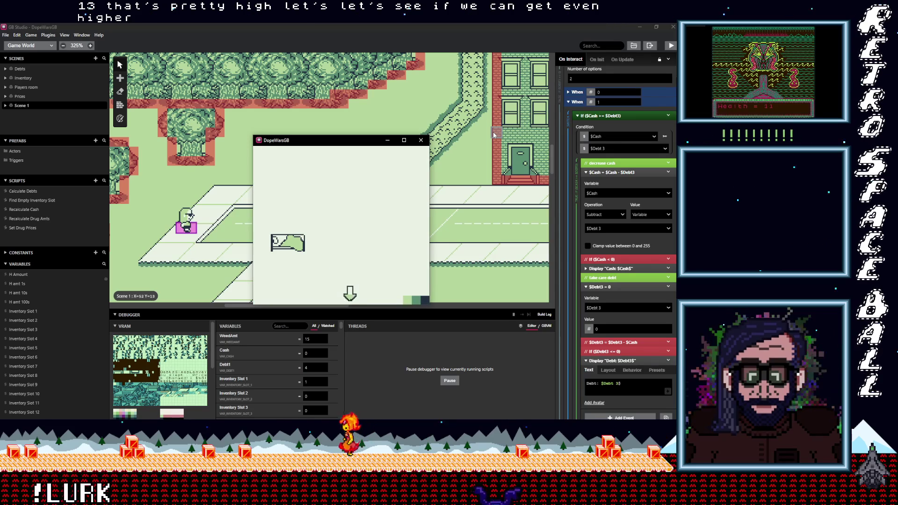
key("Return")
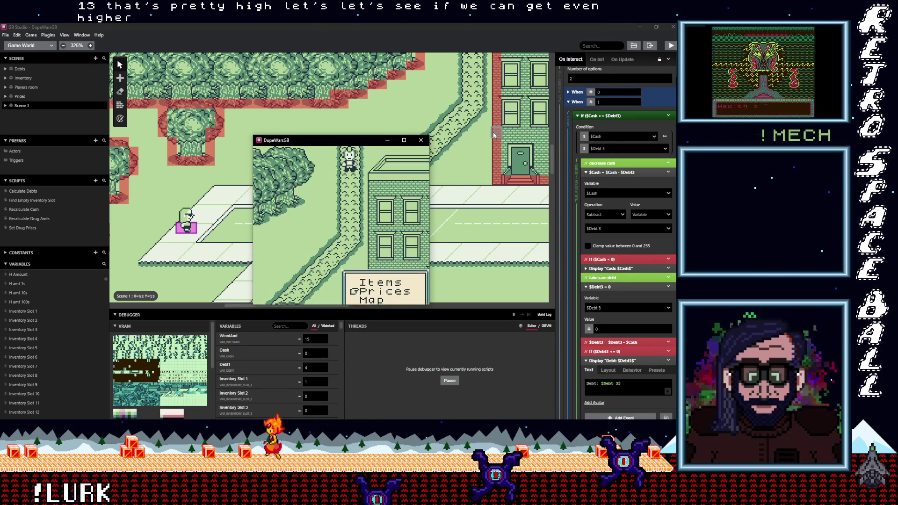
key("z")
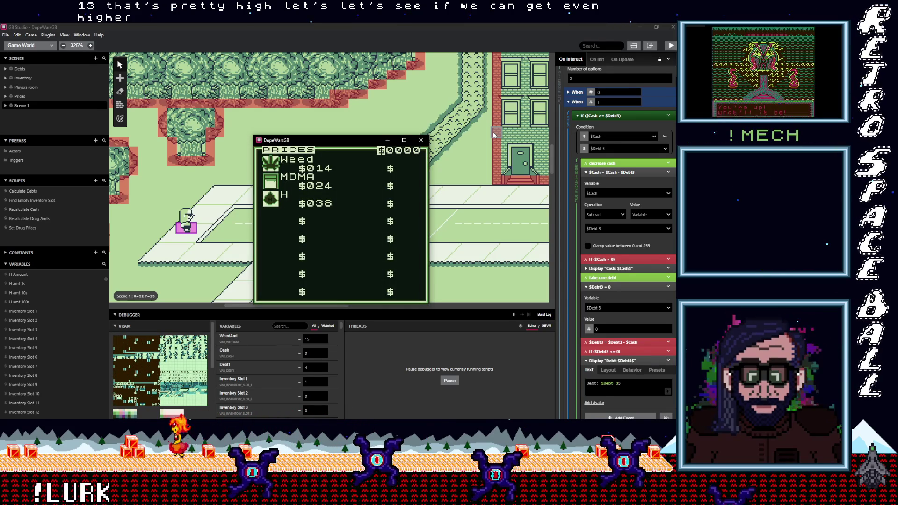
Walk down and right to the buyer and sell one Weed for $14.
key("z")
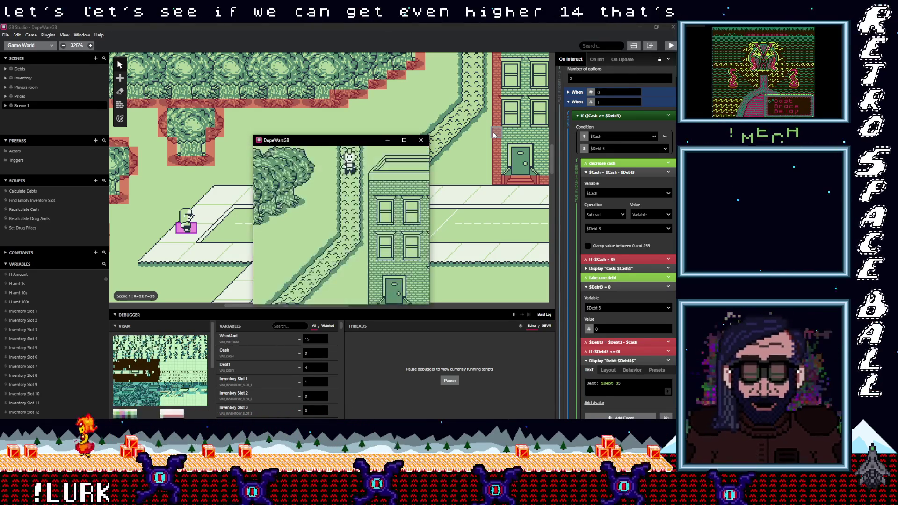
key("Down")
key("Down")
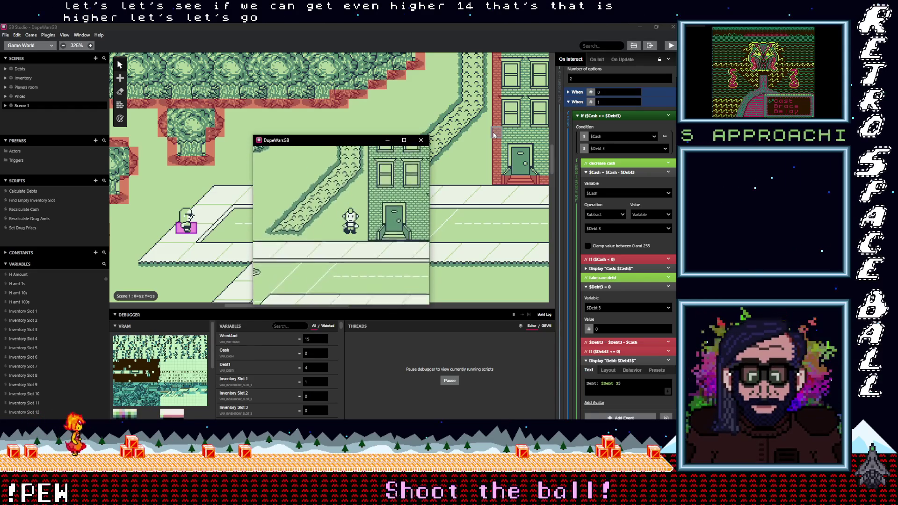
key("Right")
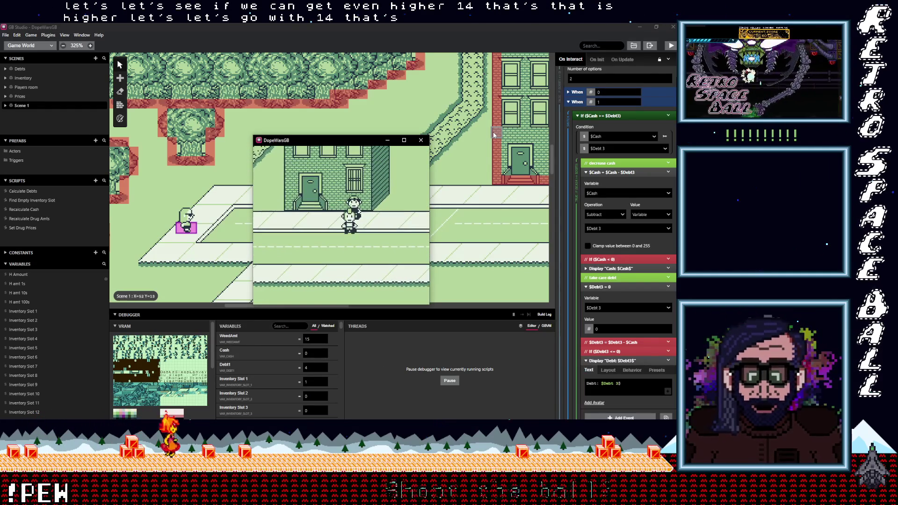
key("z")
key("z")
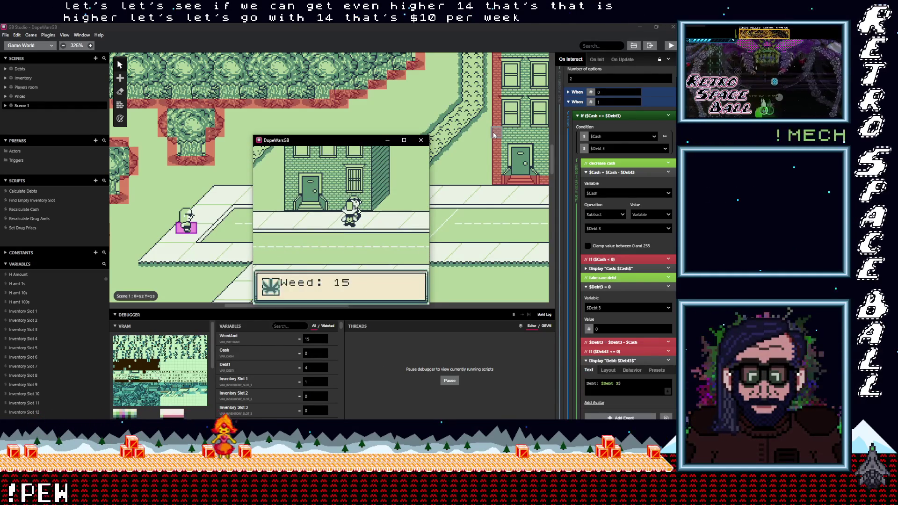
key("z")
key("z")
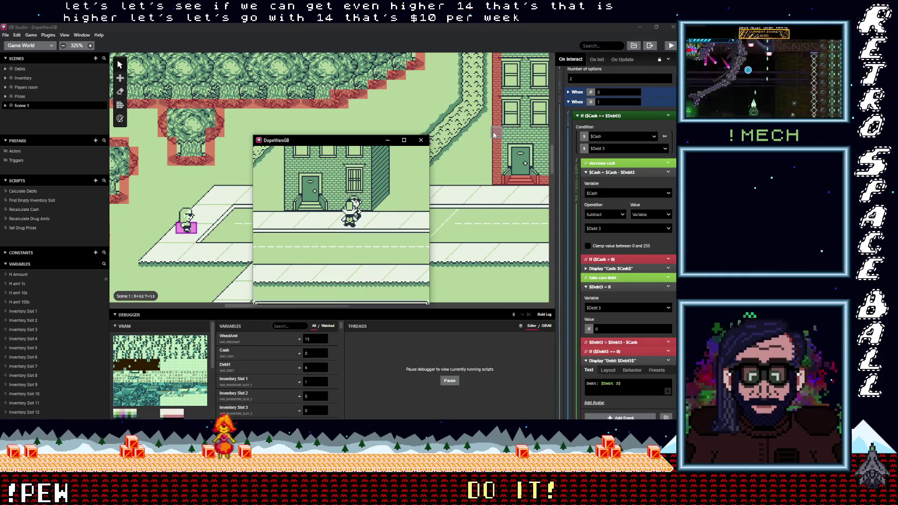
key("z")
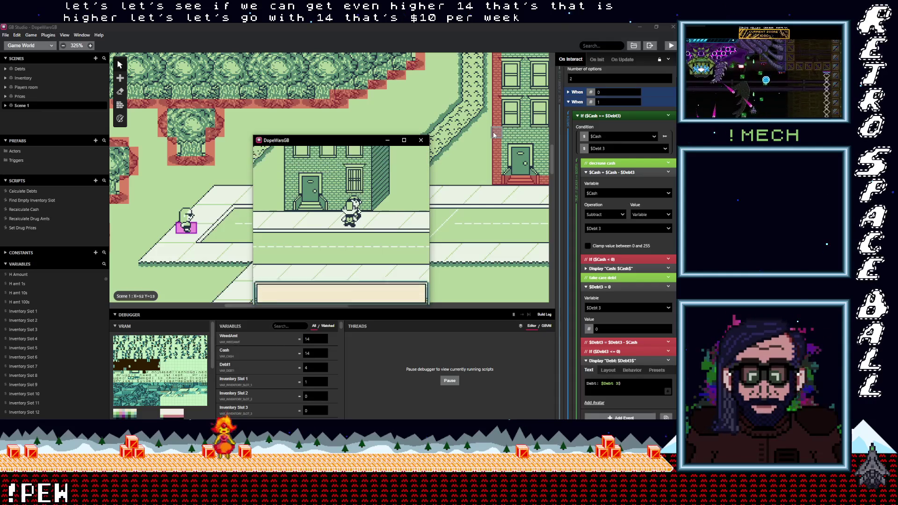
key("z")
key("z")
key("z")
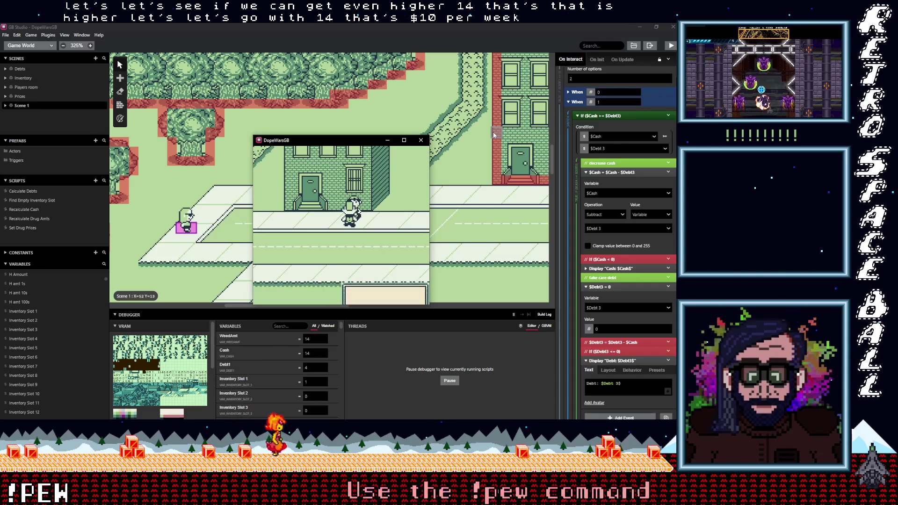
Sell two more Weed at $14 each, leaving 12 Weed and $42 cash.
key("z")
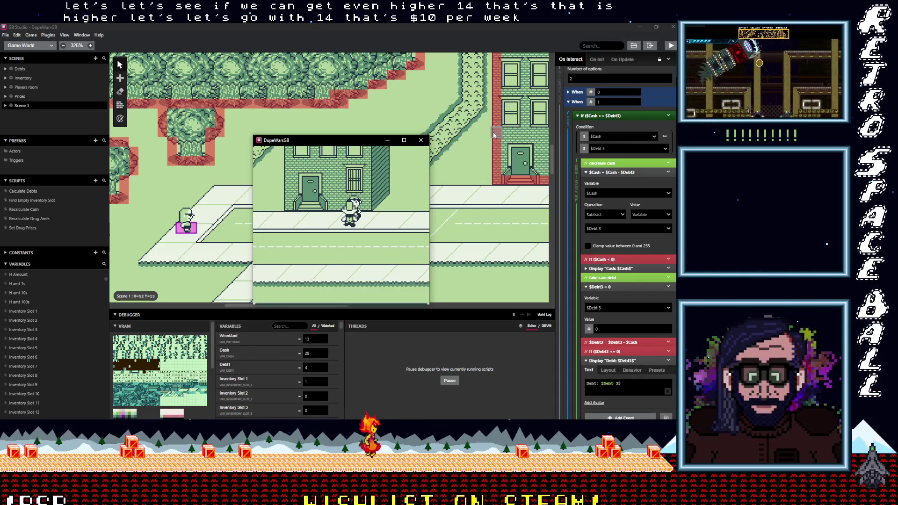
key("z")
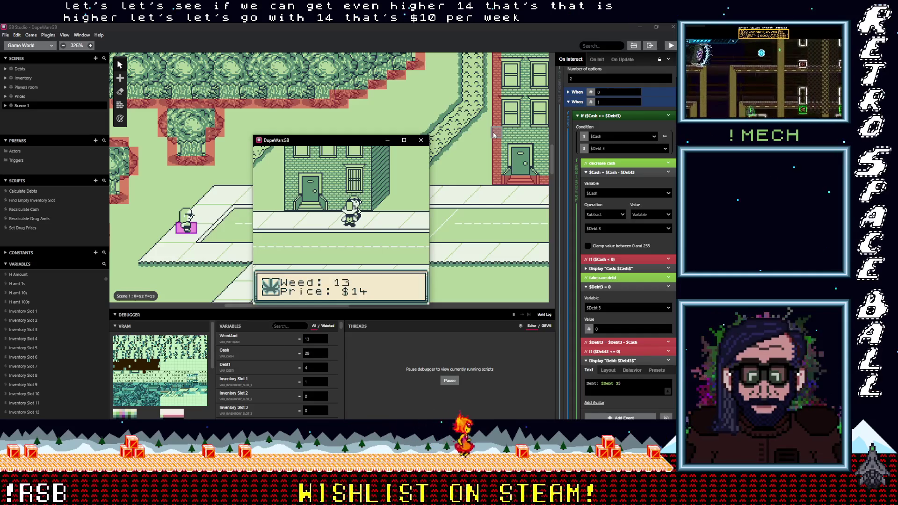
key("z")
key("z")
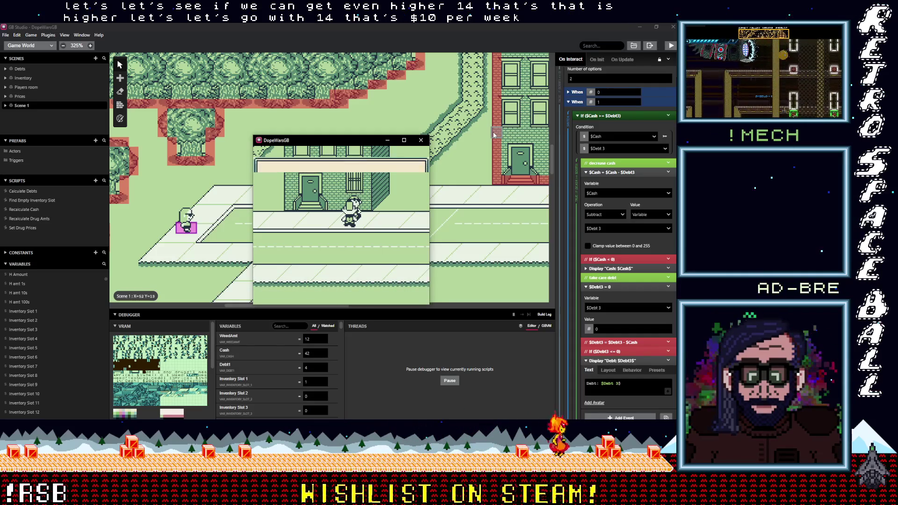
key("z")
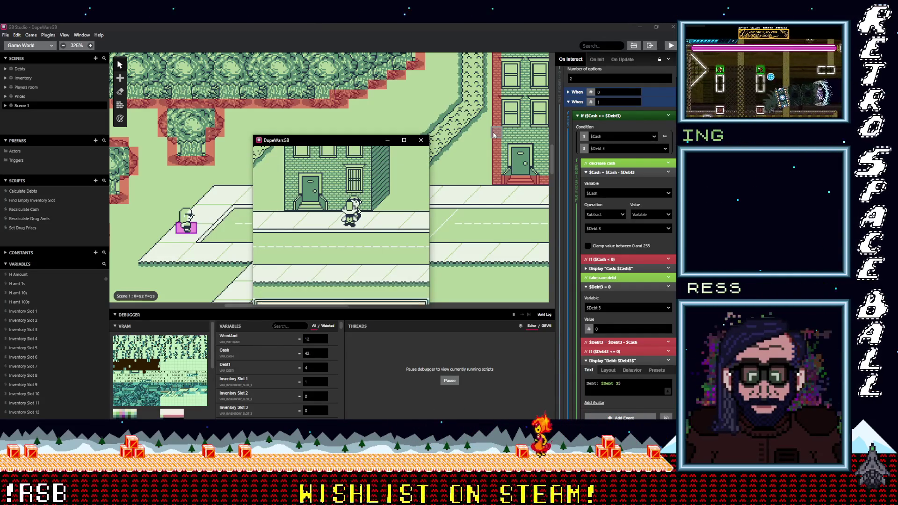
key("z")
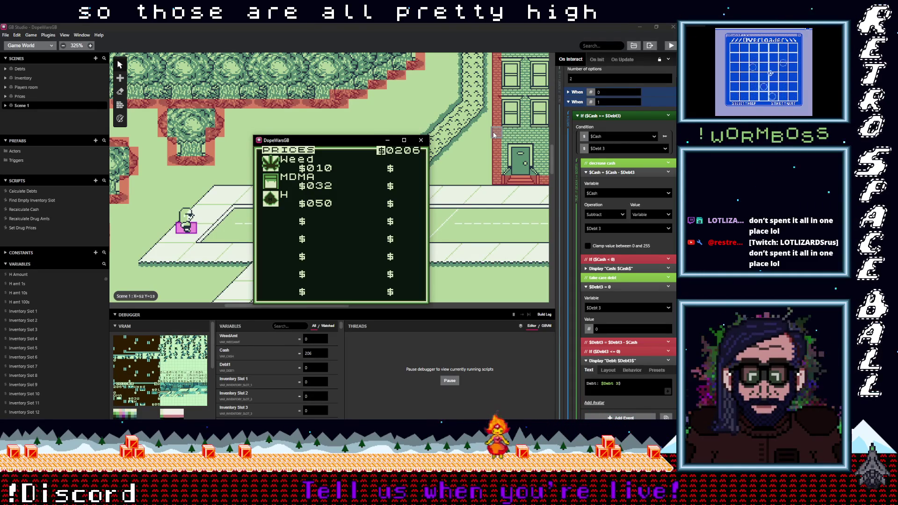
Sleep in the bed once and check the rerolled prices on the Prices screen.
key("z")
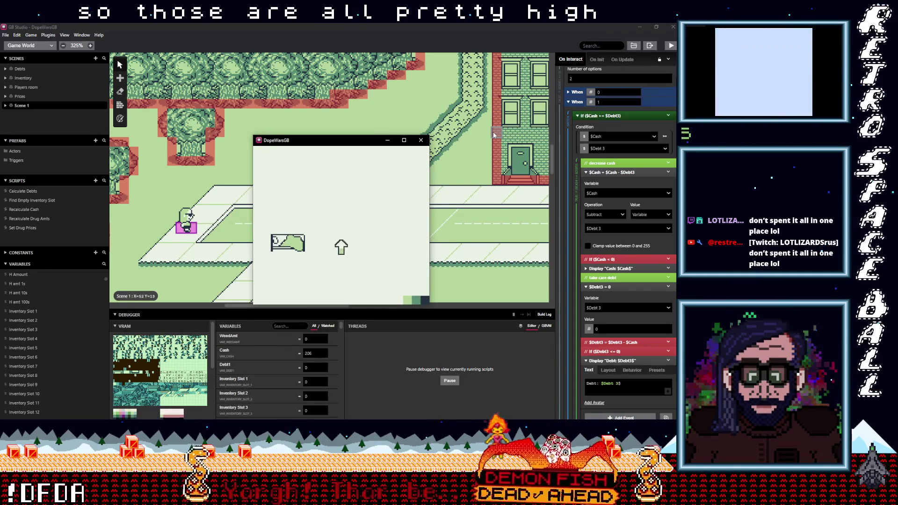
key("Left")
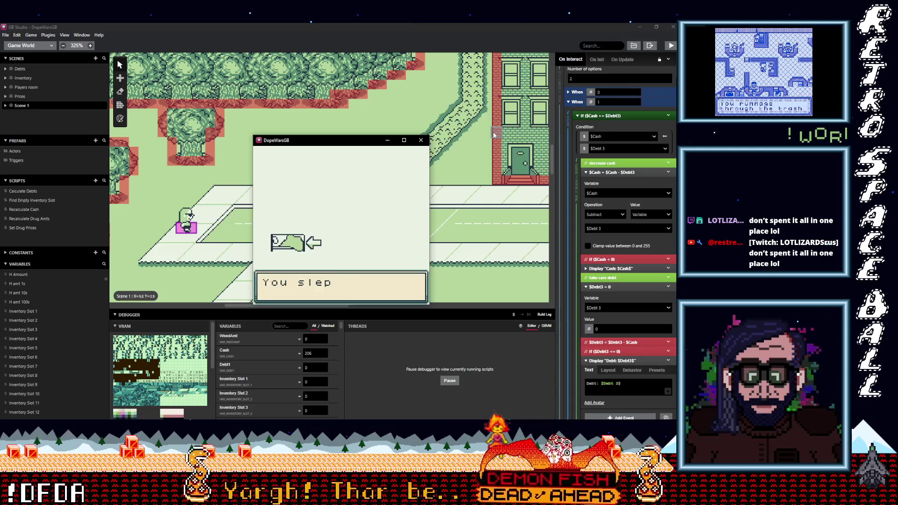
key("z")
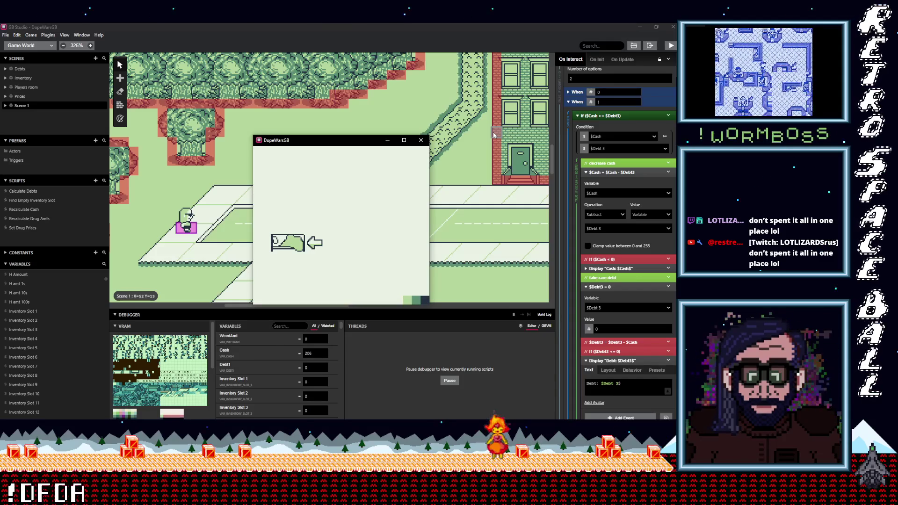
key("Right")
key("Down")
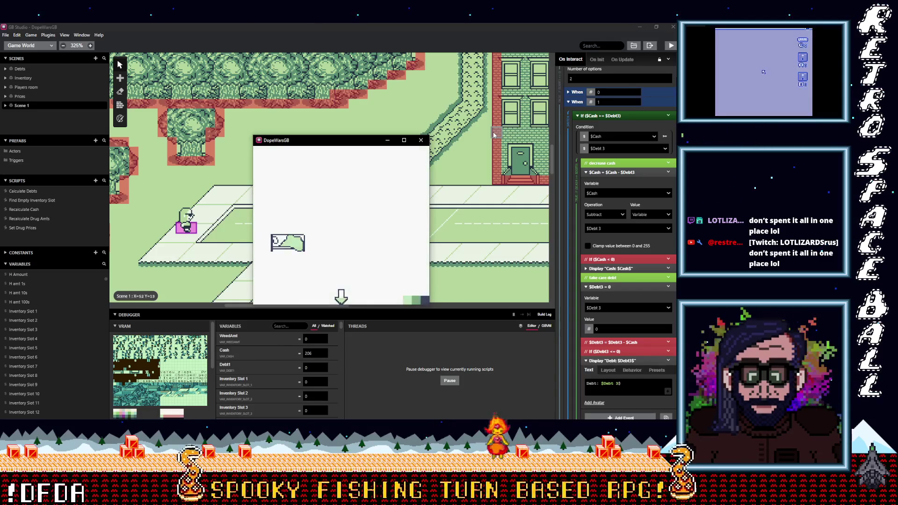
key("Return")
key("z")
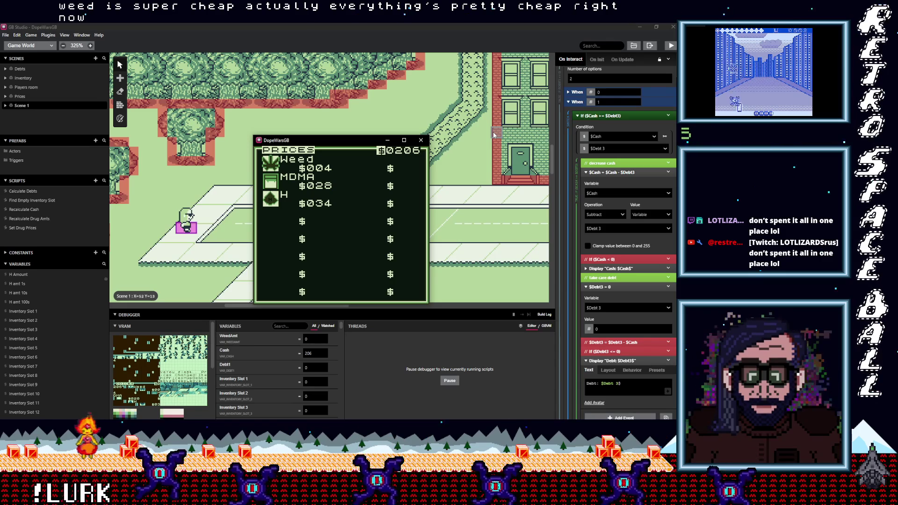
Walk back through town to the bedroom, sleep again and view Prices.
key("z")
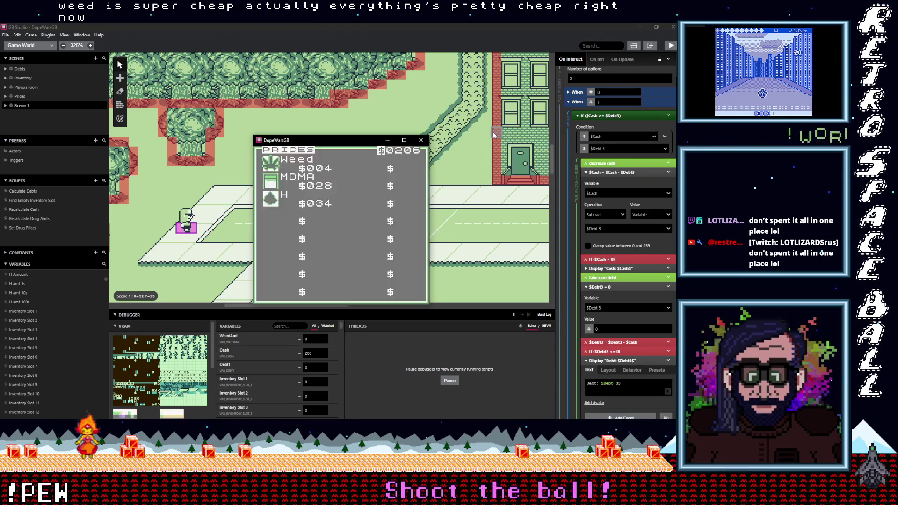
key("Down")
key("Down")
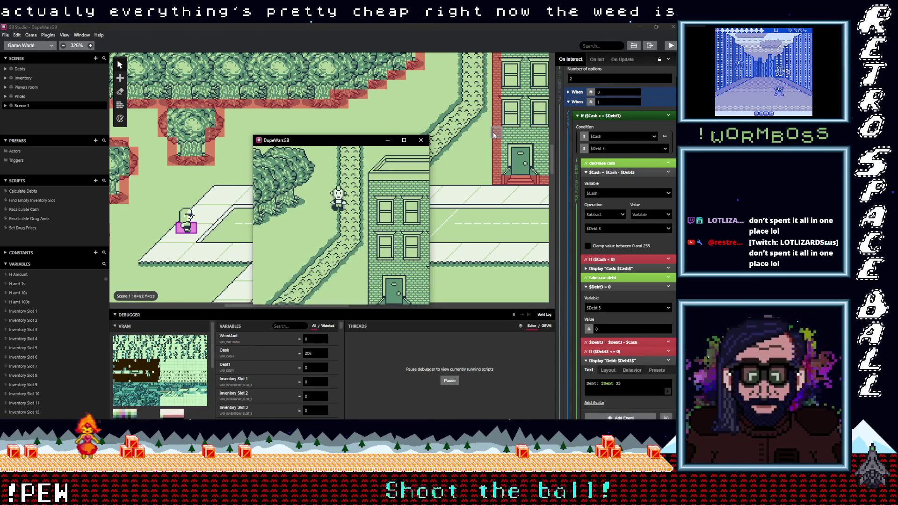
key("Left")
key("Up")
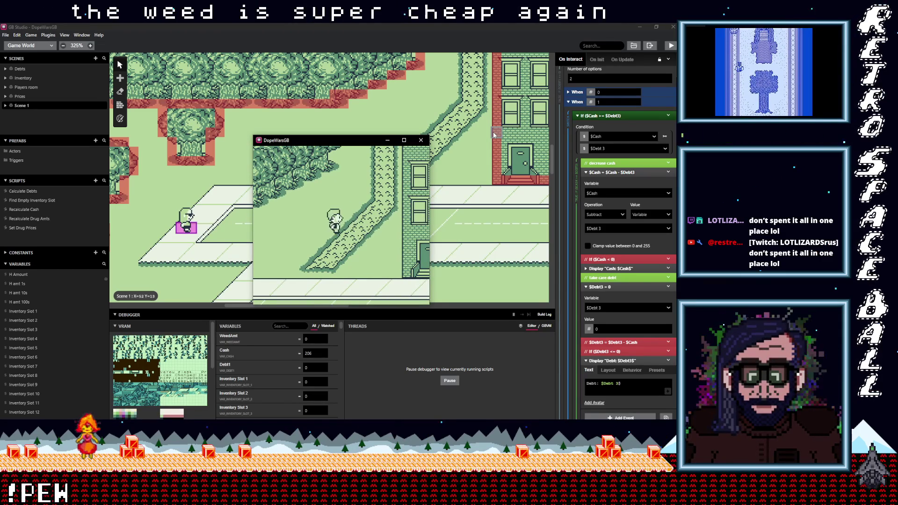
key("Right")
key("Up")
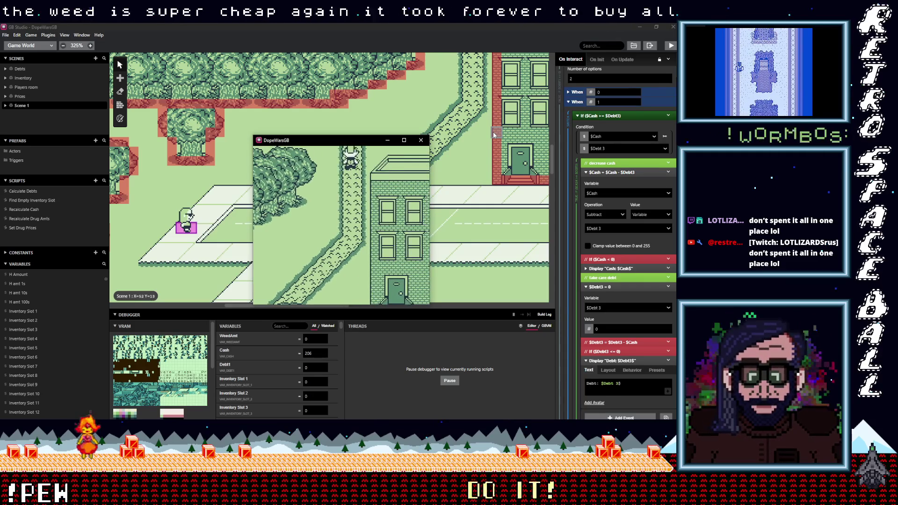
key("Up")
key("Left")
key("Left")
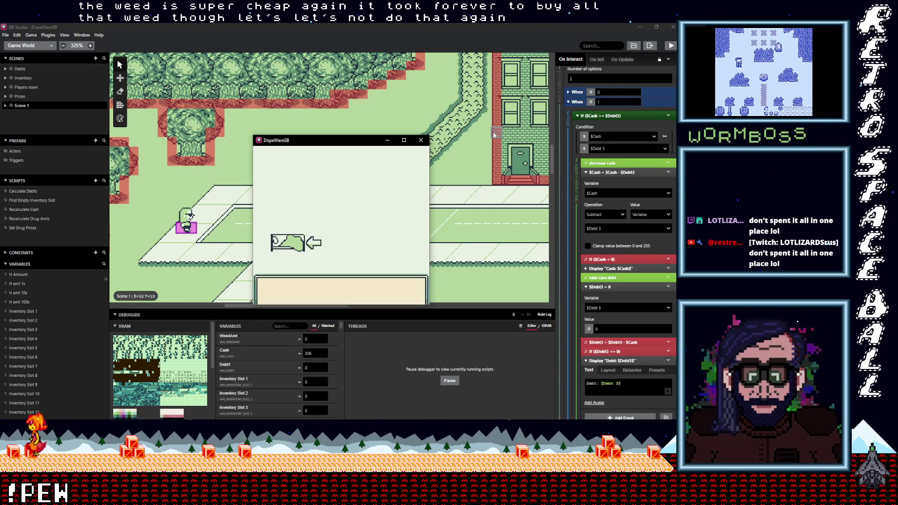
key("z")
key("Right")
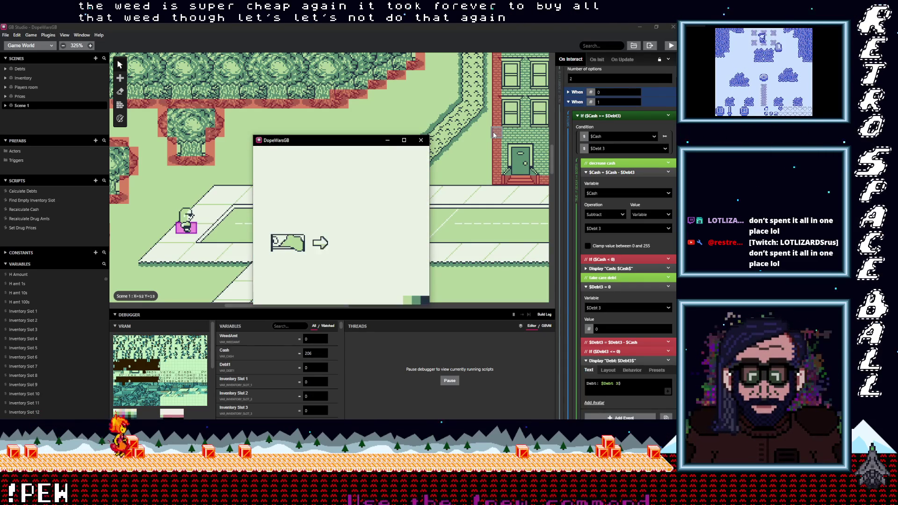
key("Down")
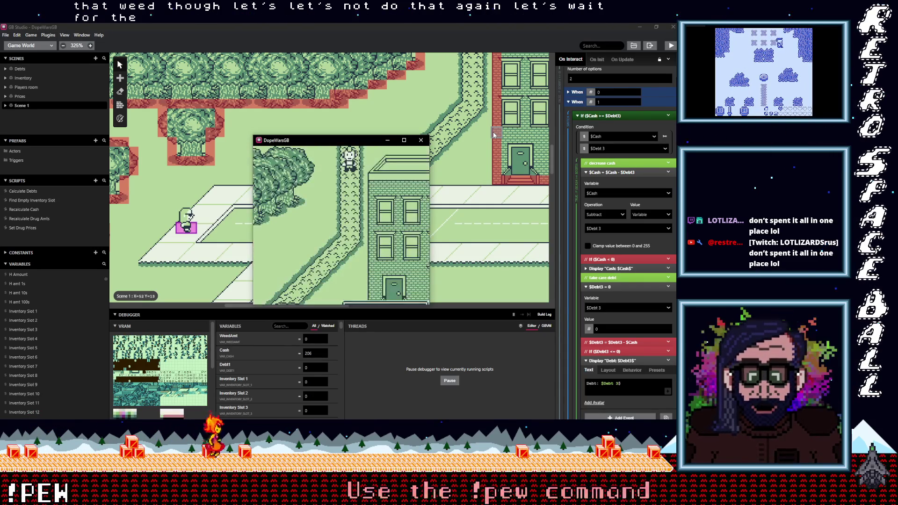
key("z")
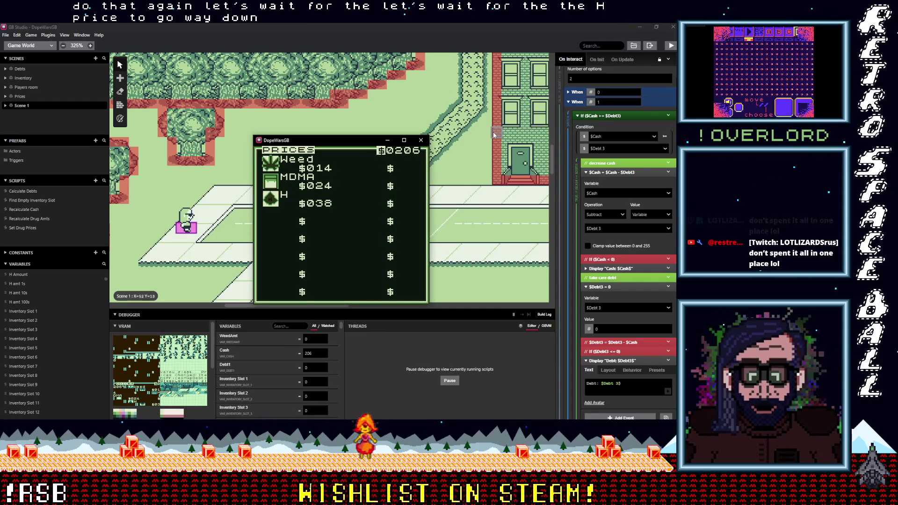
Sleep twice more, ending on Prices showing Weed $008, MDMA $044, H $042.
key("z")
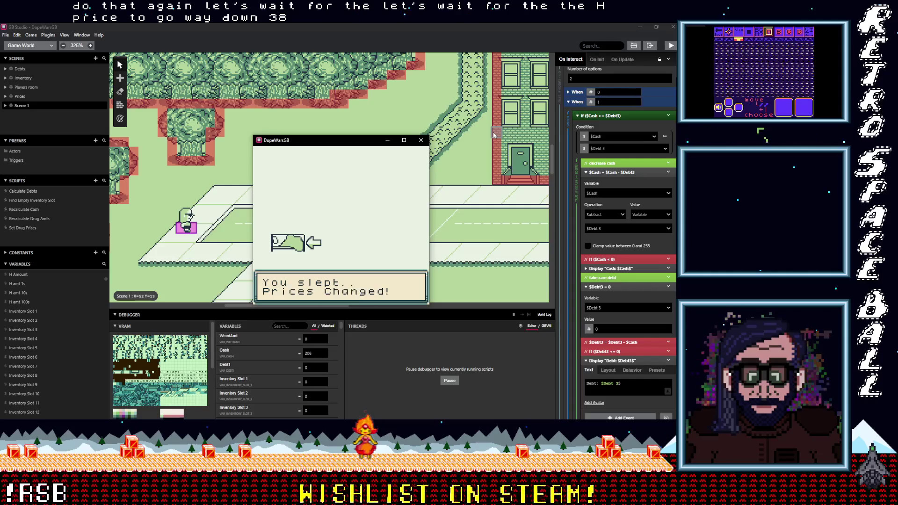
key("z")
key("z")
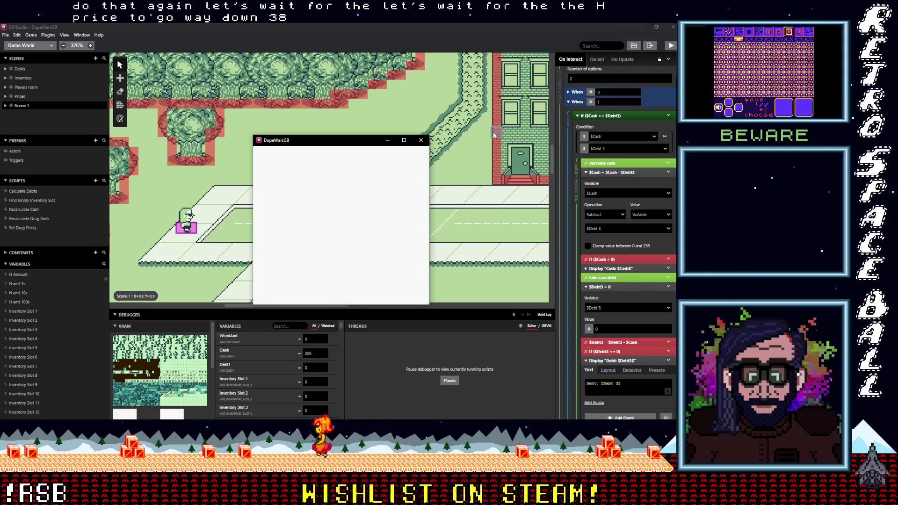
key("Down")
key("z")
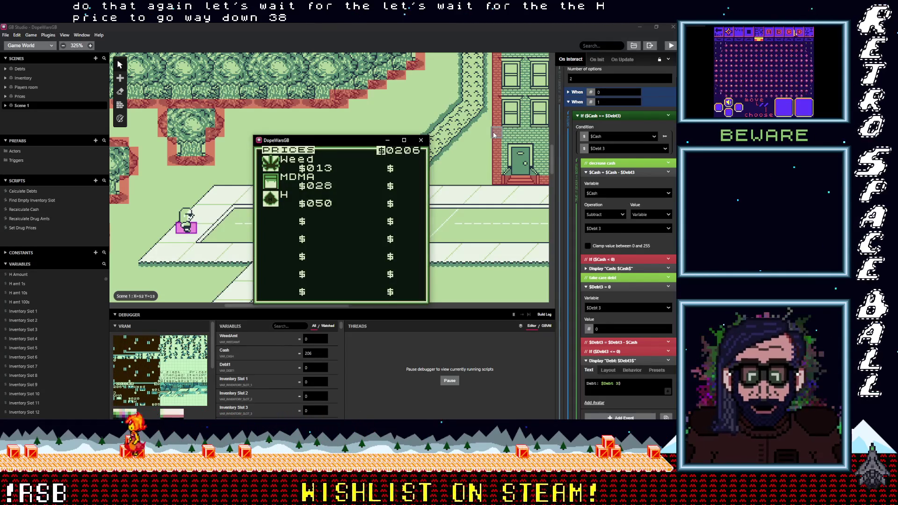
key("z")
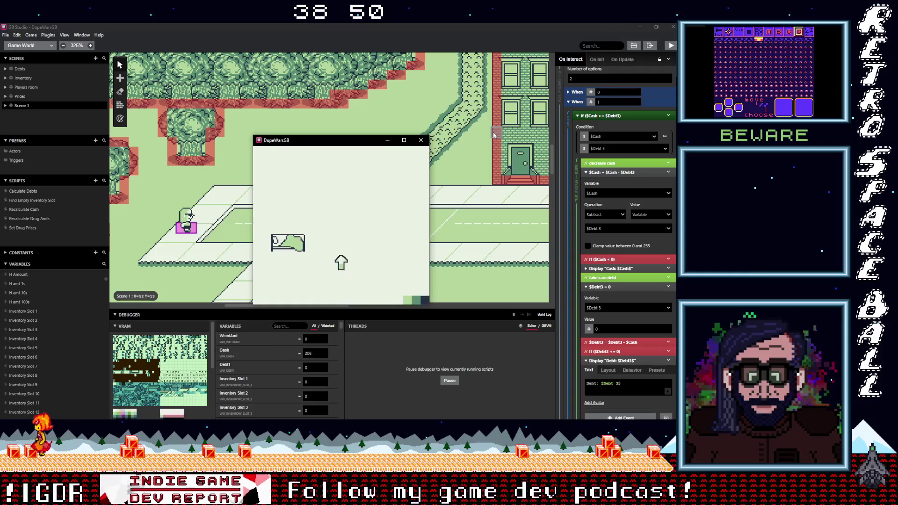
key("z")
key("z")
key("Down")
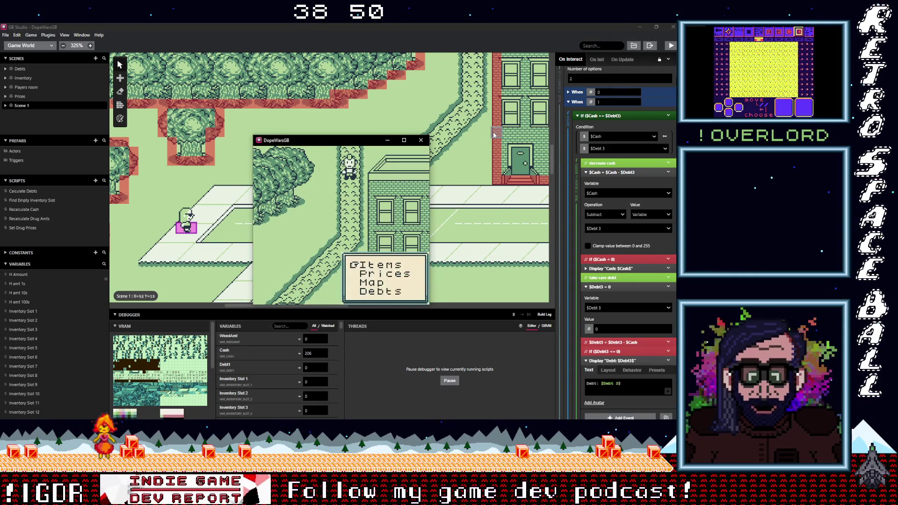
key("Down")
key("z")
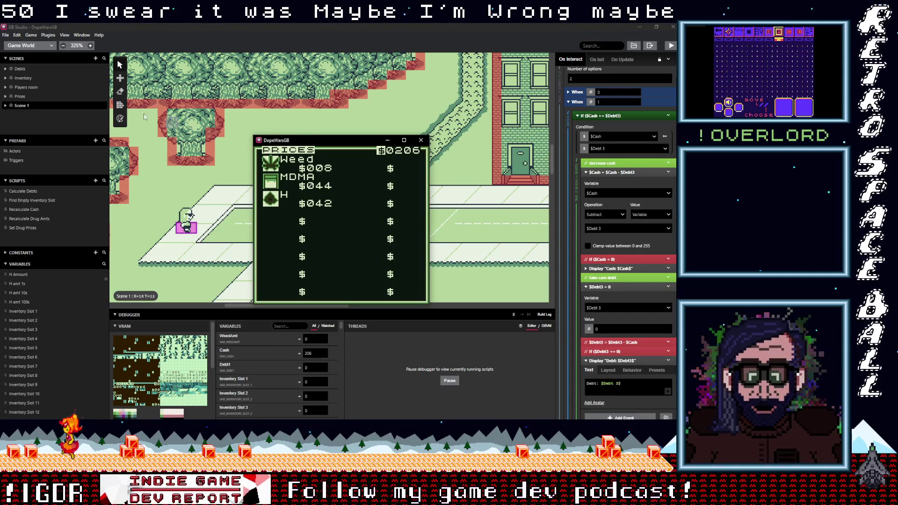
Open the Set Drug Prices script and expand the Change H Price logic.
left_click(30, 228)
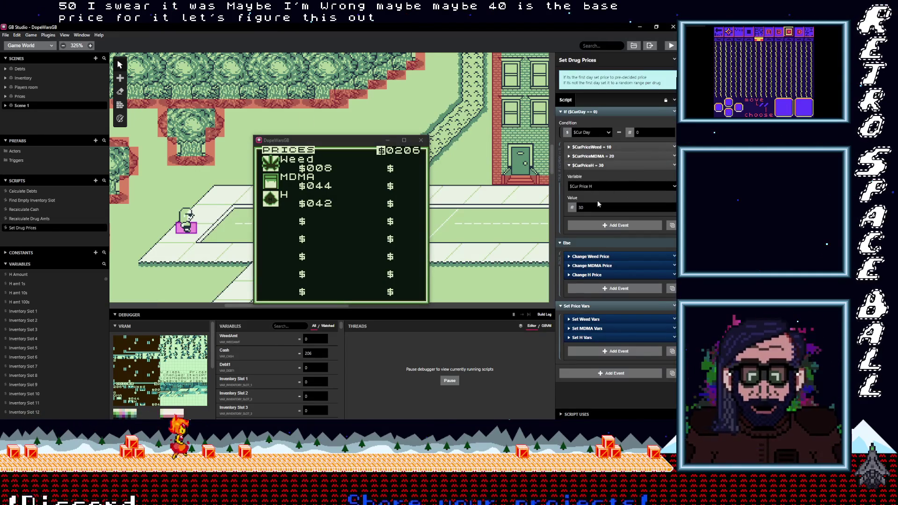
left_click(604, 275)
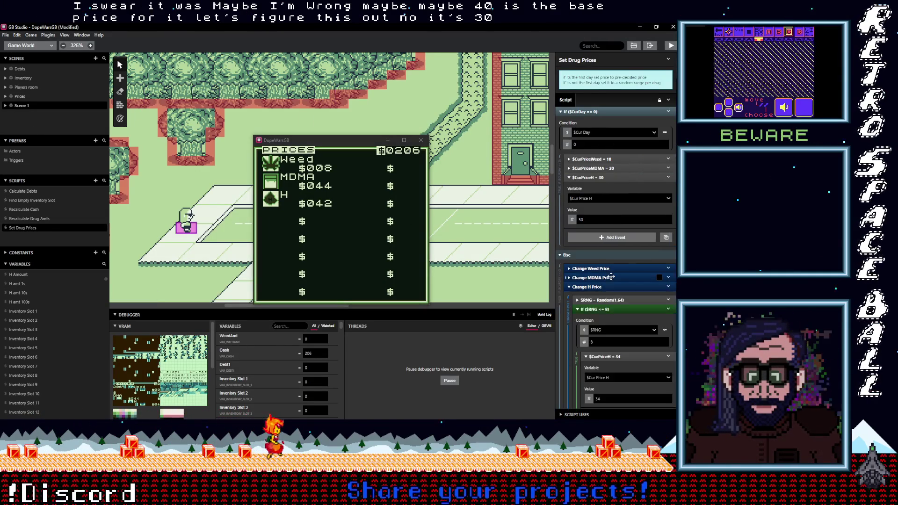
scroll(614, 276, "down", 5)
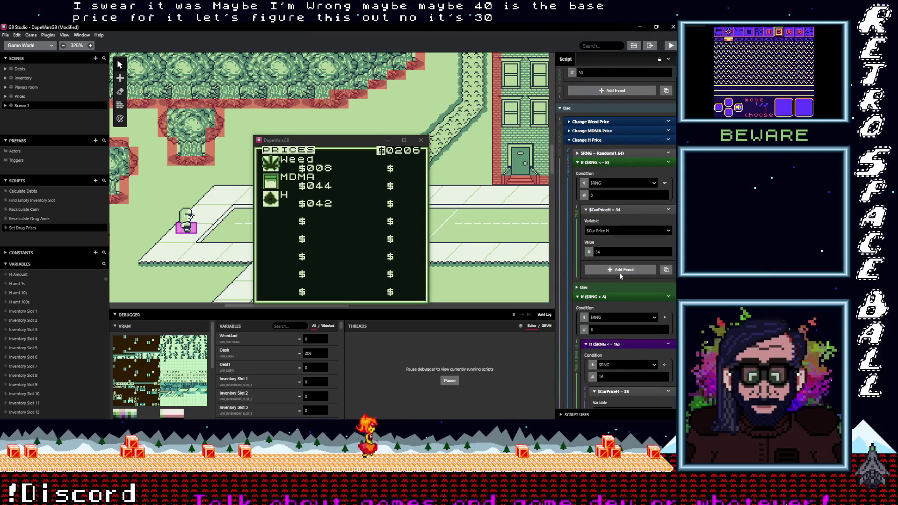
scroll(609, 253, "down", 3)
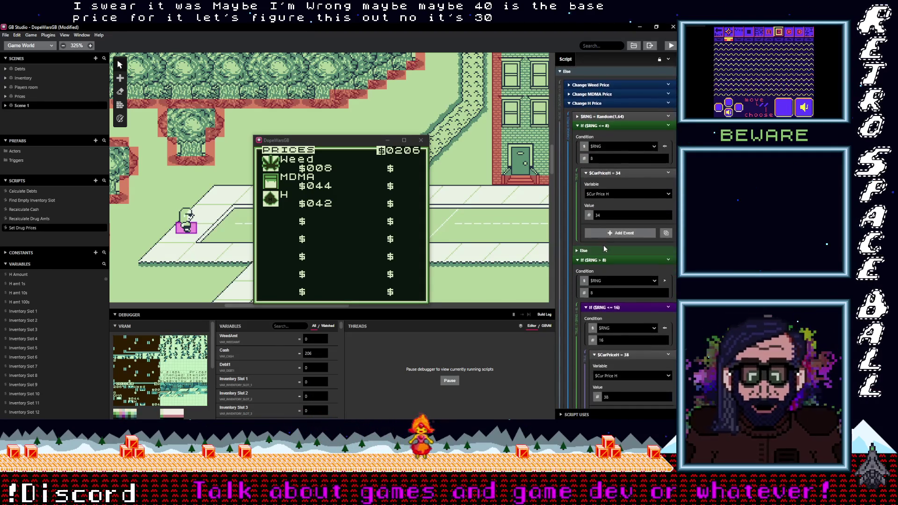
scroll(606, 232, "up", 1)
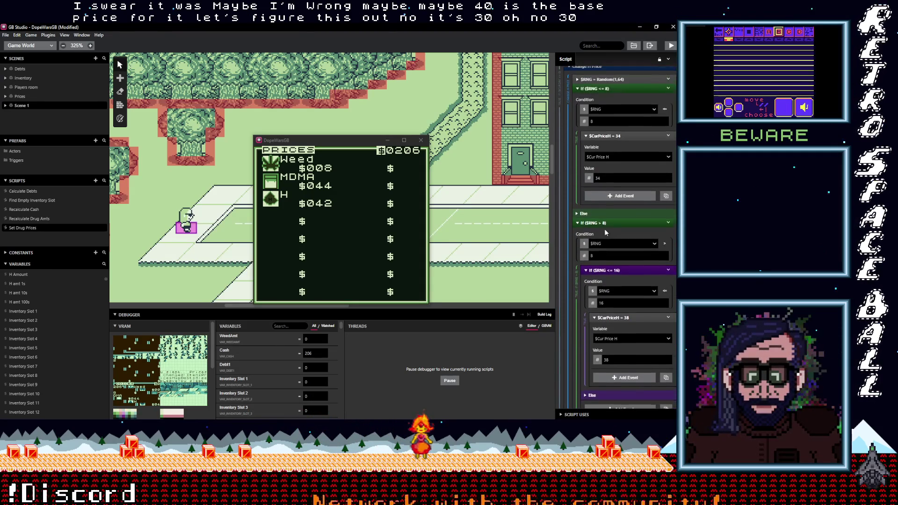
Review the H price tiers starting from value 34, then expand the Change MDMA Price rules.
left_click(599, 177)
scroll(618, 280, "down", 5)
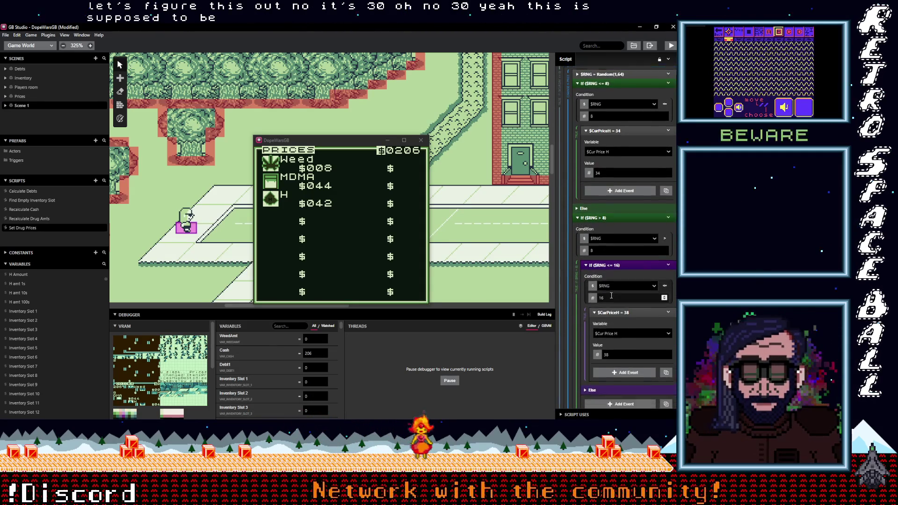
scroll(621, 293, "down", 1)
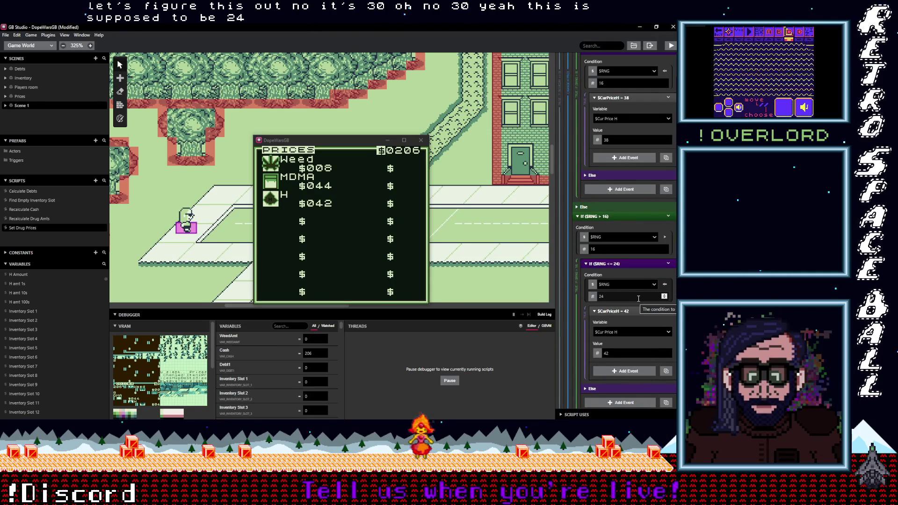
scroll(641, 297, "down", 5)
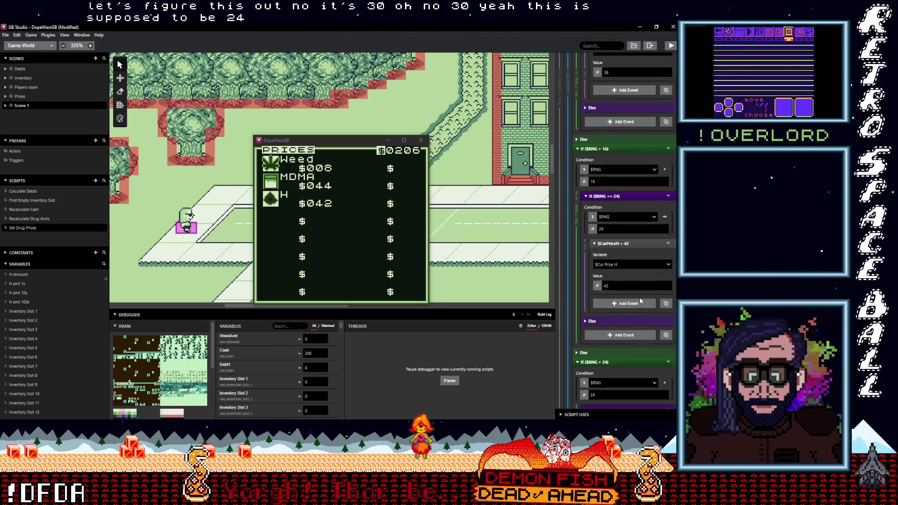
scroll(635, 296, "down", 7)
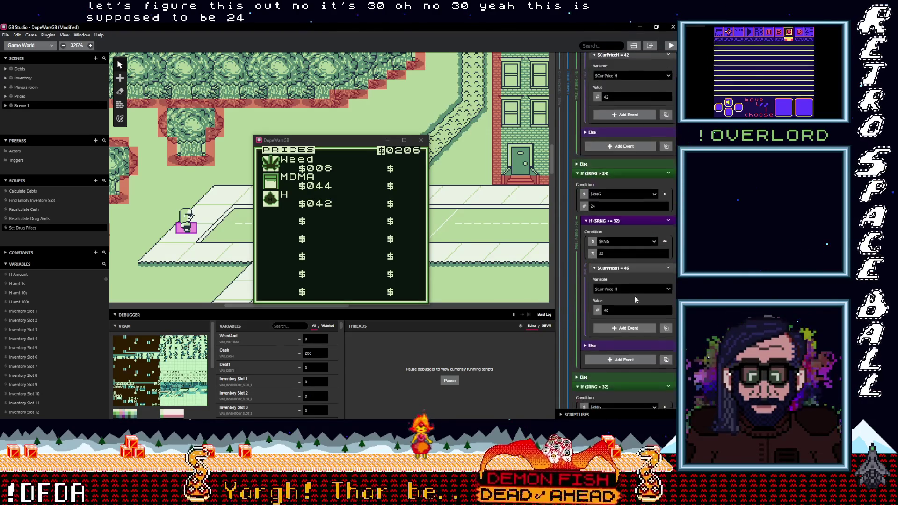
scroll(635, 297, "down", 5)
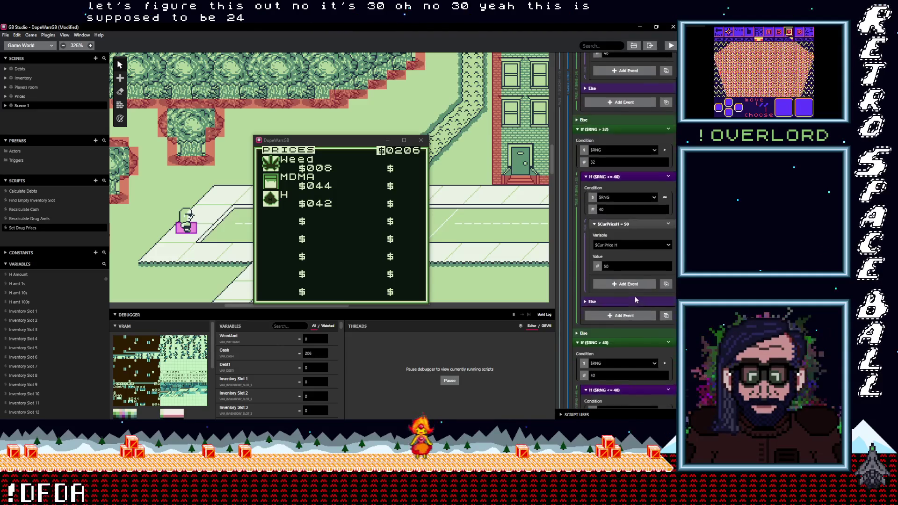
scroll(635, 299, "up", 8)
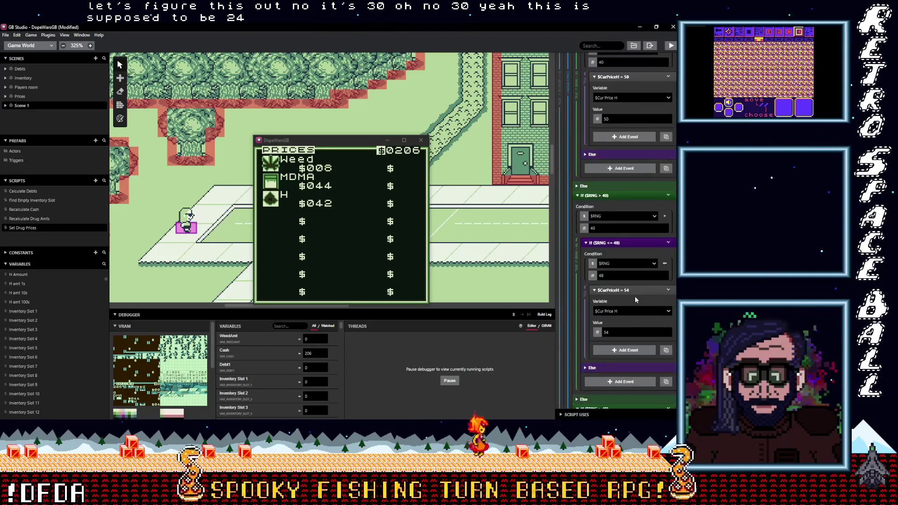
scroll(633, 299, "up", 8)
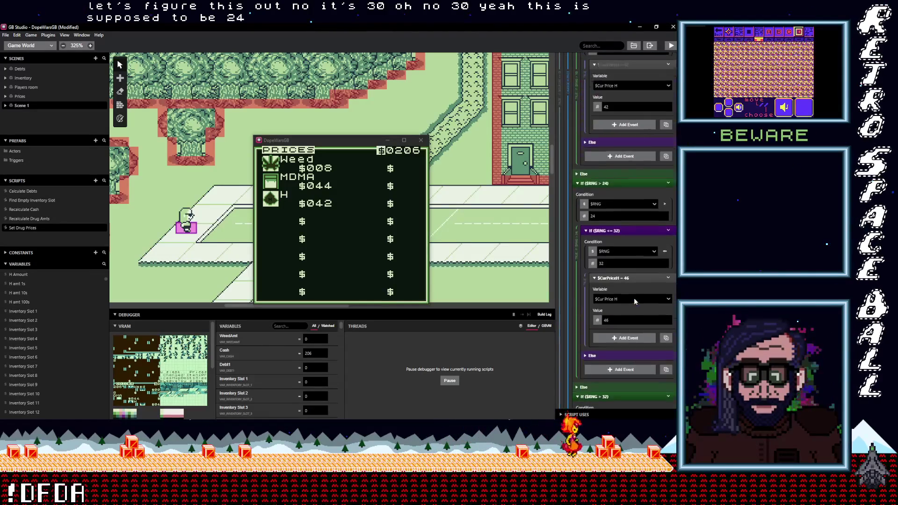
scroll(635, 301, "up", 4)
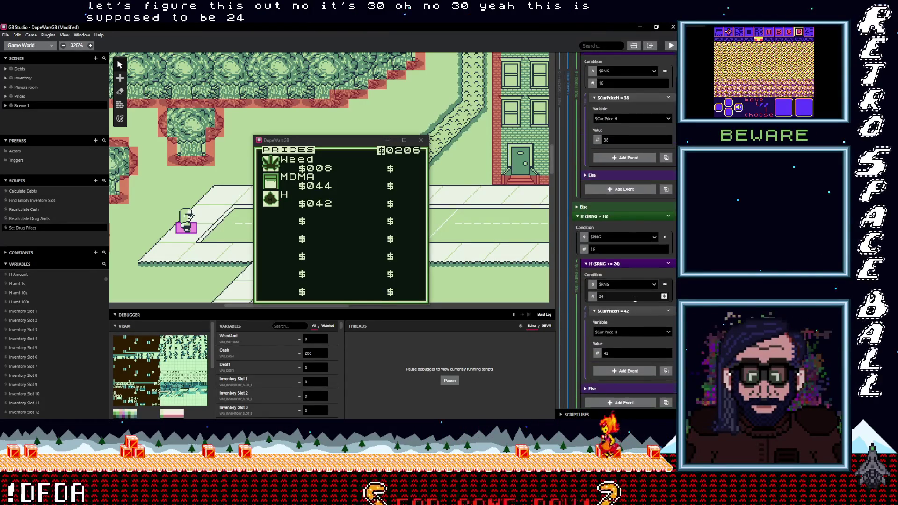
scroll(634, 300, "up", 5)
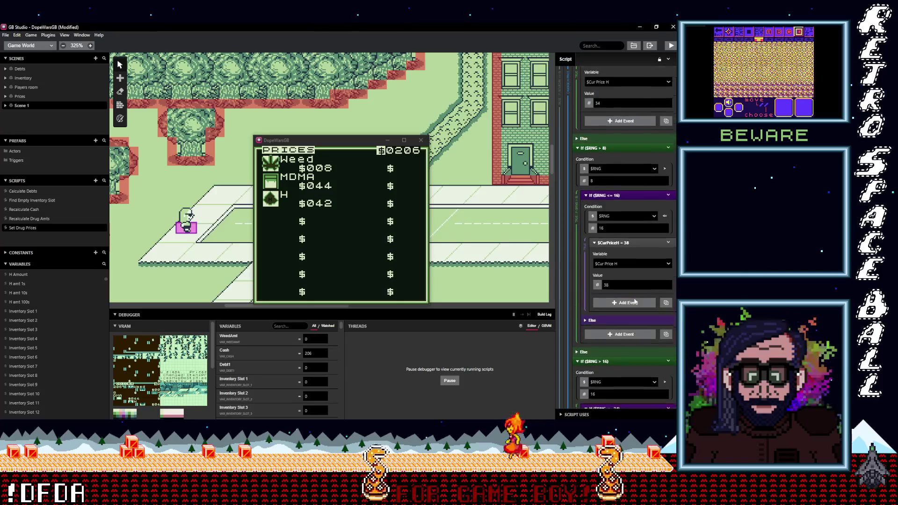
scroll(634, 299, "up", 2)
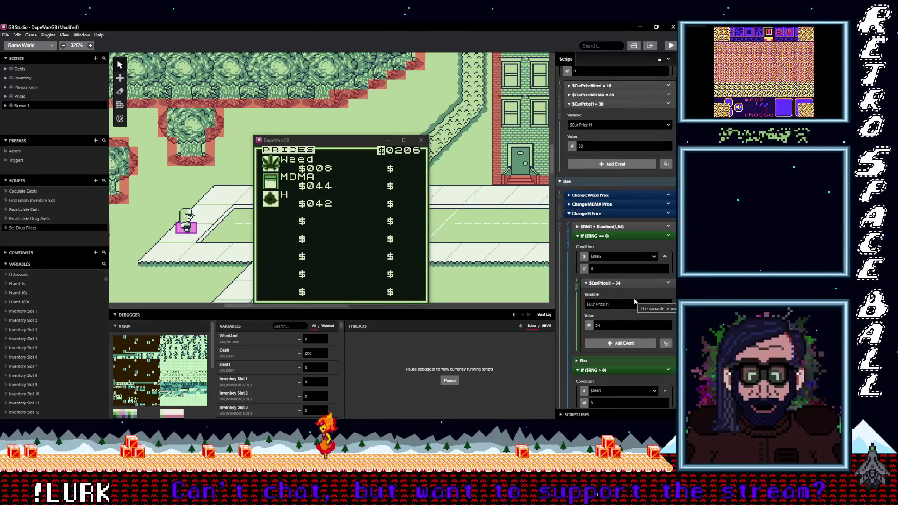
scroll(634, 297, "up", 1)
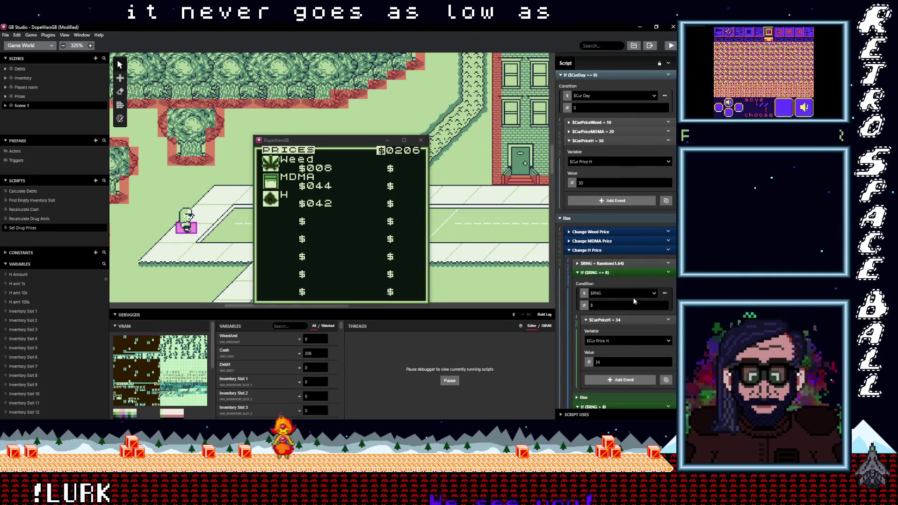
left_click(611, 242)
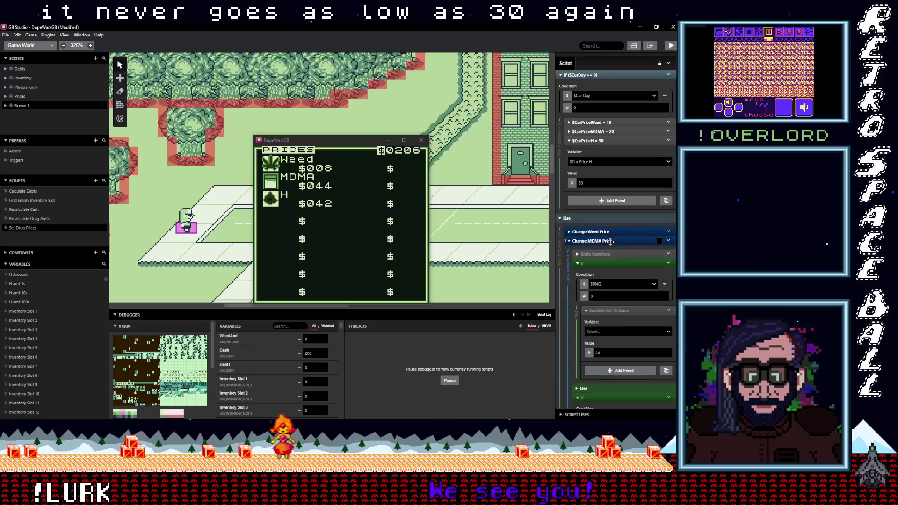
Scroll through the Change MDMA Price events to review the tiers from 24 to 52.
scroll(616, 258, "down", 2)
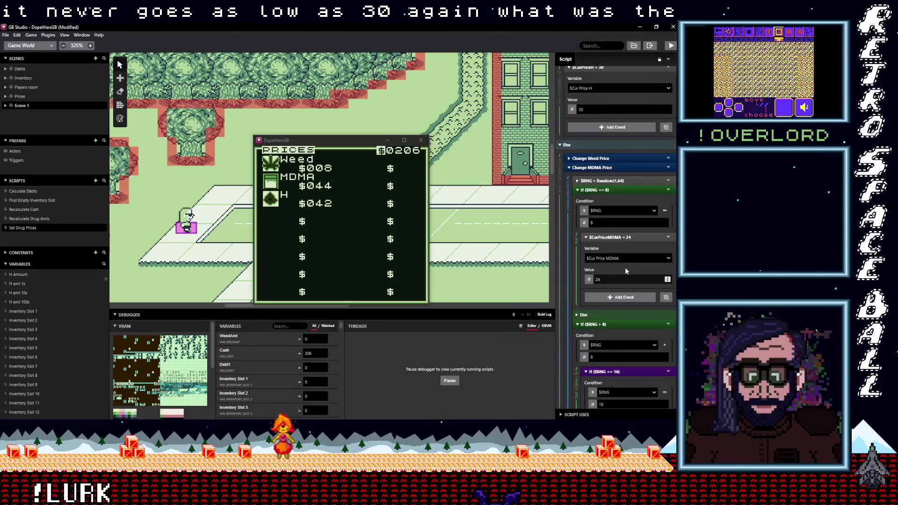
scroll(628, 270, "down", 3)
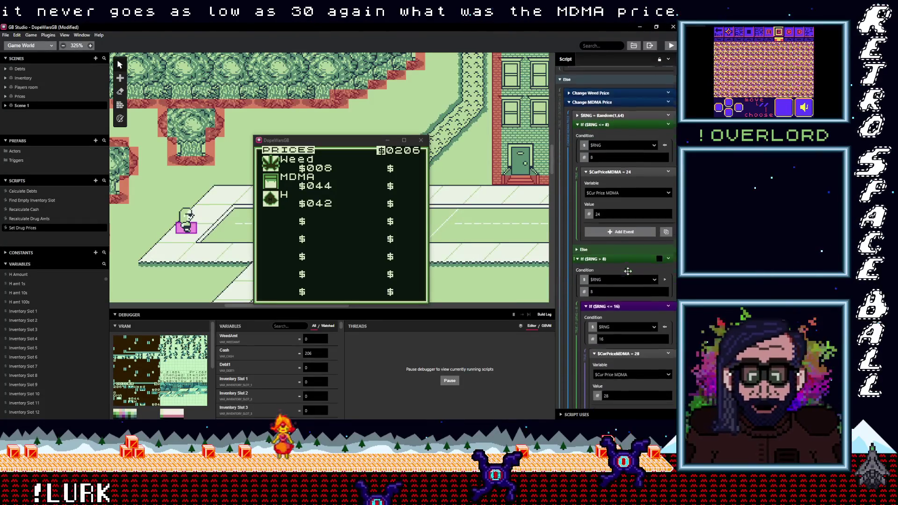
scroll(628, 271, "down", 7)
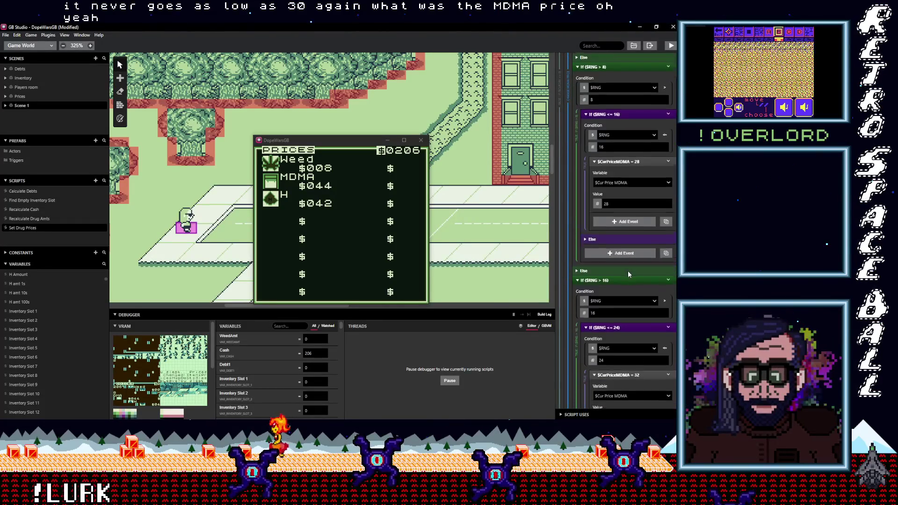
scroll(627, 275, "down", 5)
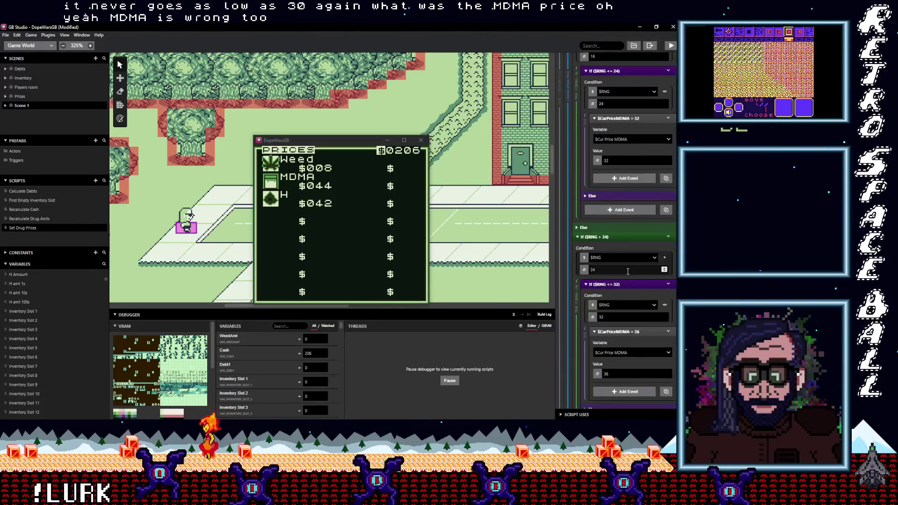
scroll(628, 275, "down", 7)
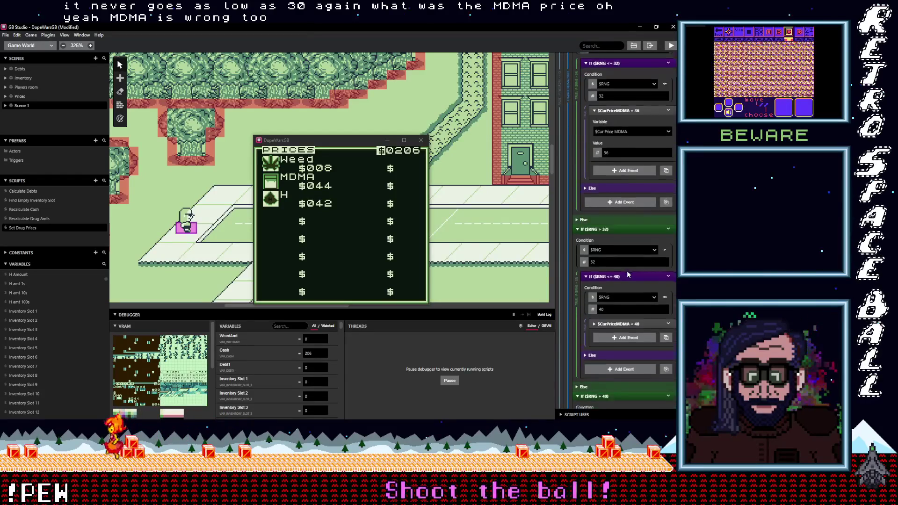
scroll(627, 271, "down", 2)
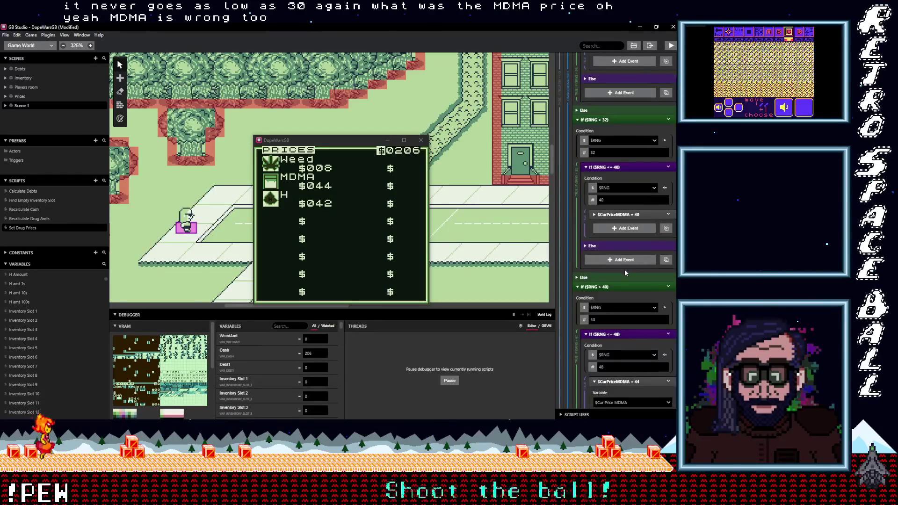
scroll(624, 268, "down", 4)
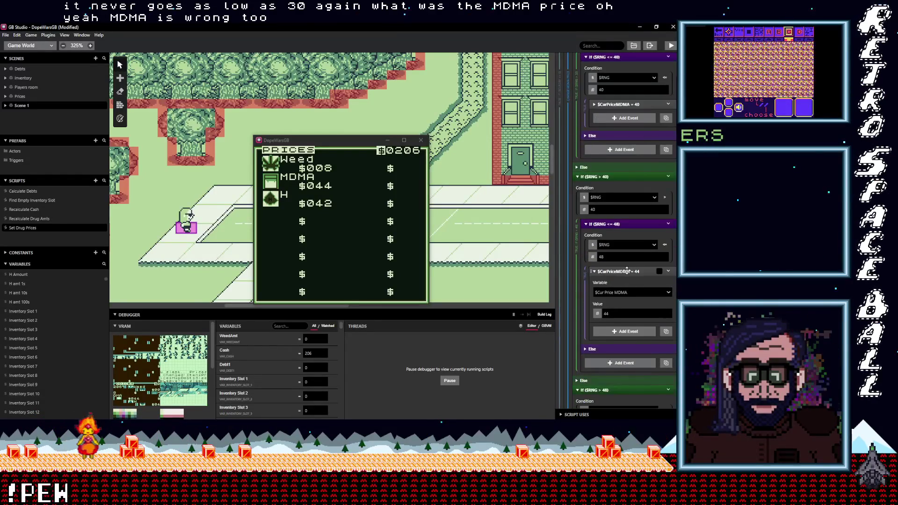
scroll(628, 274, "down", 4)
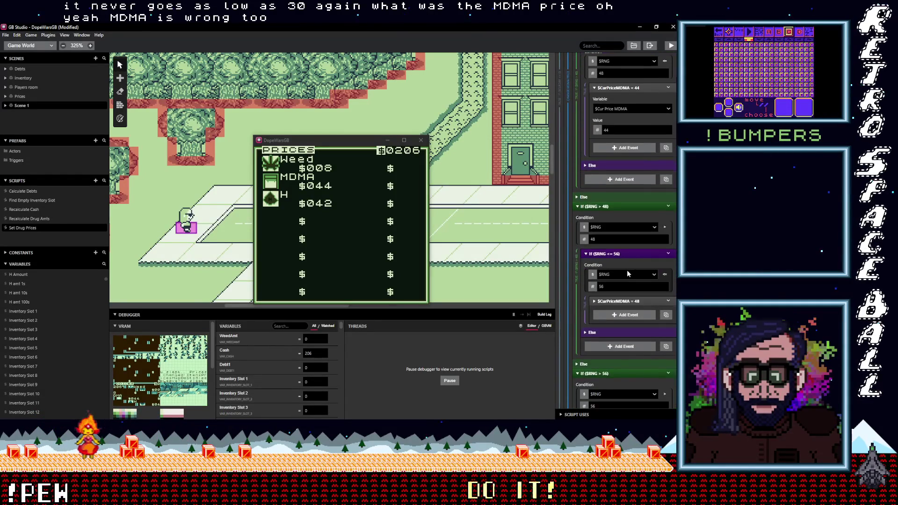
scroll(628, 273, "down", 3)
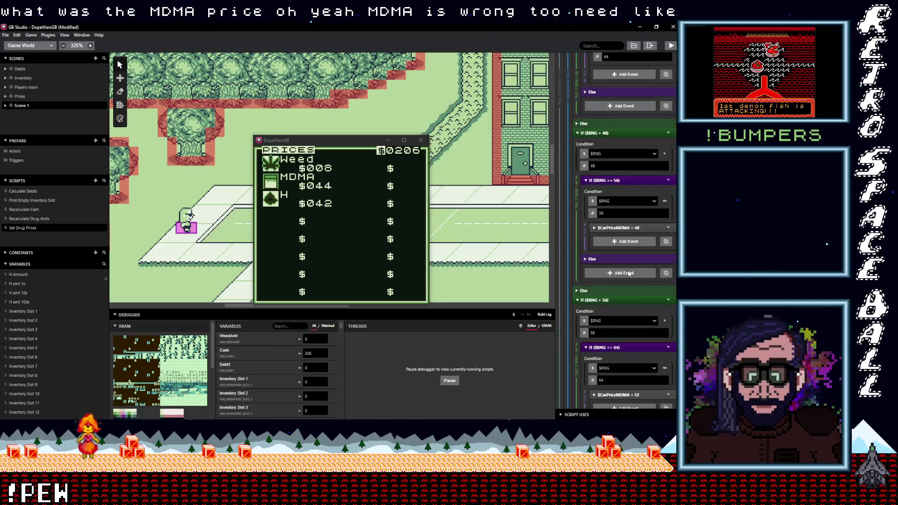
scroll(629, 273, "down", 1)
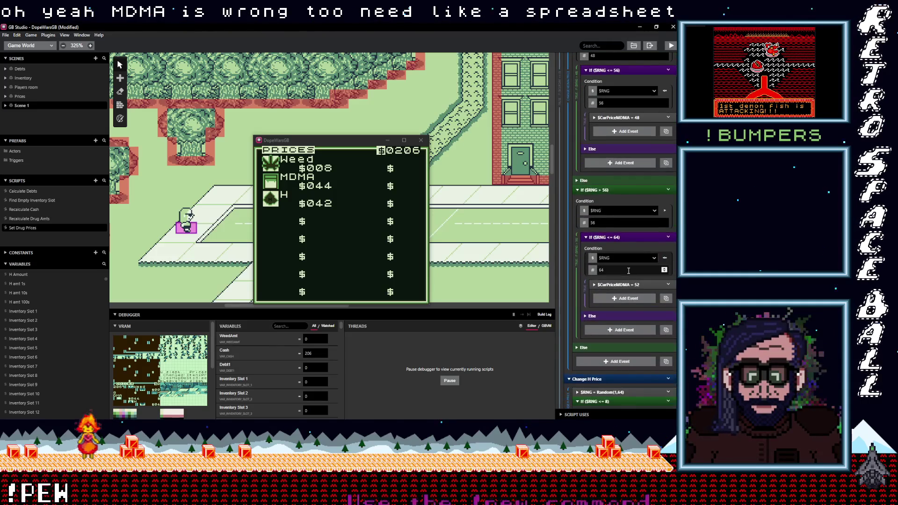
scroll(631, 299, "up", 10)
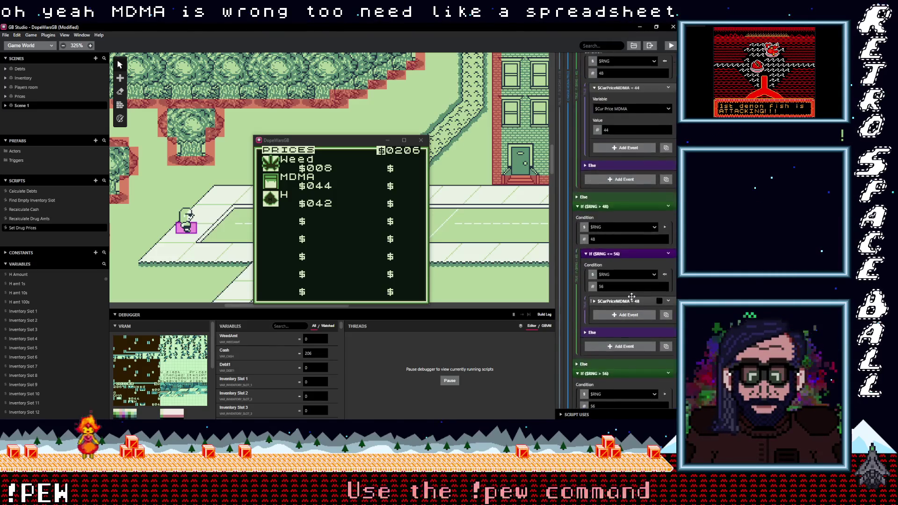
scroll(632, 297, "up", 15)
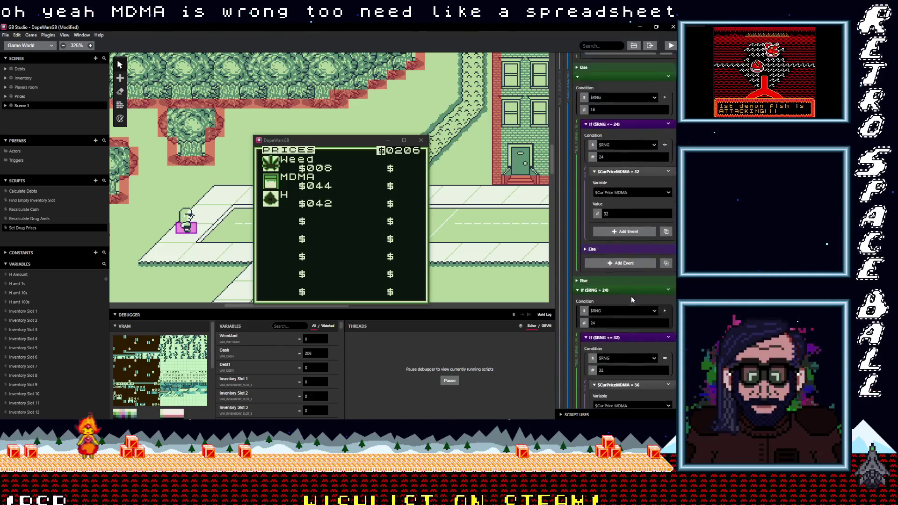
scroll(630, 296, "up", 10)
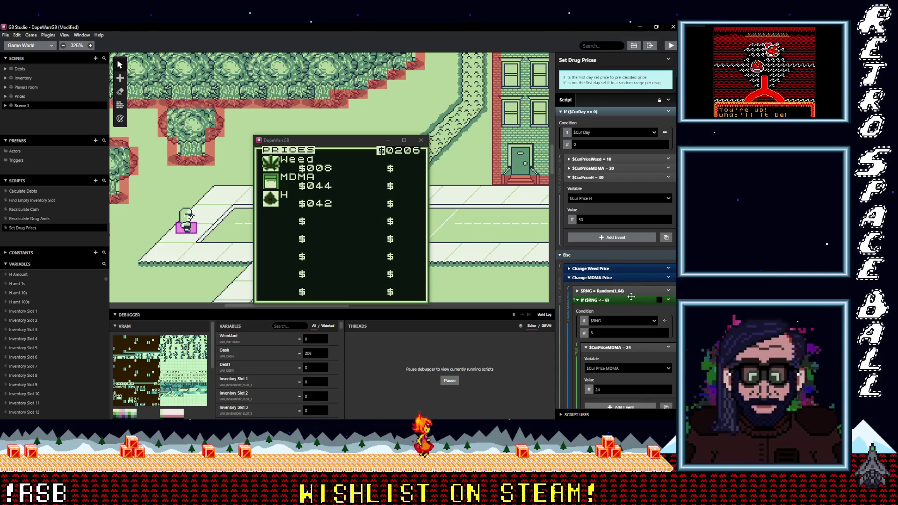
Expand the Change Weed Price rules, where an $RNG roll of 8 or less sets Weed to 2.
scroll(635, 298, "down", 2)
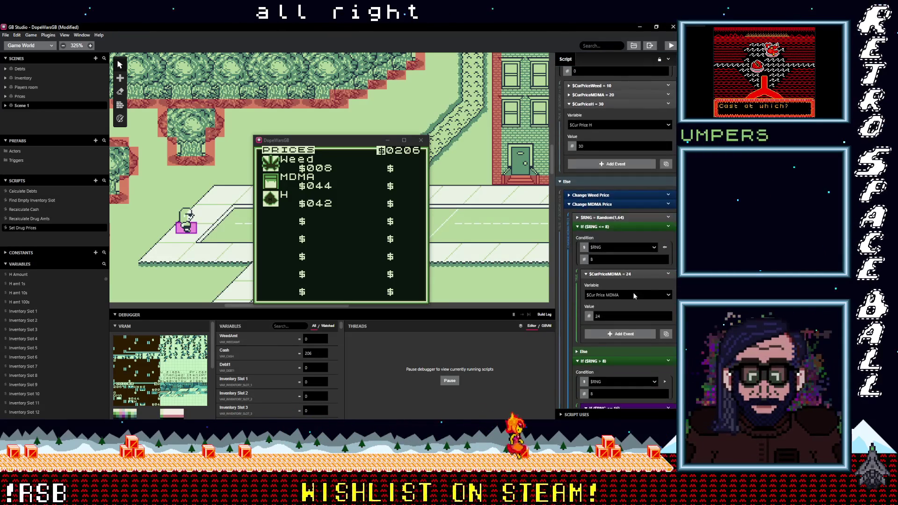
scroll(632, 285, "up", 2)
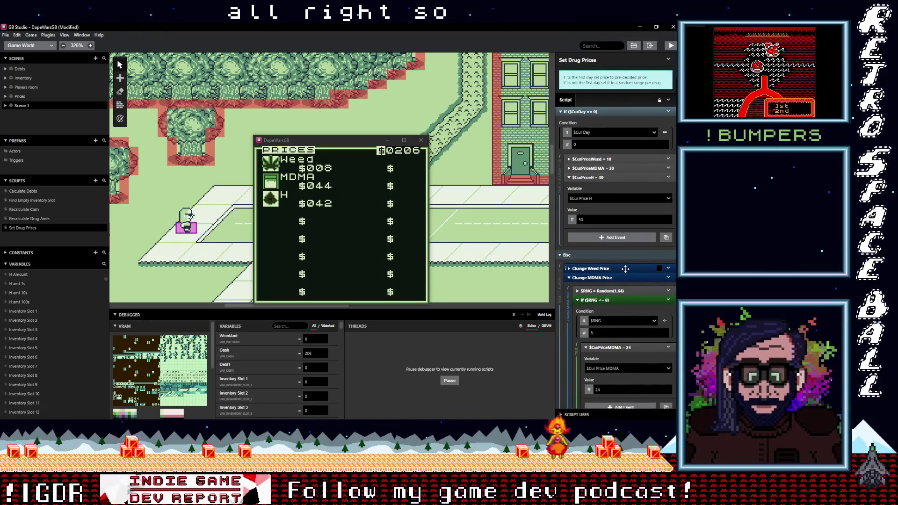
scroll(625, 268, "down", 2)
left_click(606, 231)
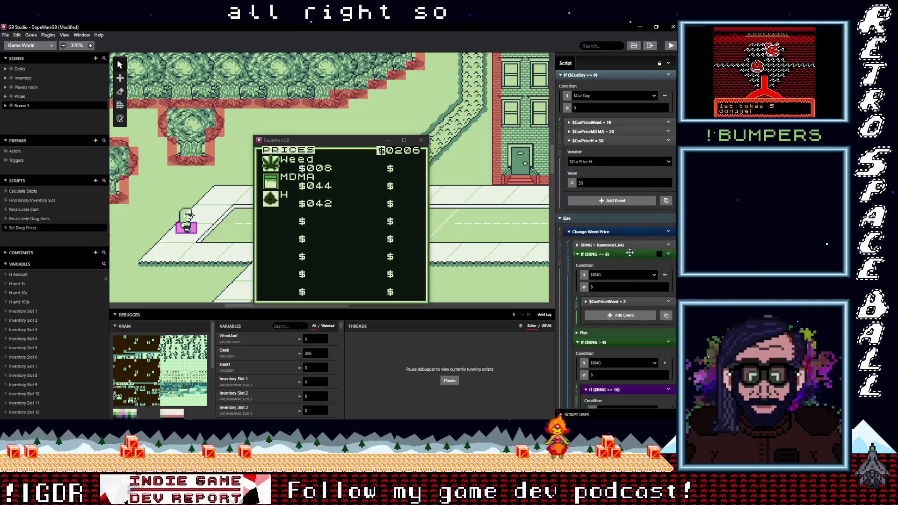
Scroll through the Weed If blocks, reviewing prices from 2 up to 14 for $RNG rolls up to 64.
scroll(630, 253, "down", 6)
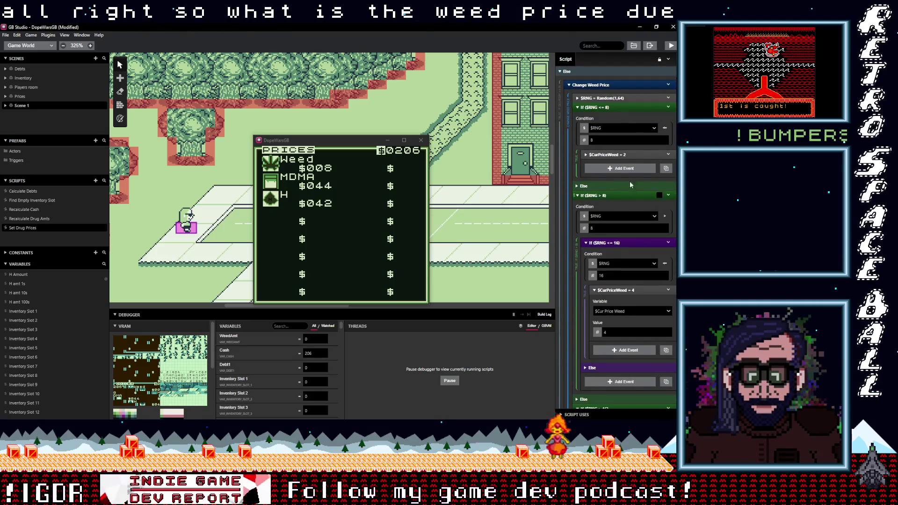
scroll(622, 234, "down", 8)
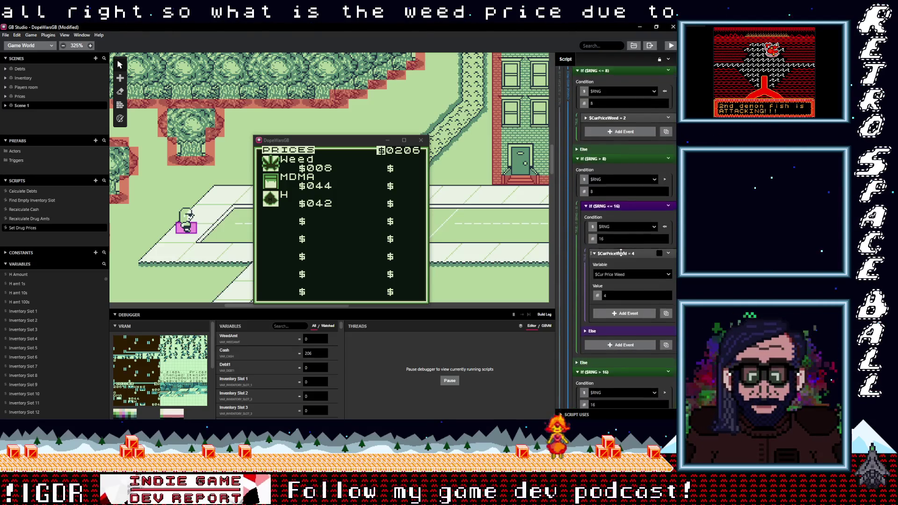
scroll(630, 252, "down", 7)
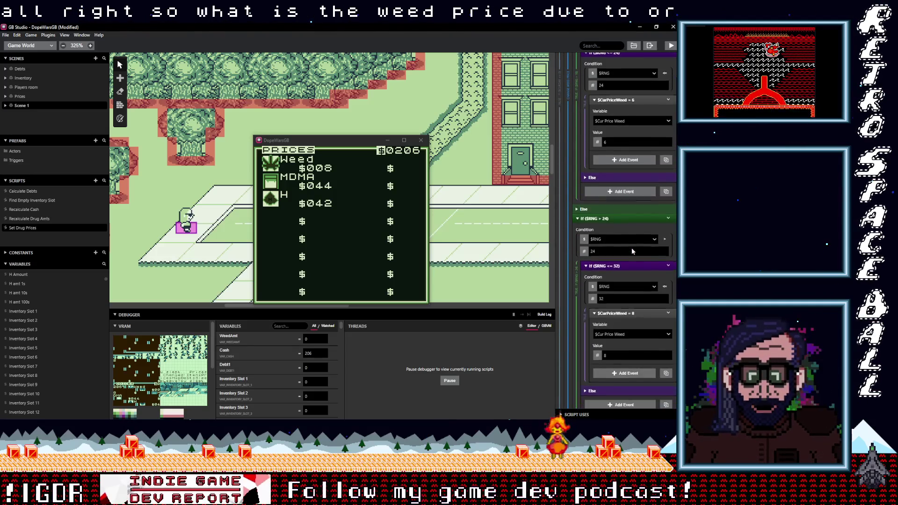
scroll(634, 242, "down", 11)
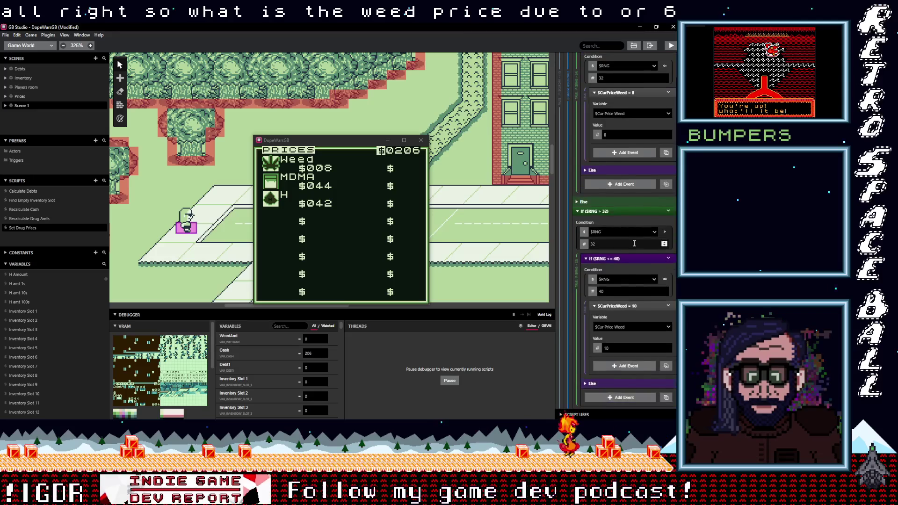
scroll(637, 241, "down", 10)
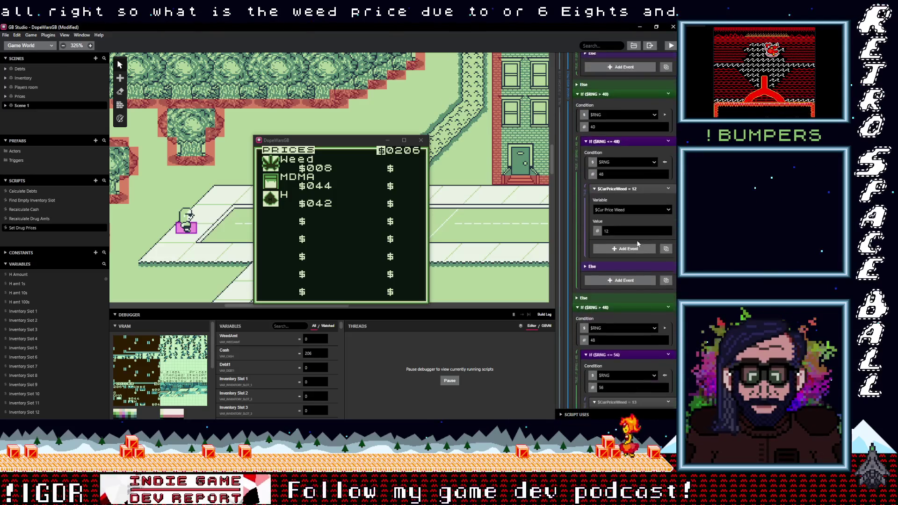
scroll(642, 239, "down", 10)
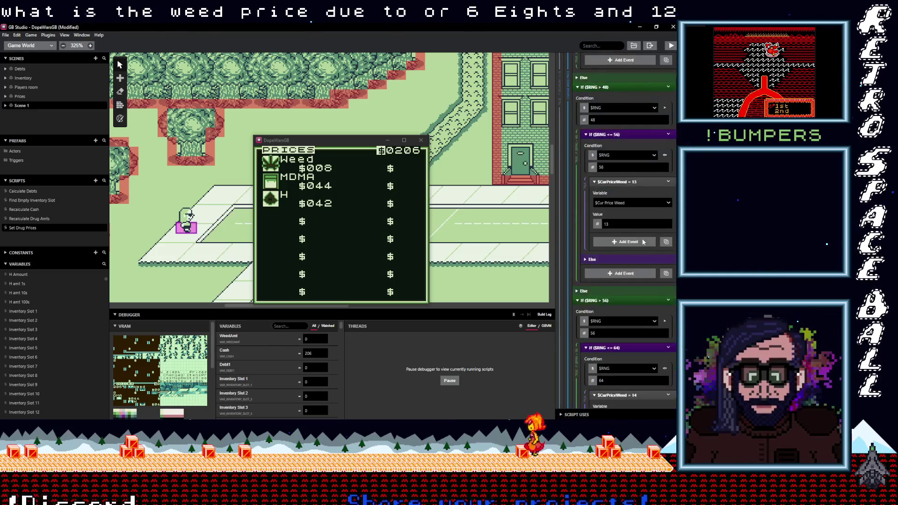
scroll(642, 237, "down", 6)
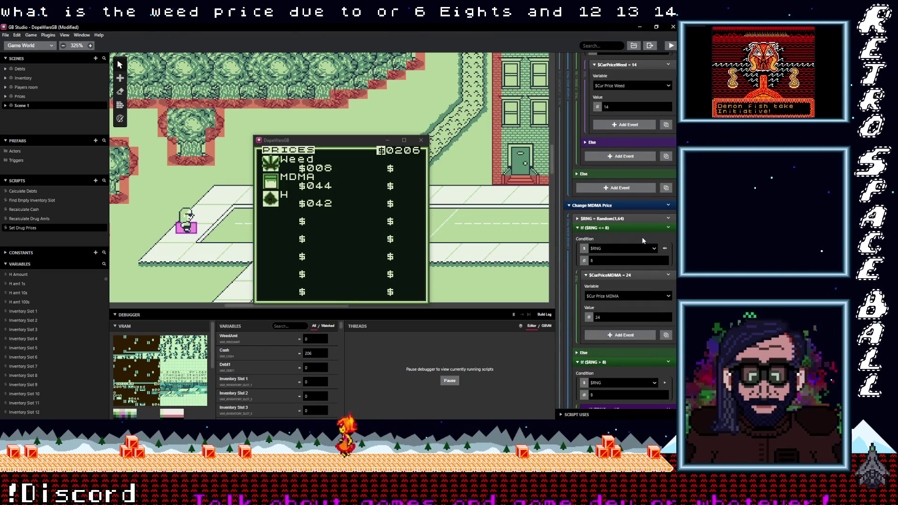
scroll(641, 237, "up", 20)
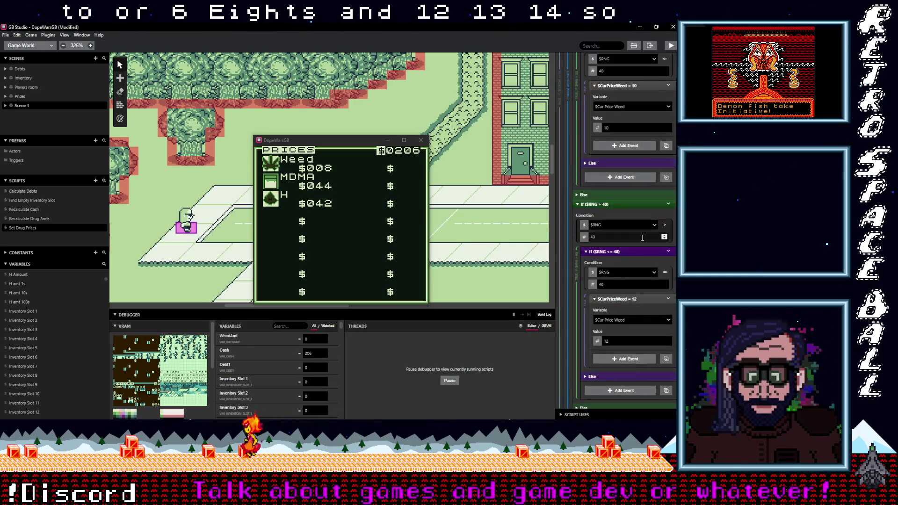
scroll(643, 238, "up", 20)
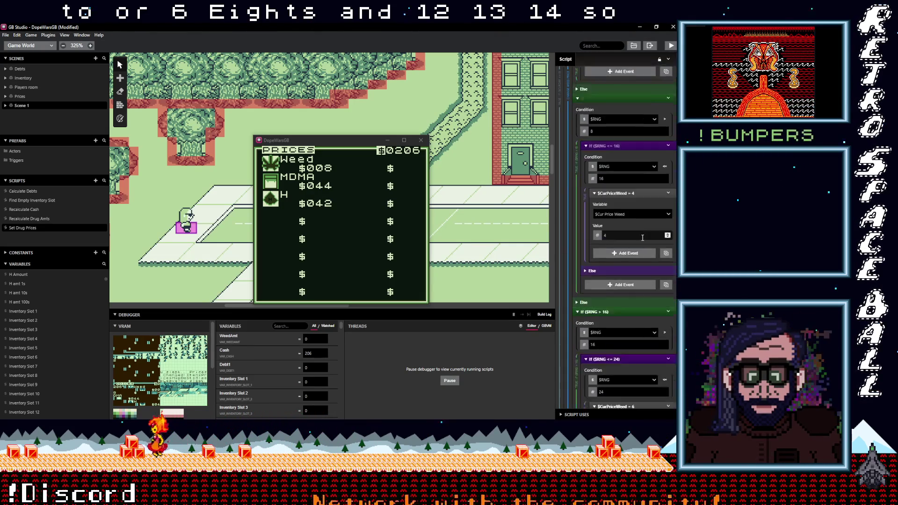
scroll(642, 238, "up", 20)
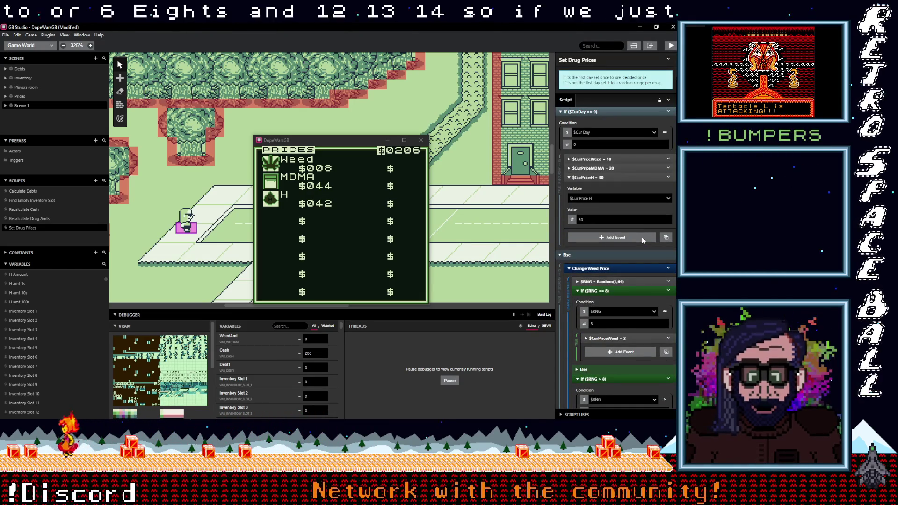
scroll(641, 223, "down", 20)
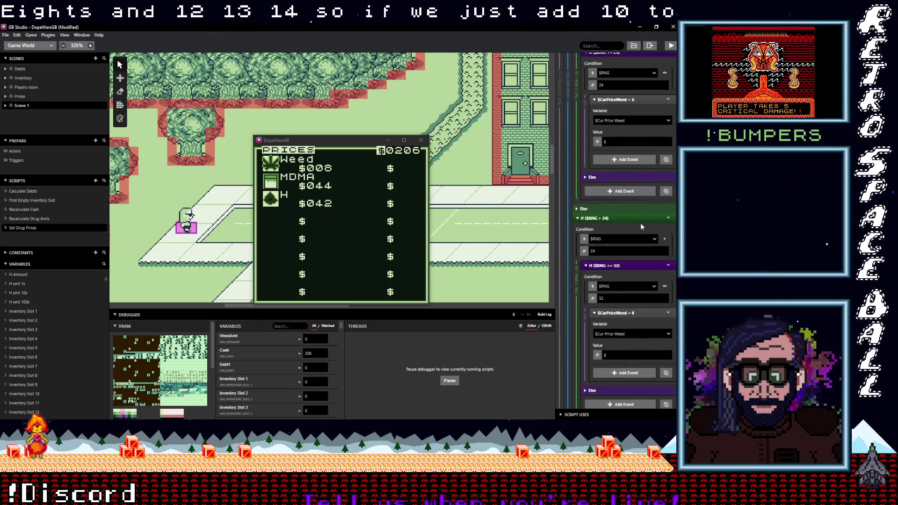
scroll(641, 222, "up", 3)
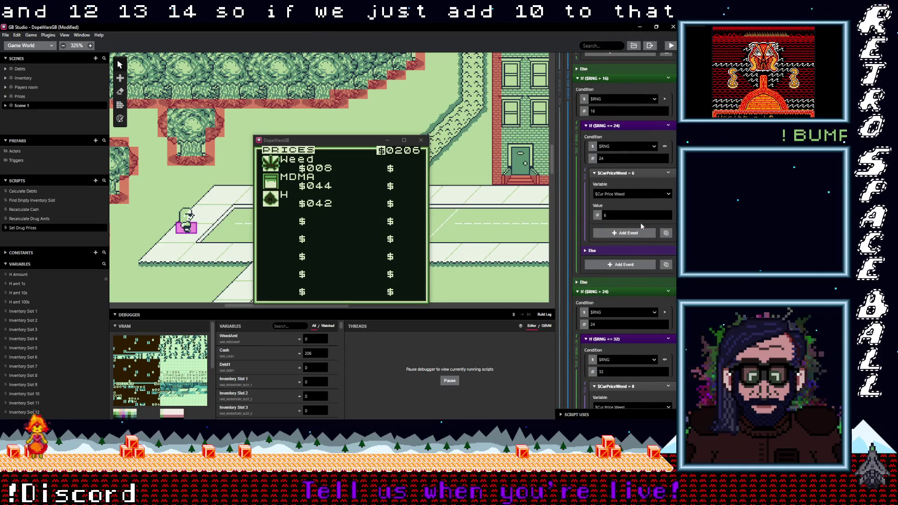
scroll(642, 227, "up", 6)
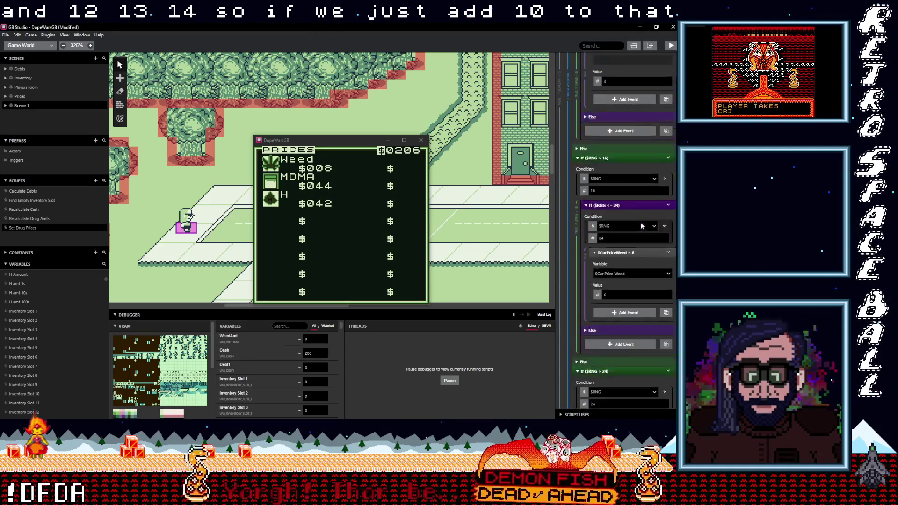
Scroll further down to bring the Change MDMA Price section into view.
scroll(641, 222, "down", 8)
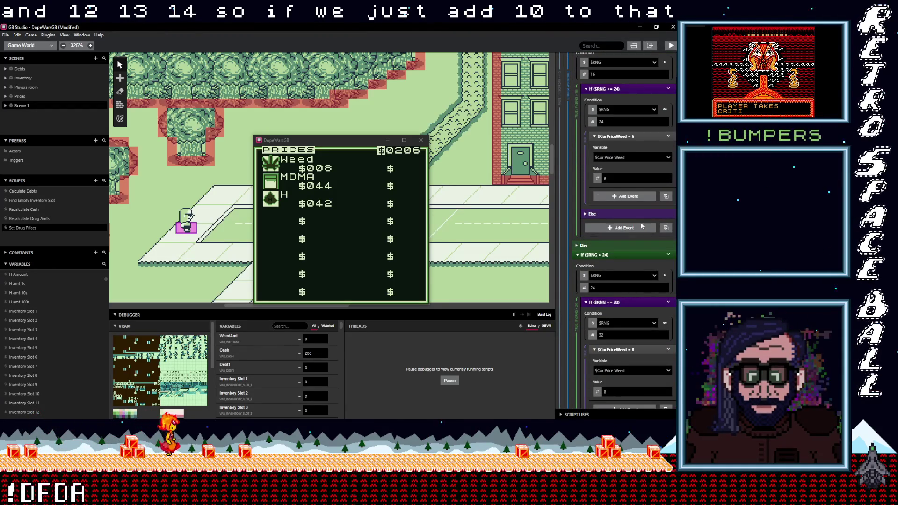
scroll(641, 223, "down", 13)
scroll(641, 222, "down", 11)
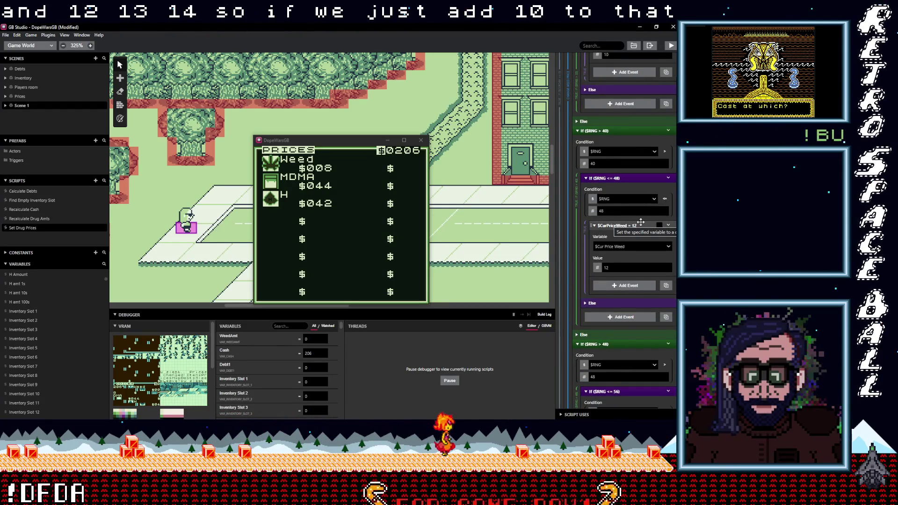
scroll(641, 222, "down", 6)
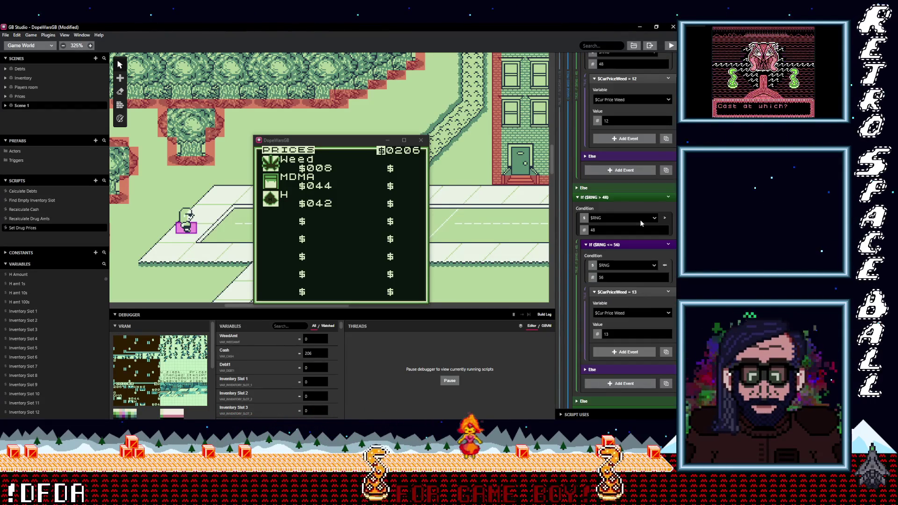
scroll(640, 219, "down", 15)
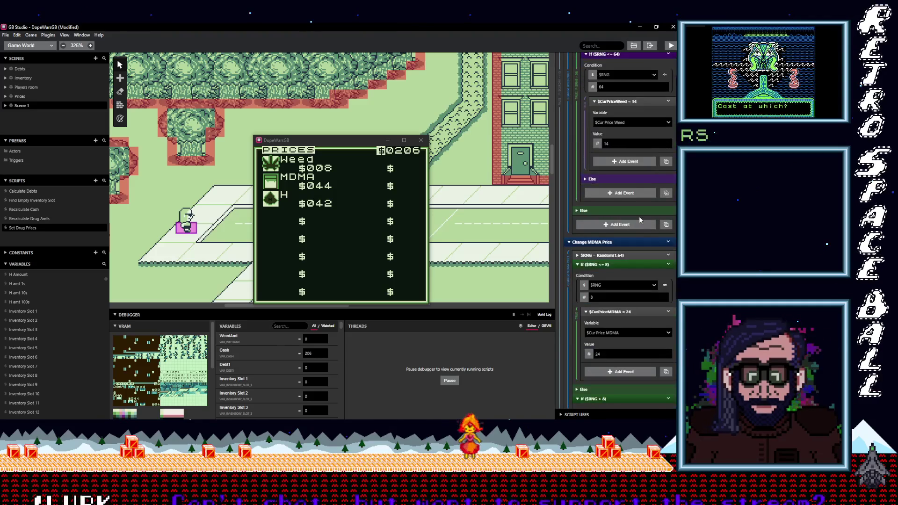
scroll(640, 220, "down", 3)
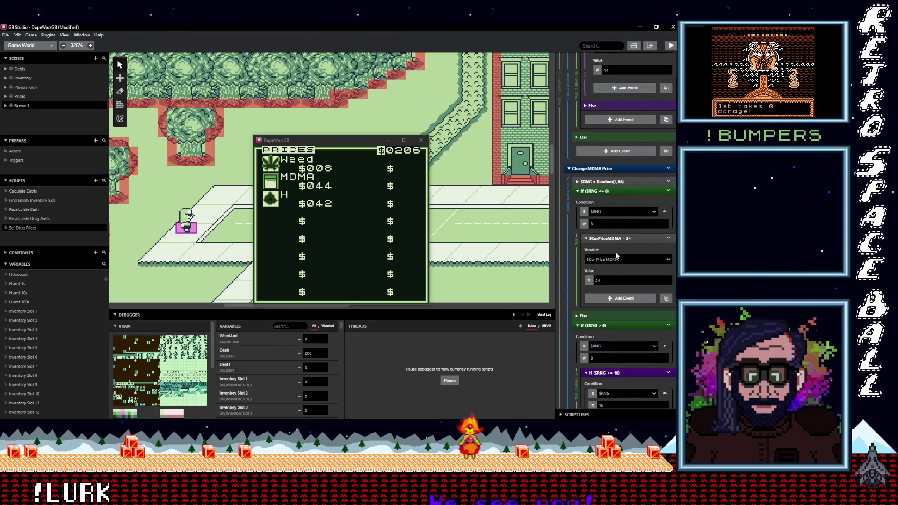
Retype the second, third and 36-priced MDMA tiers as the new evenly spaced values (18, 22, 26).
scroll(608, 257, "down", 2)
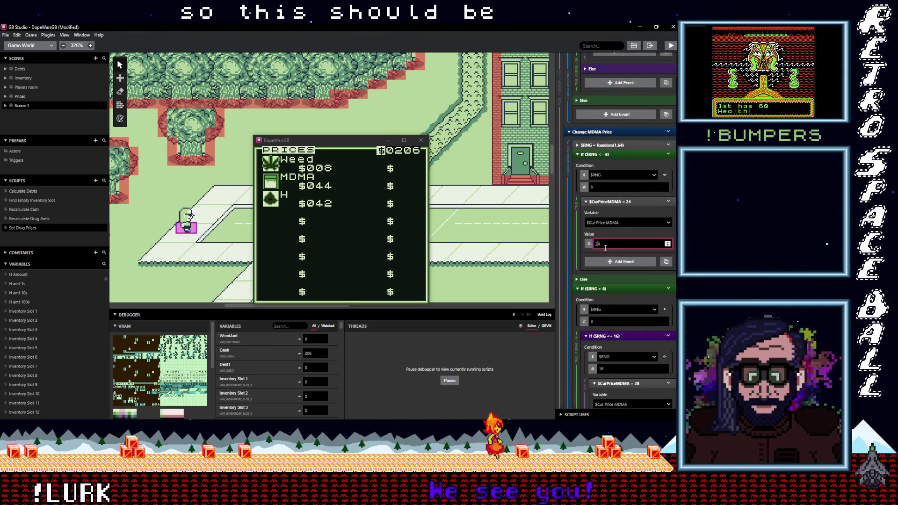
scroll(614, 260, "down", 5)
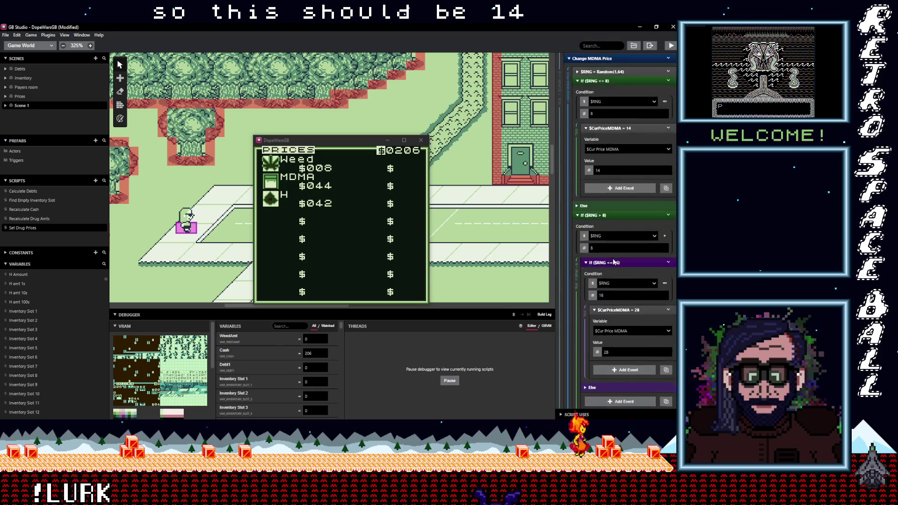
left_click(606, 279)
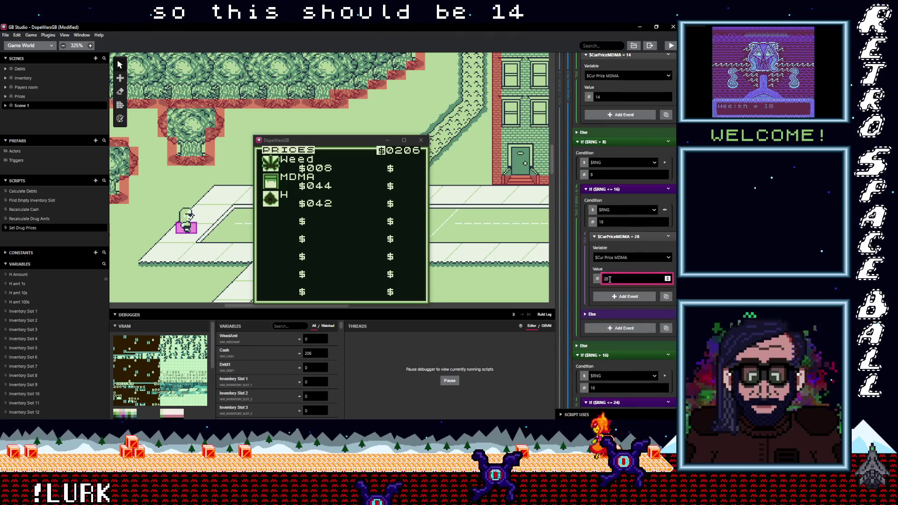
key("BackSpace")
scroll(616, 281, "down", 5)
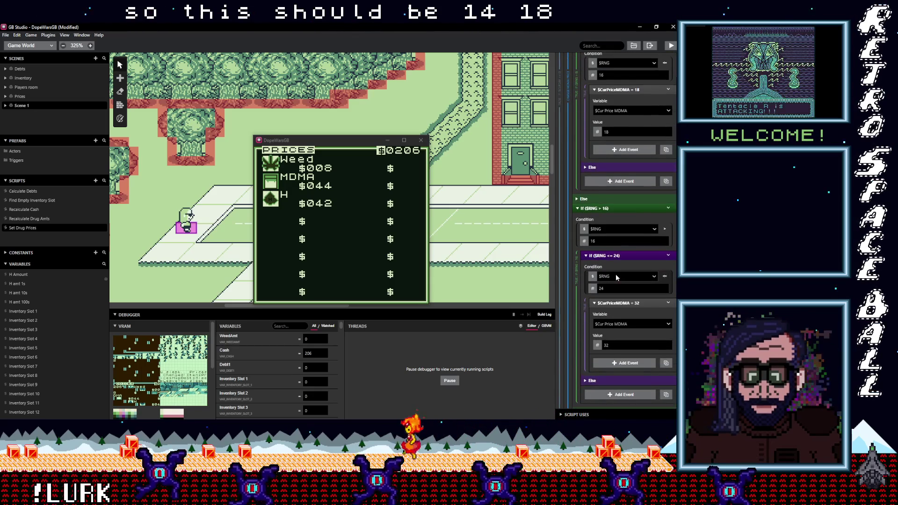
left_click(609, 308)
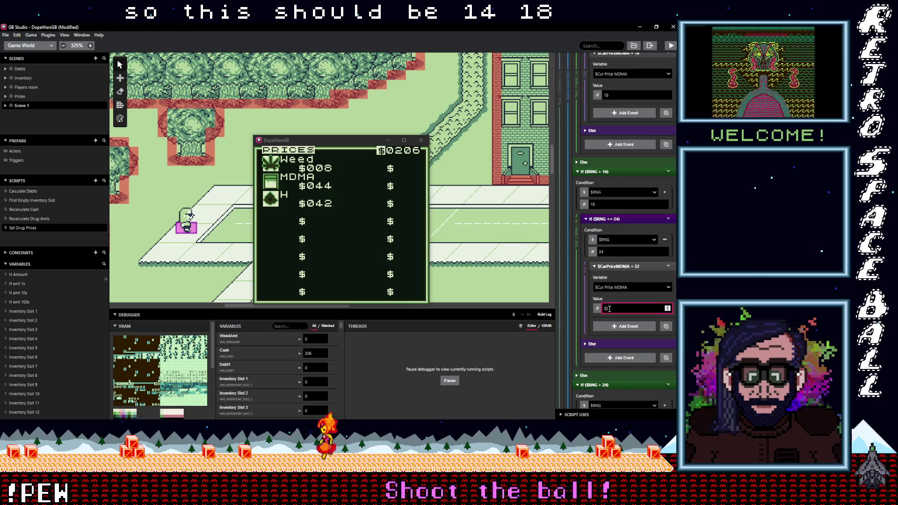
type("22")
scroll(620, 304, "down", 5)
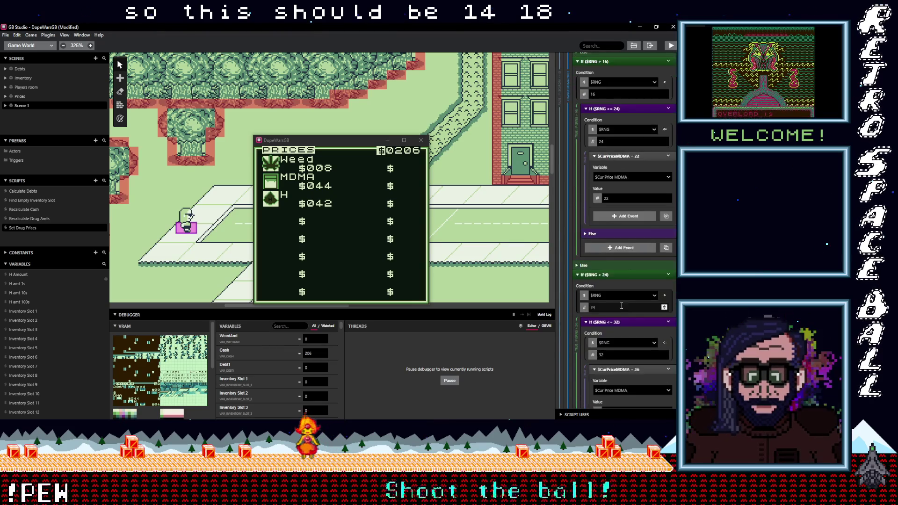
left_click(607, 283)
scroll(608, 294, "down", 1)
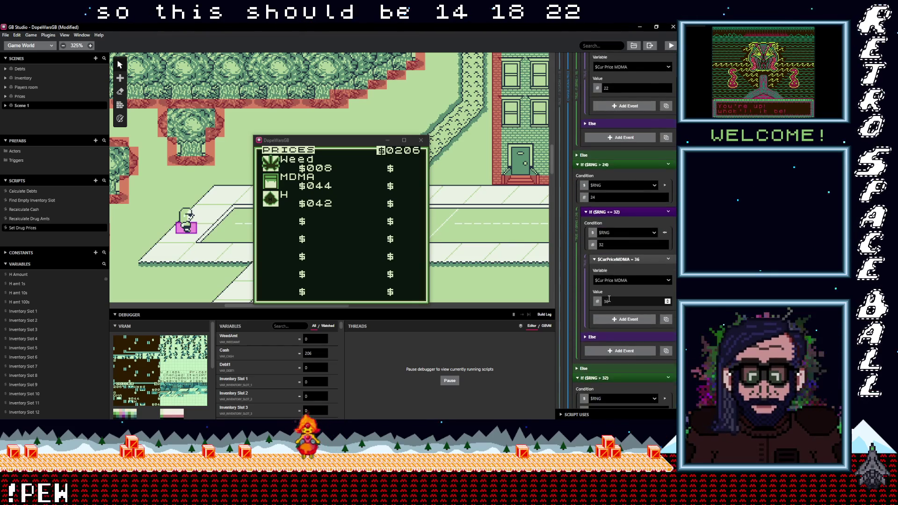
left_click(607, 302)
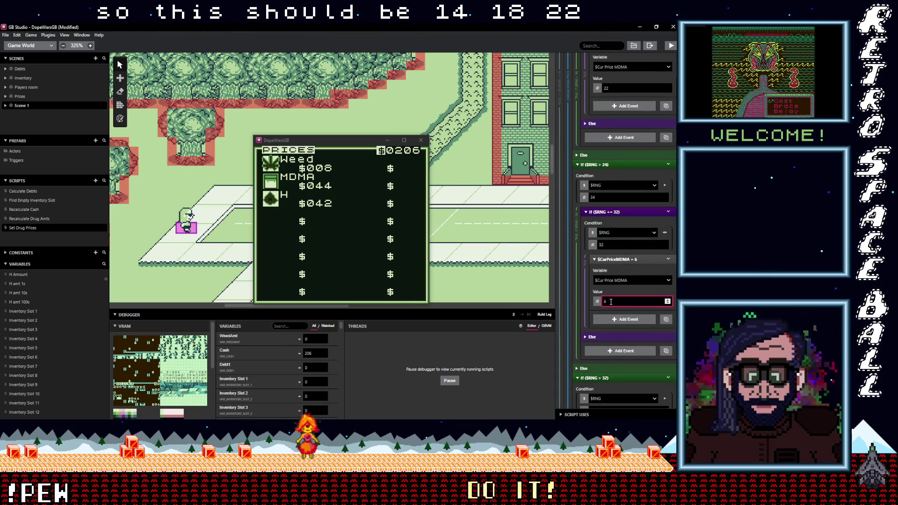
scroll(617, 301, "down", 5)
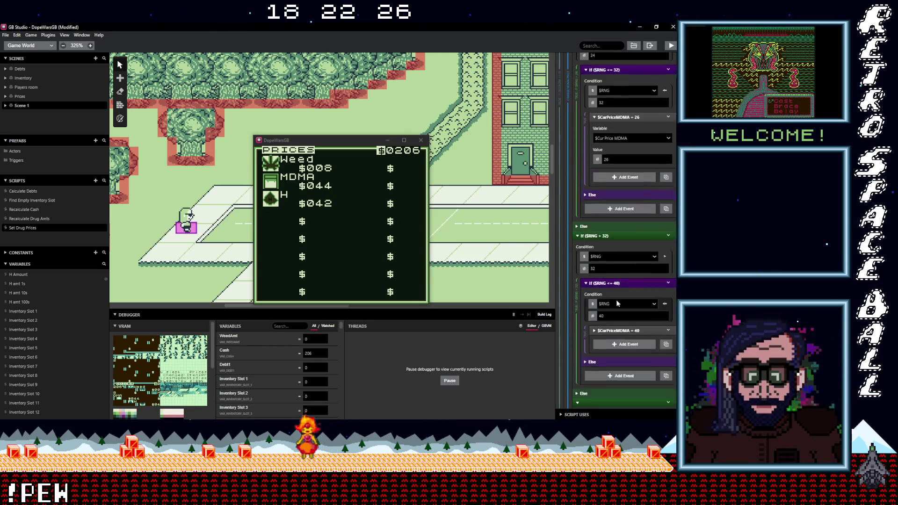
Retype the upper MDMA tiers priced 40, 48 and 52, setting 48 to 38 and the top tier to 42.
left_click(620, 290)
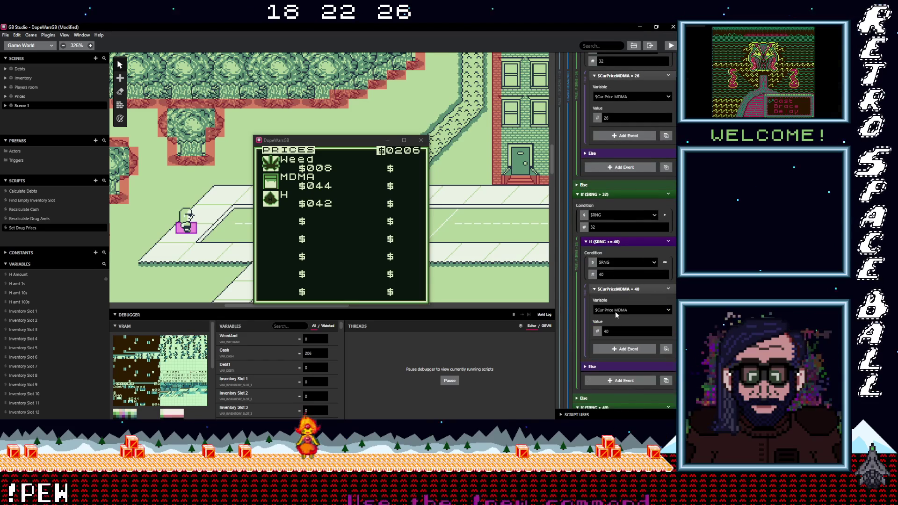
left_click(606, 332)
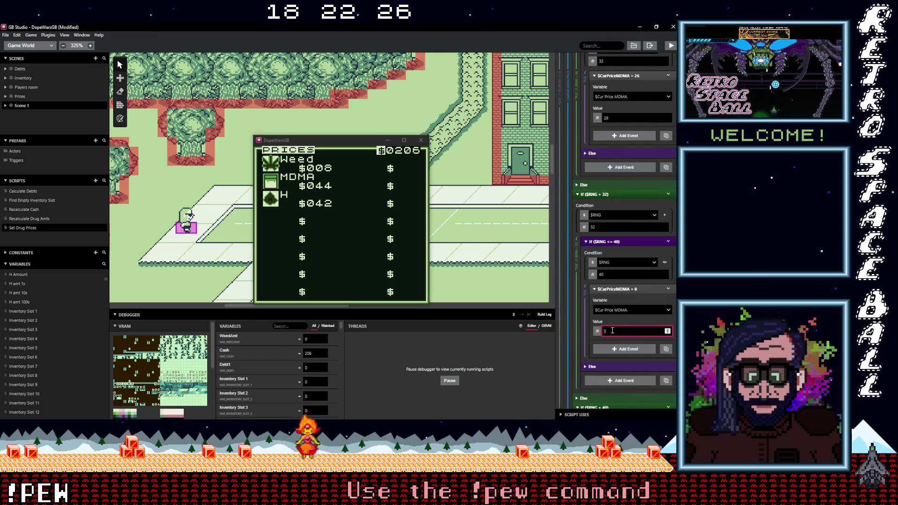
scroll(623, 328, "down", 10)
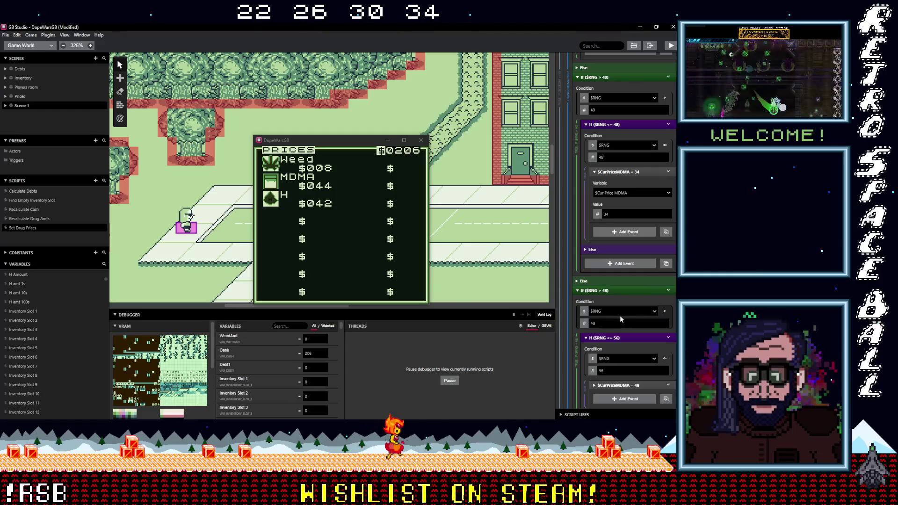
scroll(621, 318, "down", 1)
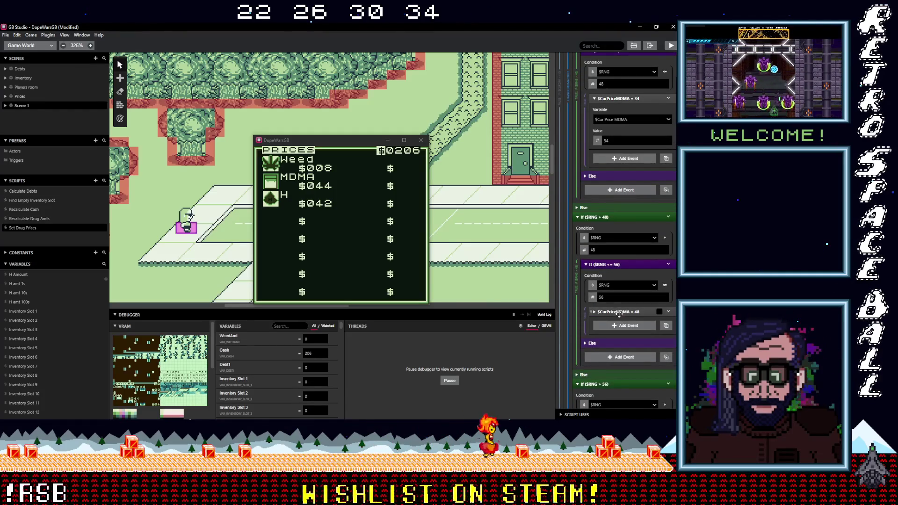
left_click(619, 312)
left_click(607, 353)
type("38")
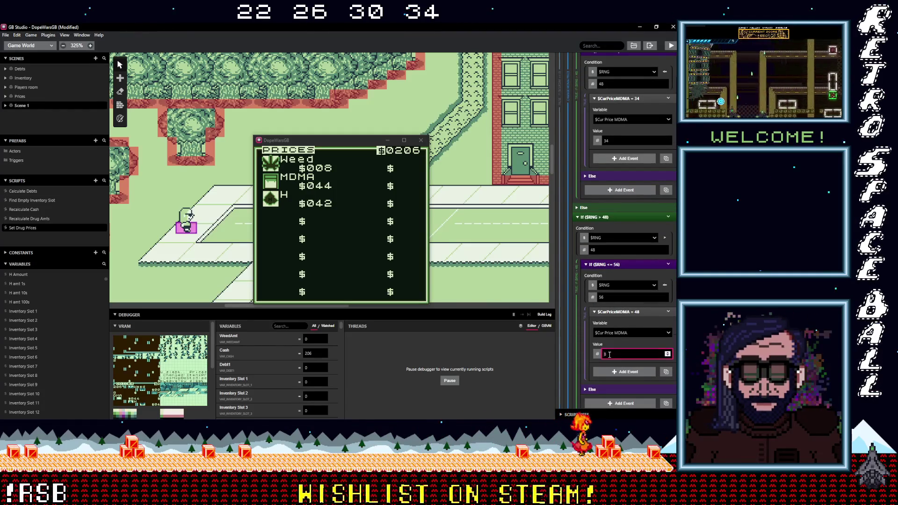
scroll(618, 355, "down", 3)
scroll(619, 355, "down", 3)
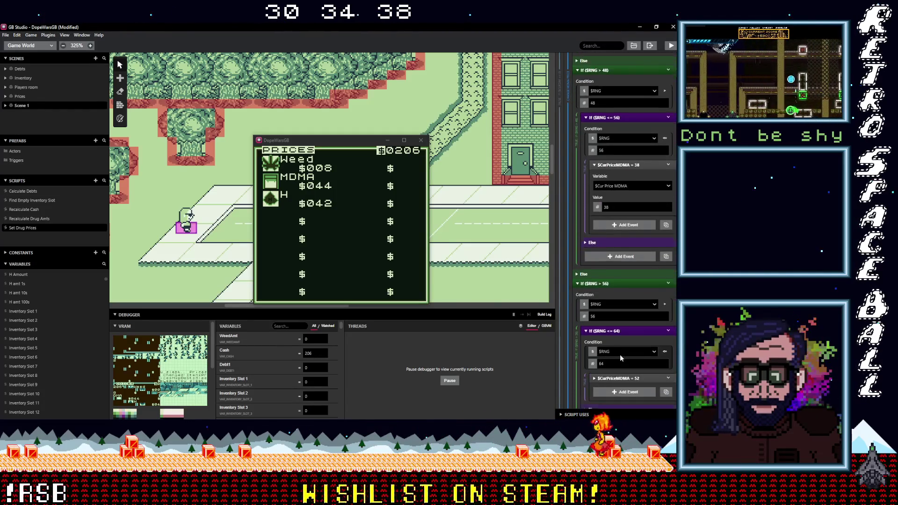
left_click(631, 305)
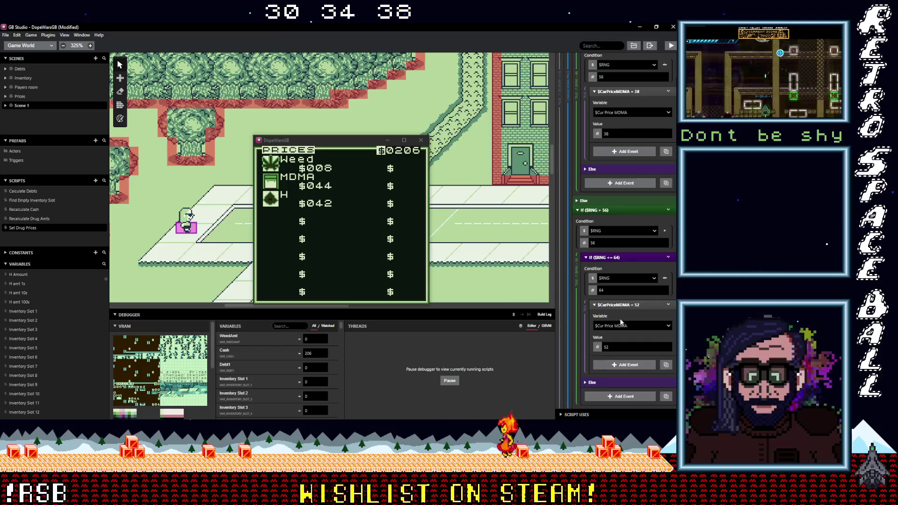
left_click(606, 347)
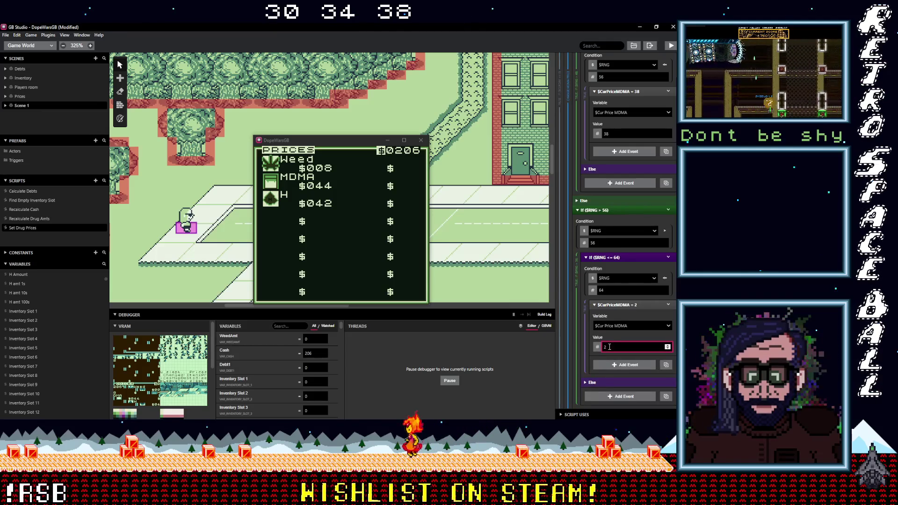
scroll(618, 346, "down", 6)
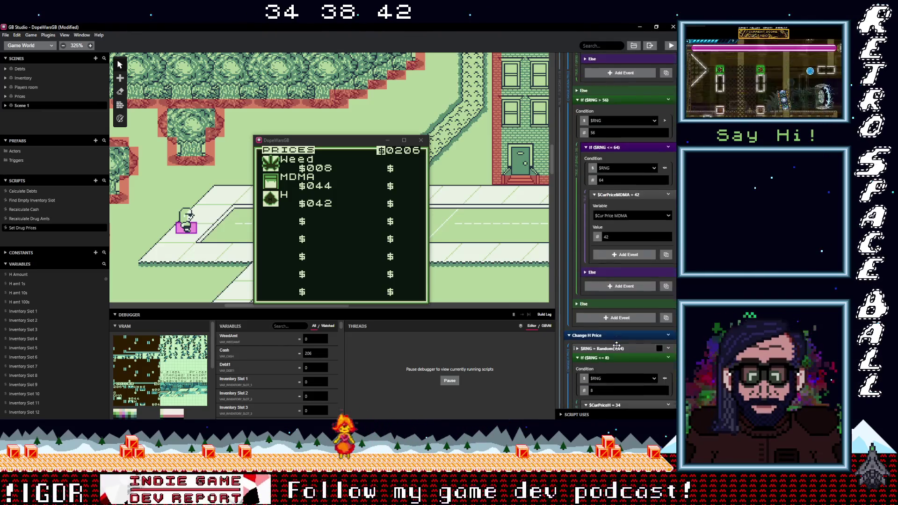
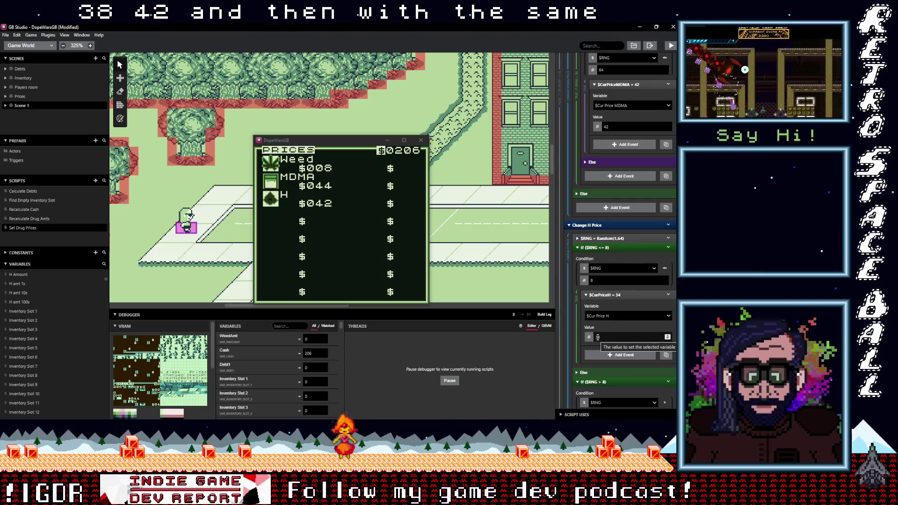
Lower the first five $CurPriceH values (34–50) to 24, 28, 32, 36 and 40.
left_click(598, 337)
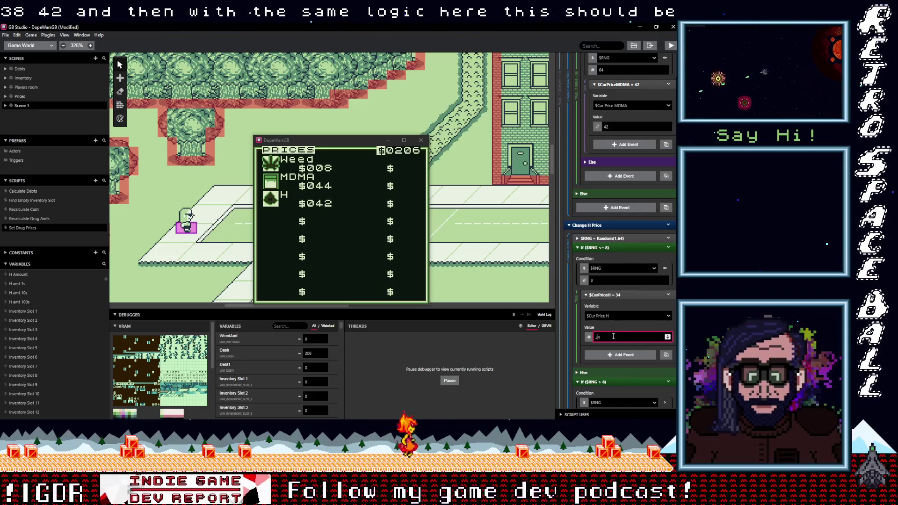
key("BackSpace")
type("2")
scroll(620, 337, "down", 5)
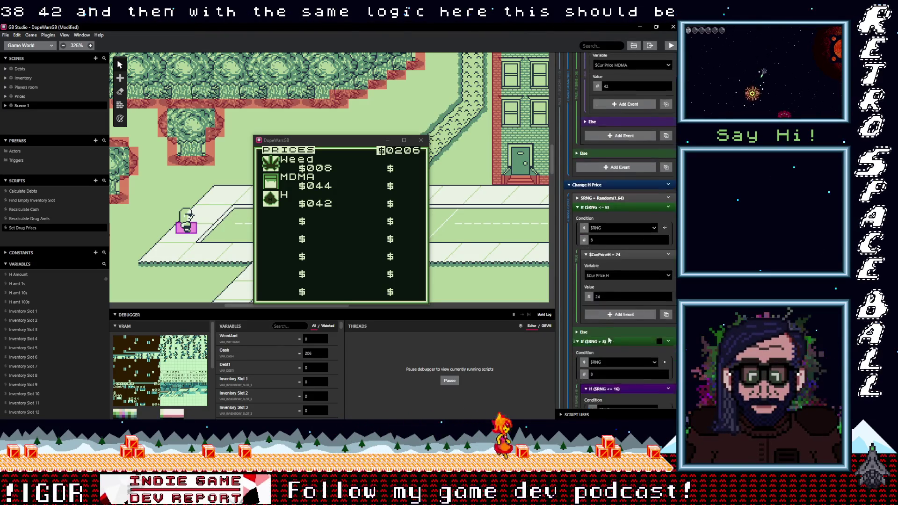
scroll(608, 340, "down", 1)
left_click(605, 336)
scroll(621, 343, "down", 6)
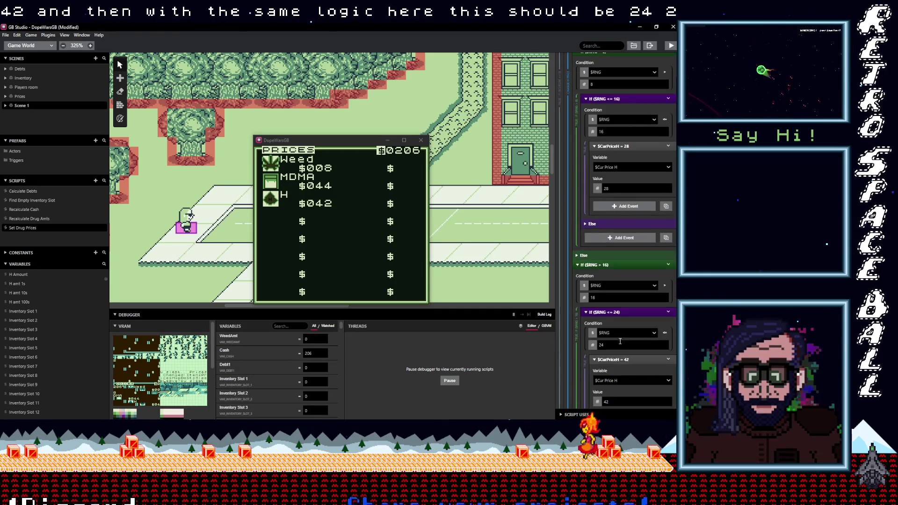
scroll(608, 337, "down", 1)
left_click(609, 328)
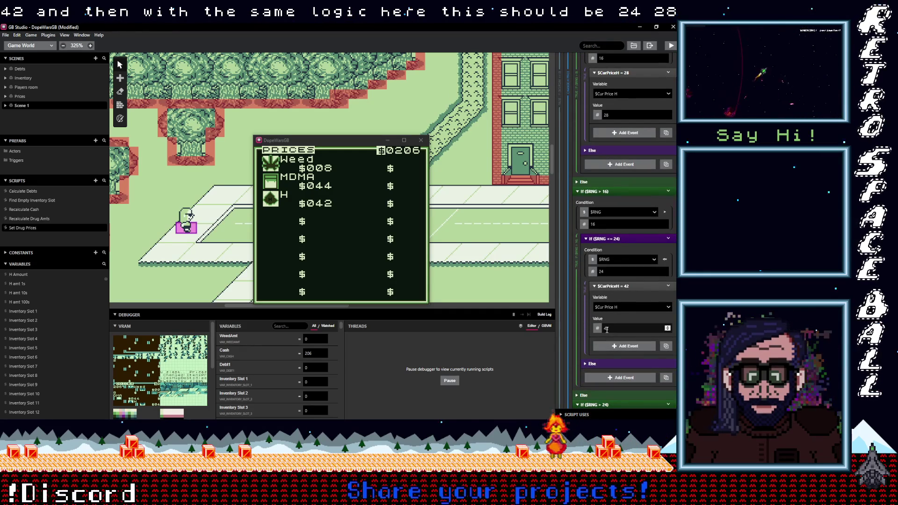
type("32")
scroll(613, 330, "down", 6)
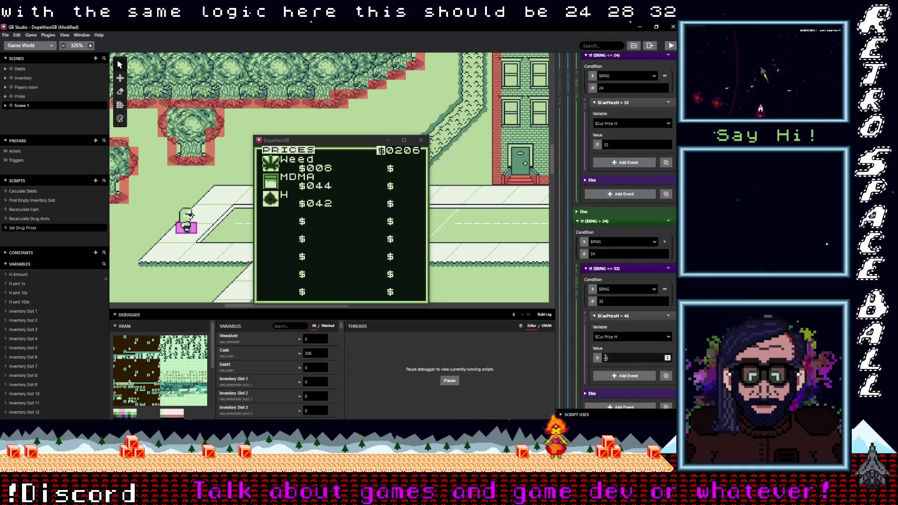
left_click(607, 358)
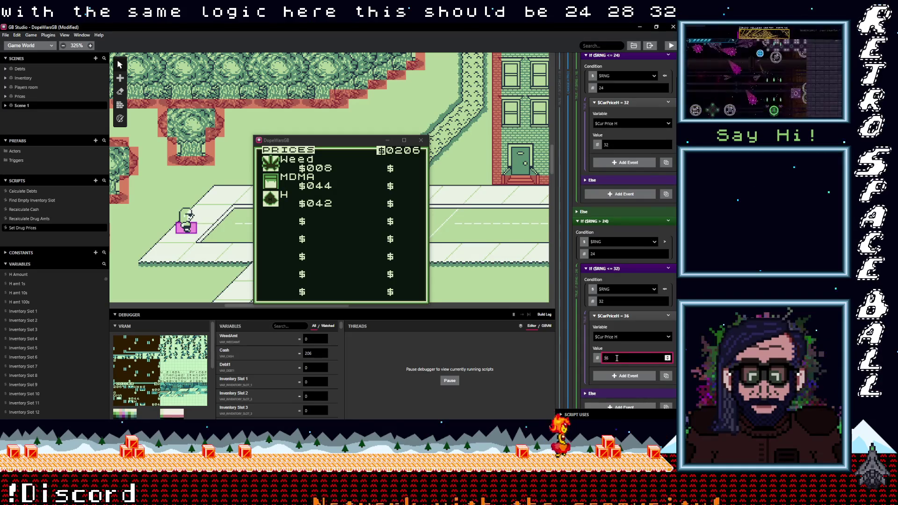
scroll(616, 357, "down", 6)
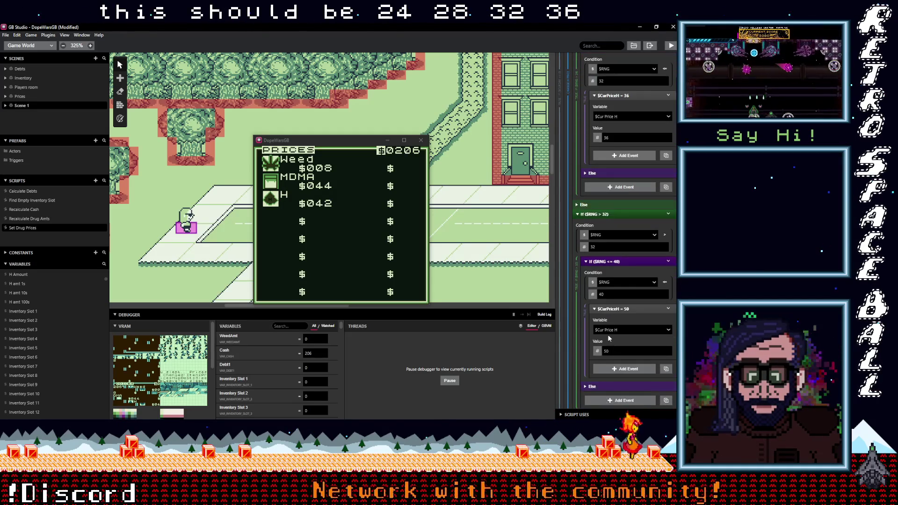
left_click(612, 351)
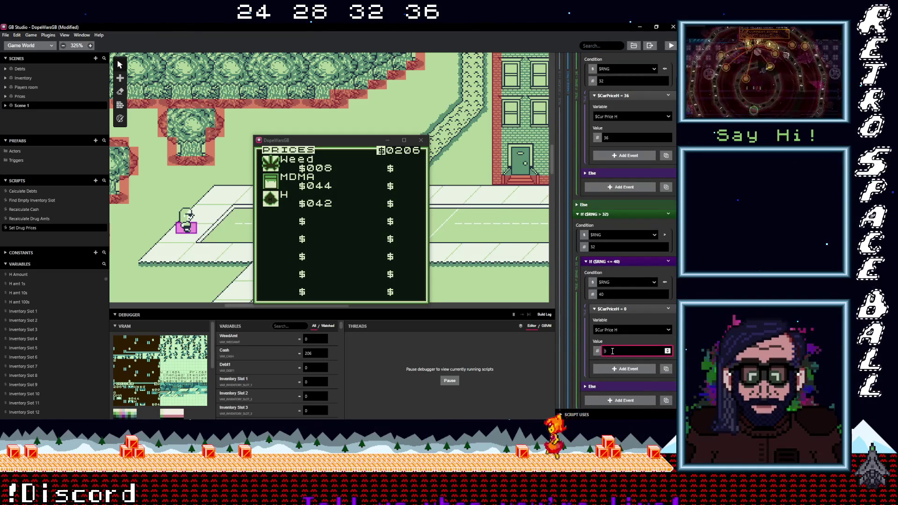
type("4")
Change the remaining H prices 54, 58 and 62 to 44, 48 and 52.
scroll(611, 350, "down", 5)
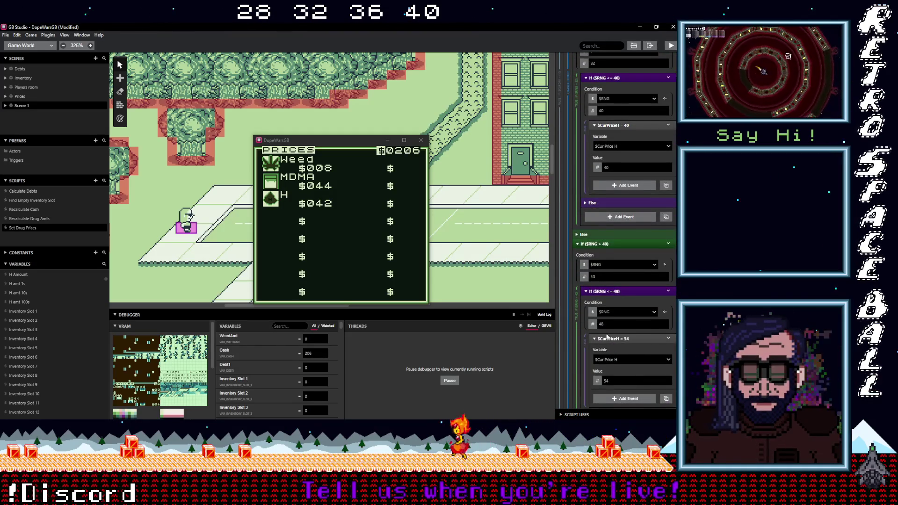
scroll(607, 337, "down", 1)
left_click(606, 346)
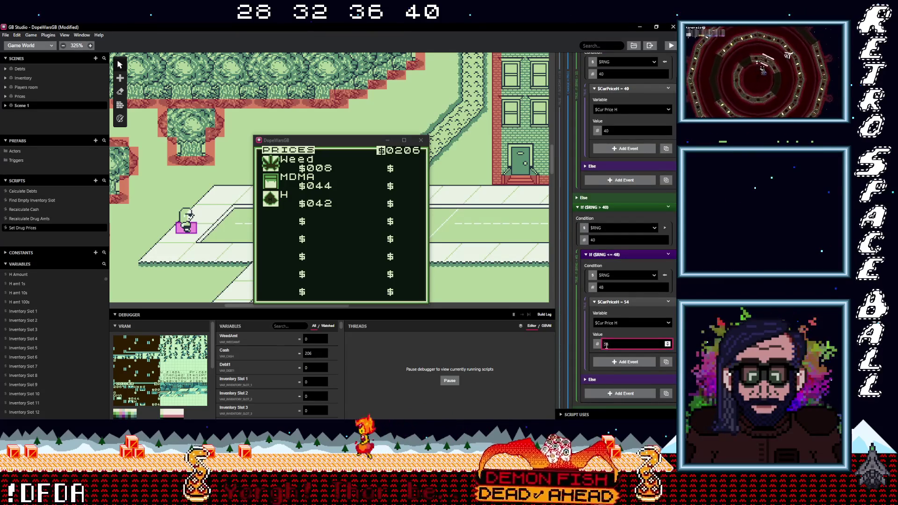
type("4")
scroll(608, 348, "down", 5)
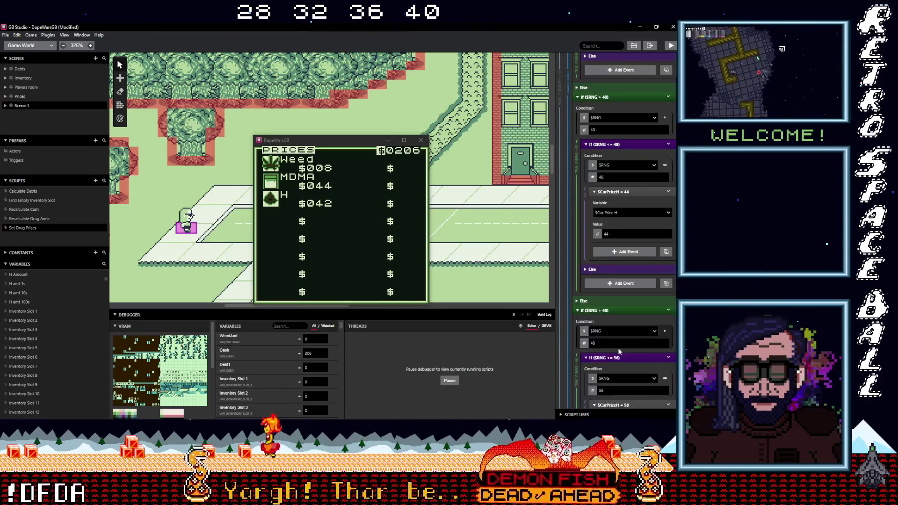
scroll(621, 352, "down", 1)
double_click(613, 338)
type("48")
scroll(614, 341, "down", 5)
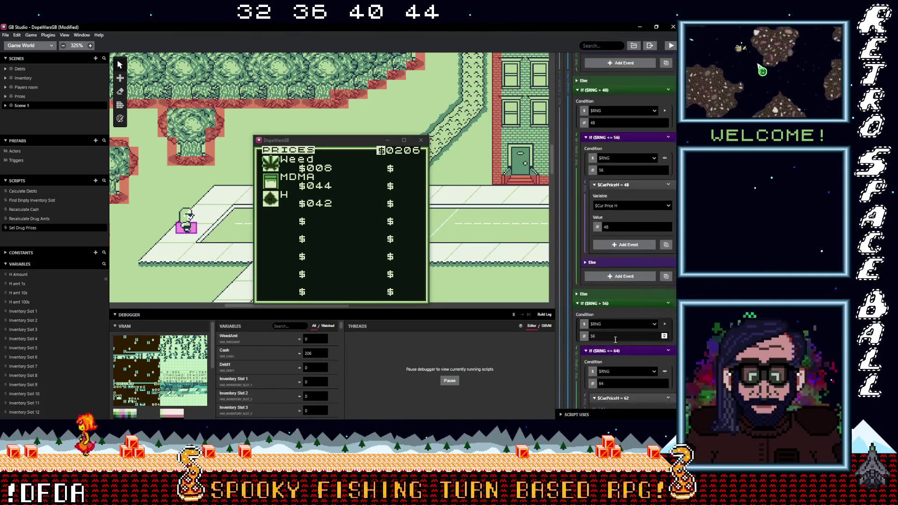
double_click(610, 332)
type("2")
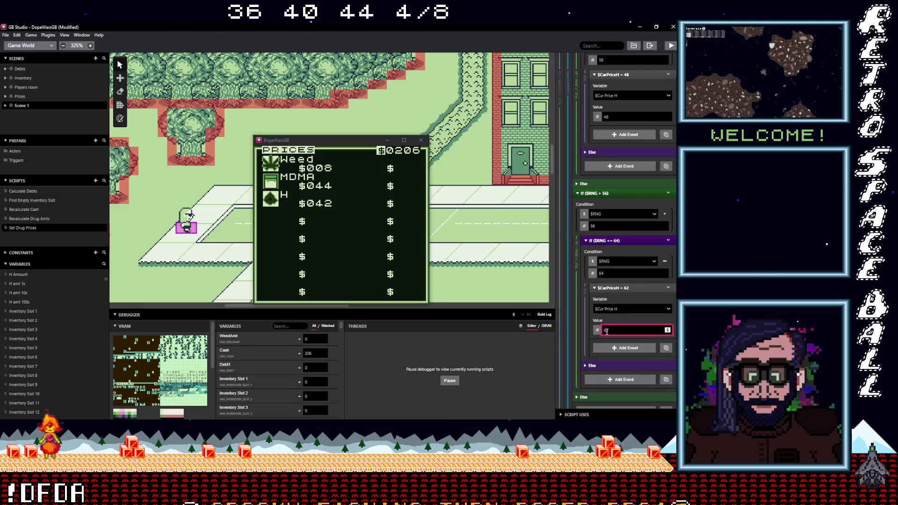
scroll(613, 333, "down", 1)
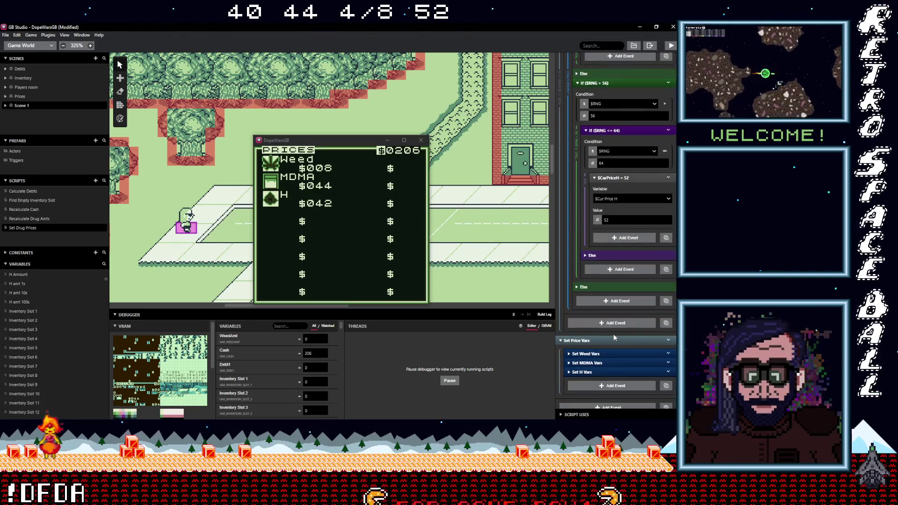
scroll(614, 337, "up", 4)
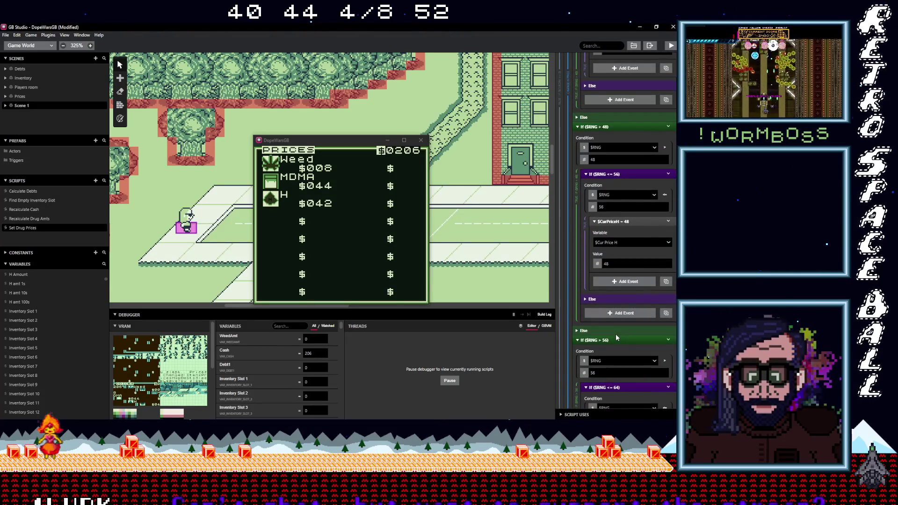
scroll(617, 338, "down", 6)
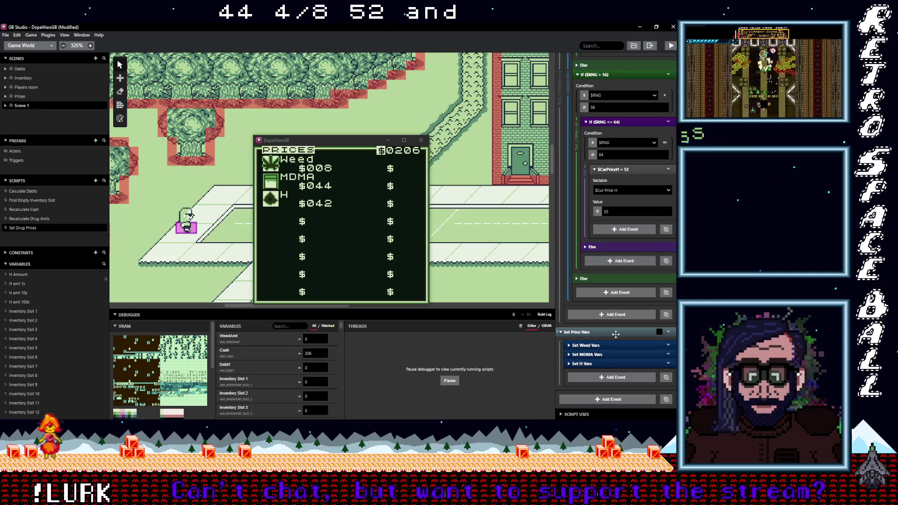
scroll(615, 355, "up", 6)
scroll(615, 365, "up", 10)
scroll(622, 280, "up", 15)
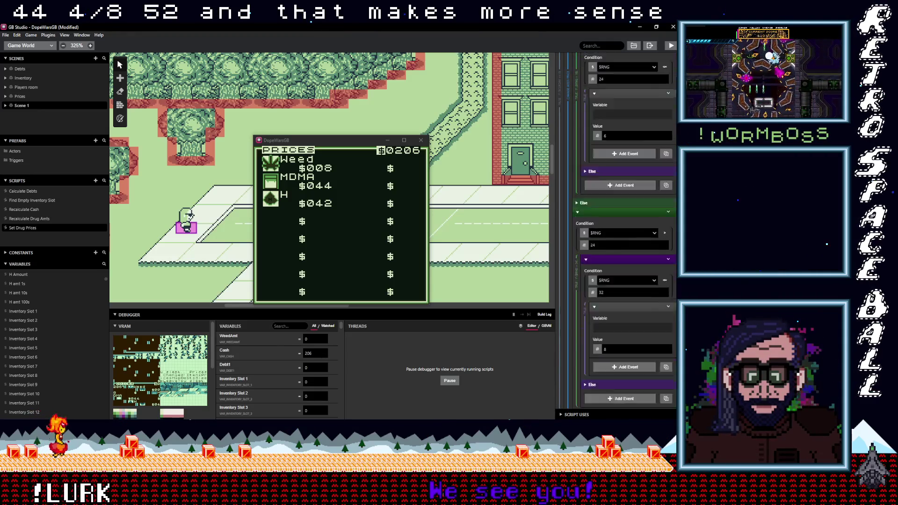
scroll(637, 74, "up", 2)
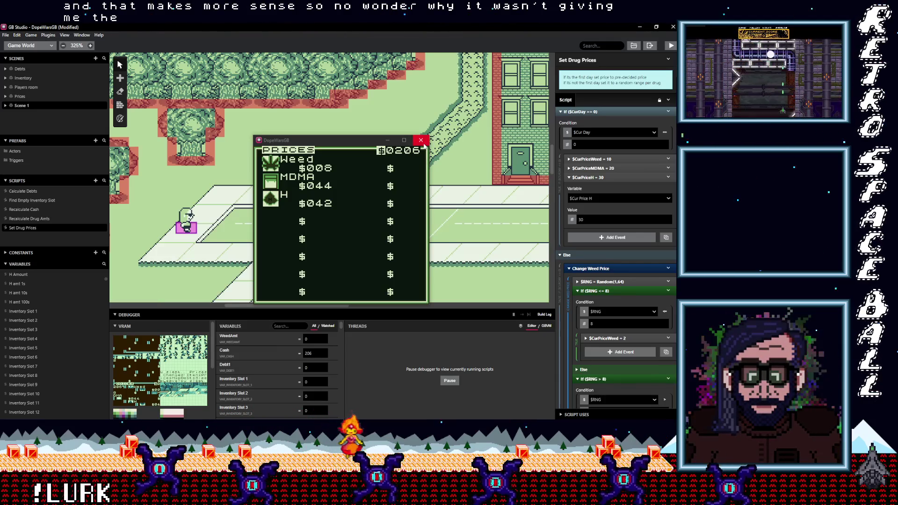
Close the running game preview and save the project.
left_click(421, 140)
left_click(6, 34)
left_click(17, 72)
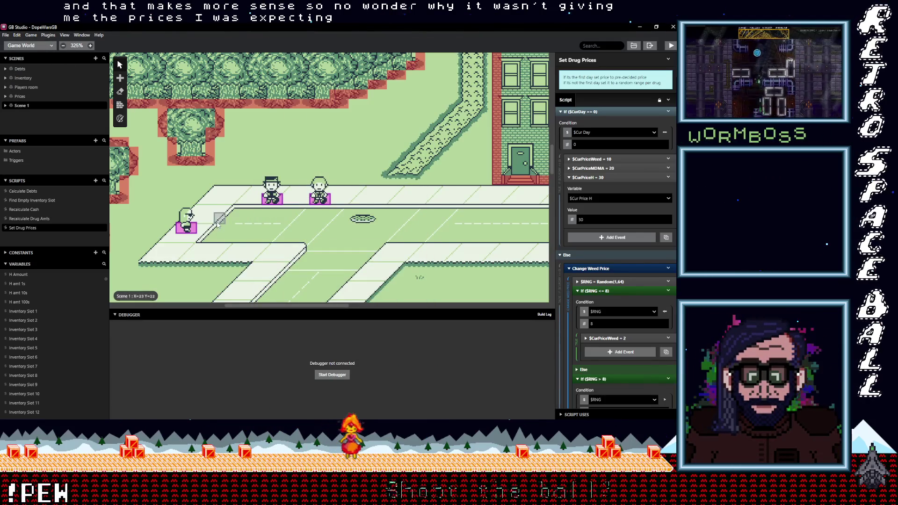
Select Actor 2, expand If ($Debt1 == 0), and collapse its Display Weed Price and Switch events.
left_click(196, 228)
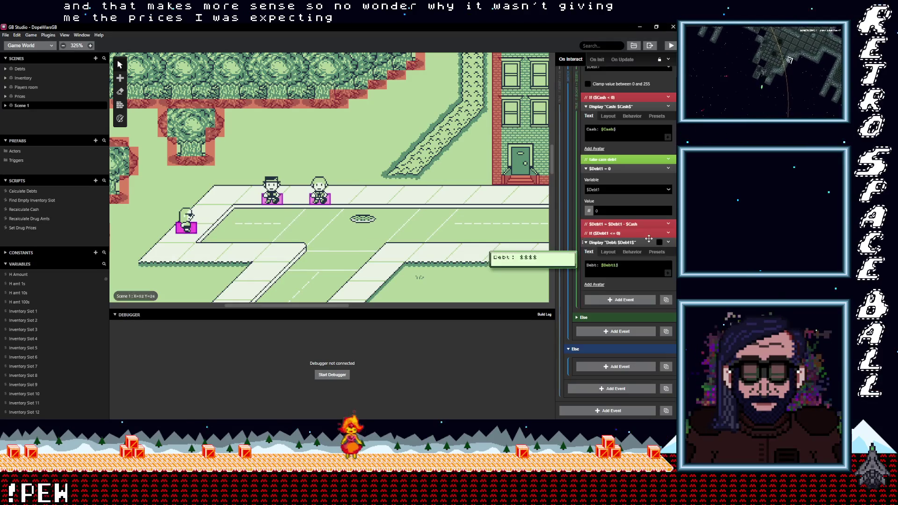
scroll(646, 271, "down", 5)
scroll(646, 272, "down", 10)
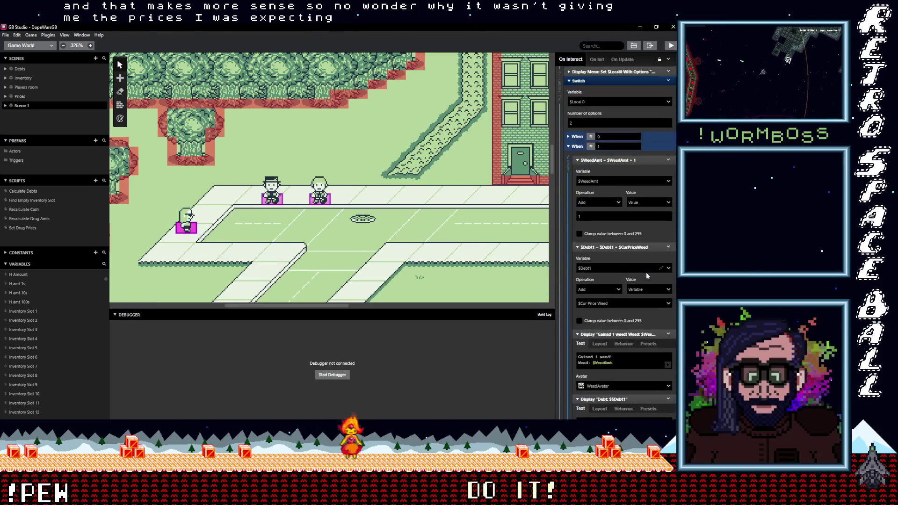
scroll(613, 271, "up", 15)
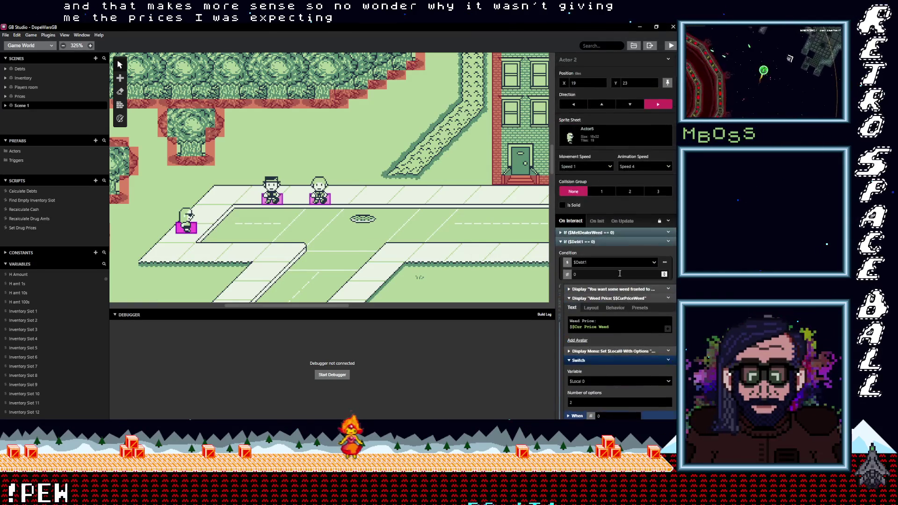
left_click(614, 242)
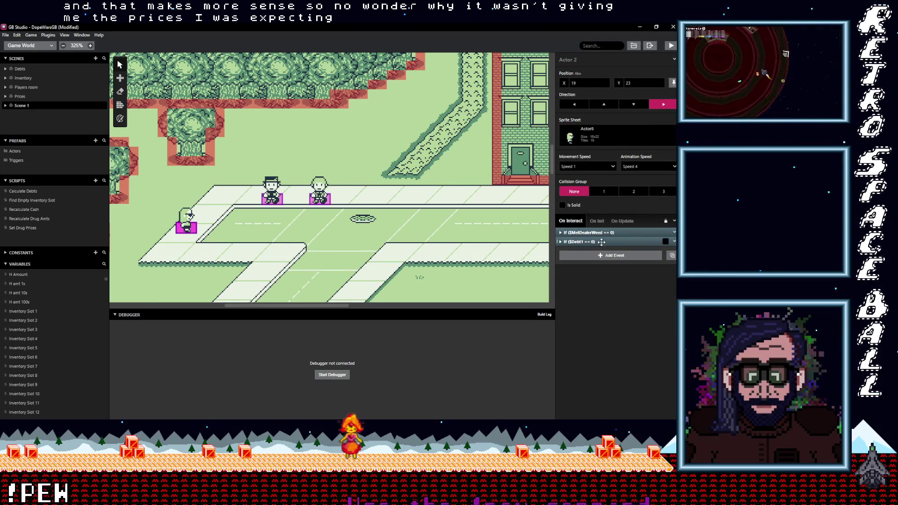
left_click(601, 242)
left_click(607, 241)
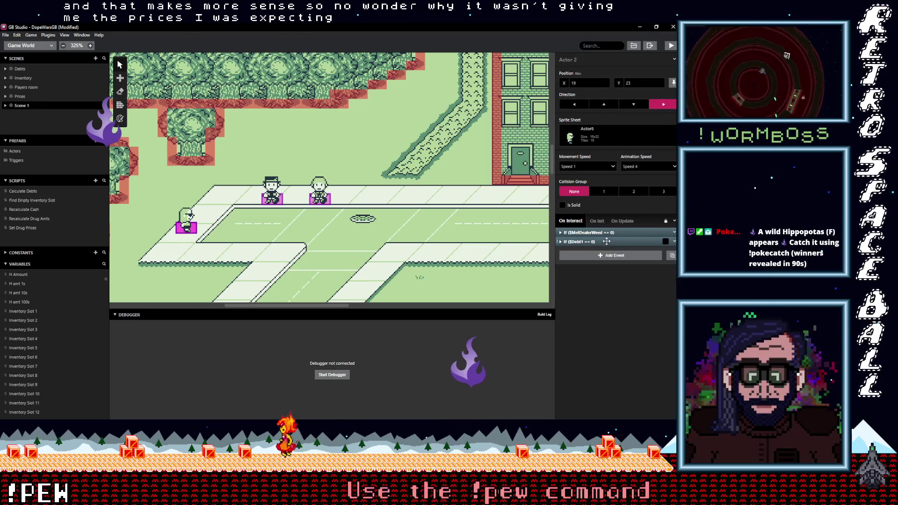
left_click(605, 242)
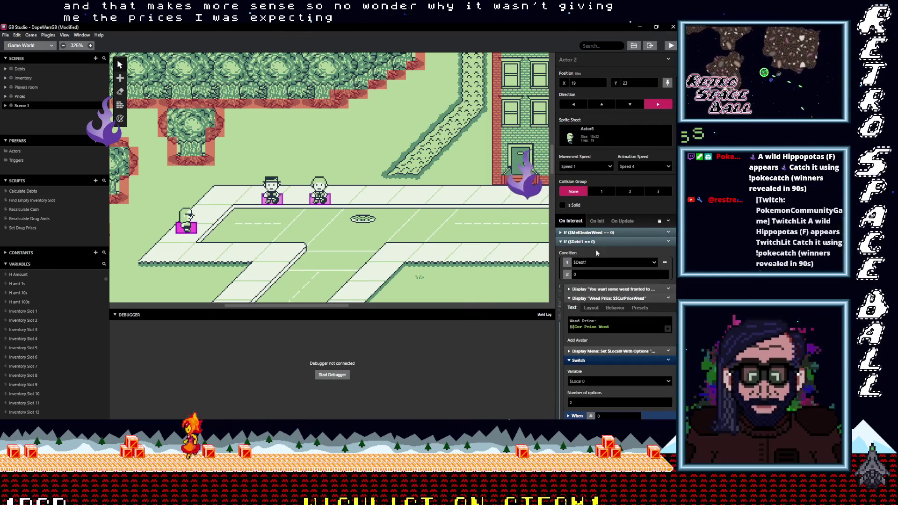
left_click(594, 299)
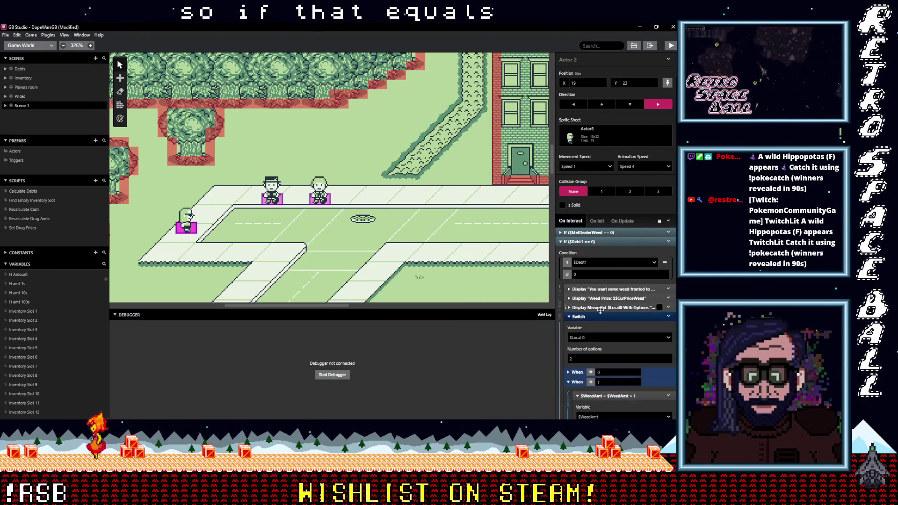
left_click(597, 317)
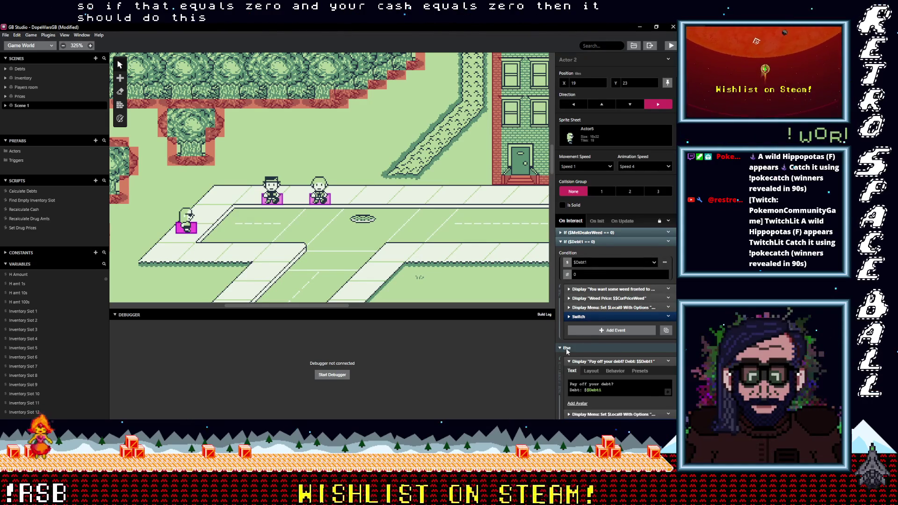
scroll(598, 348, "down", 2)
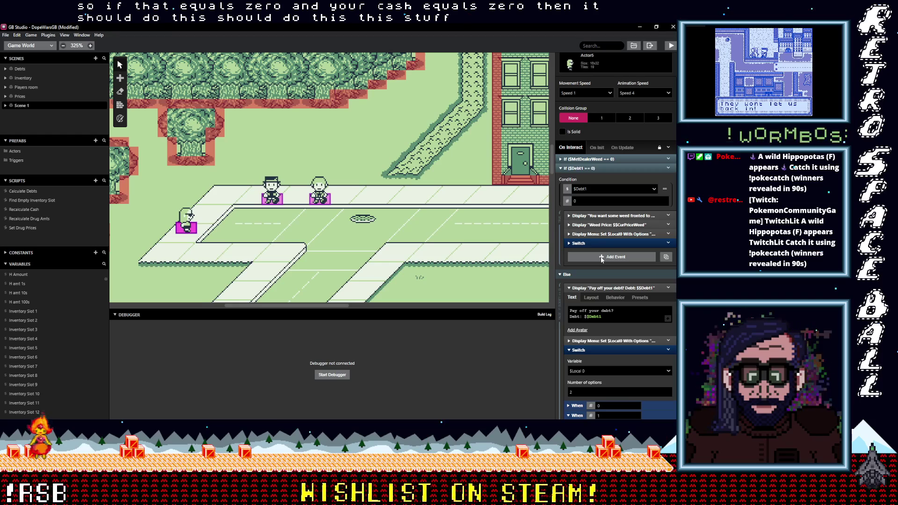
Add an If variable-value event that tests $Cash.
left_click(602, 258)
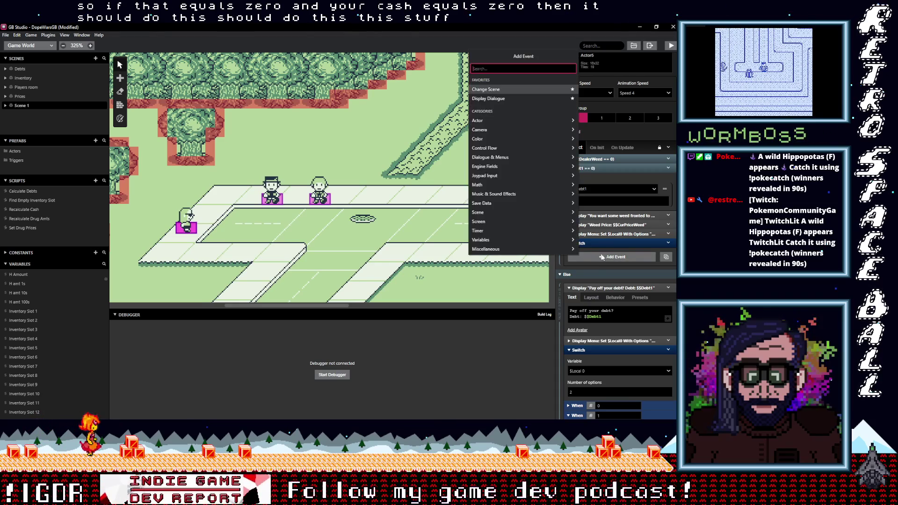
type("if v")
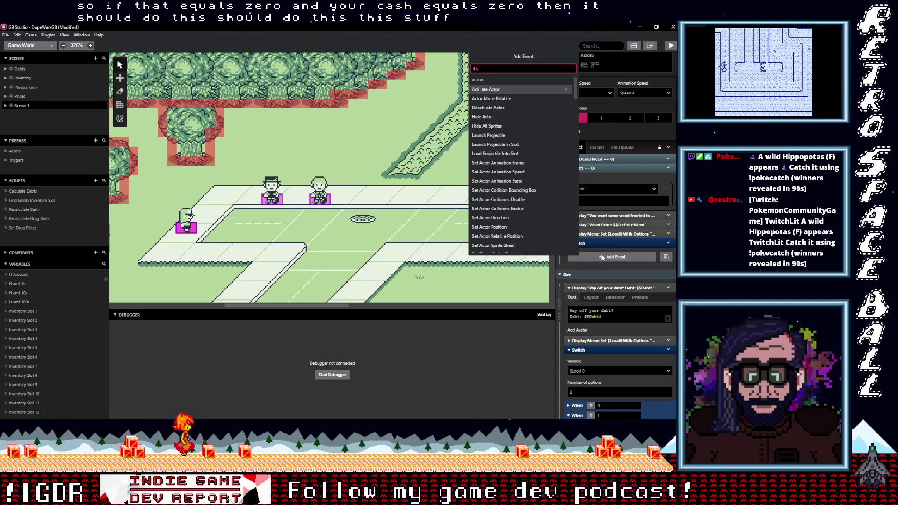
type("ar val val")
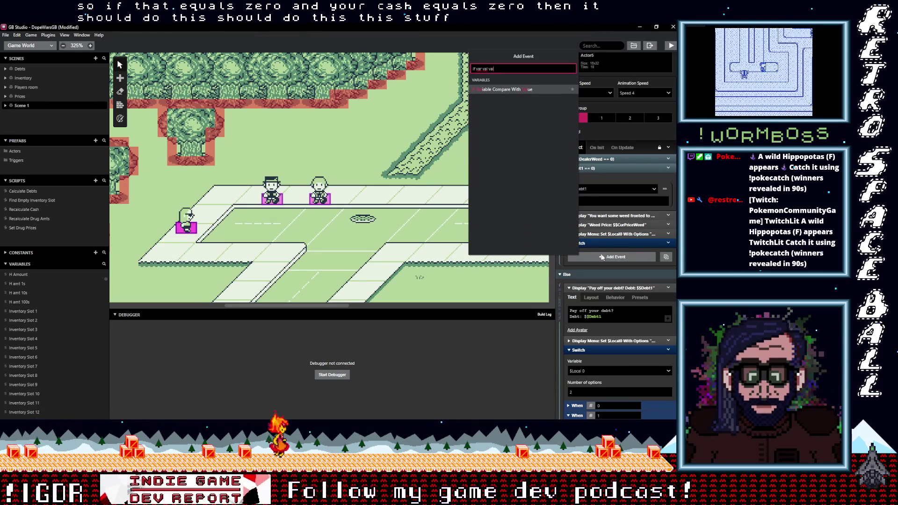
key("Return")
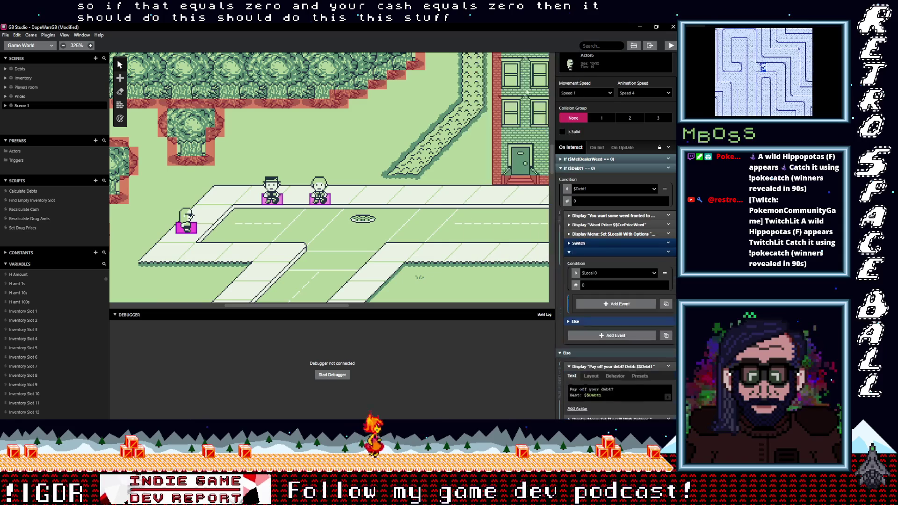
left_click(608, 273)
type("cas")
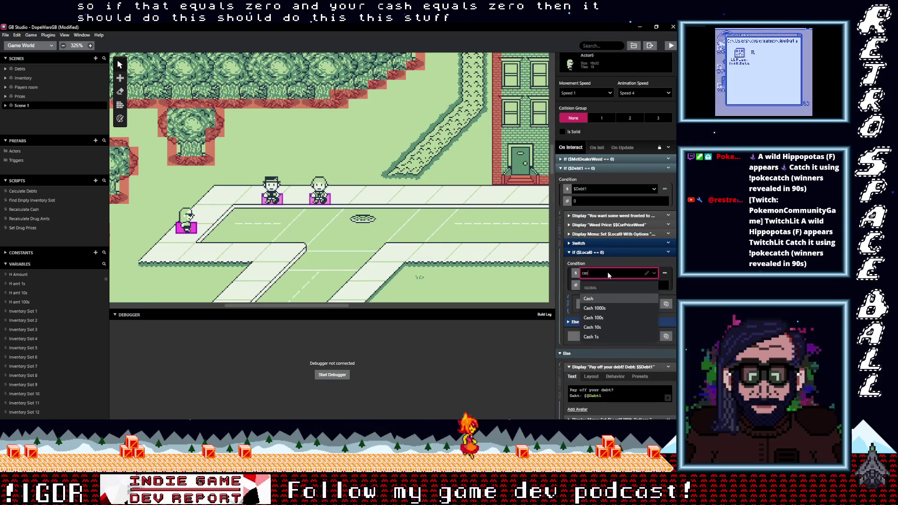
key("Return")
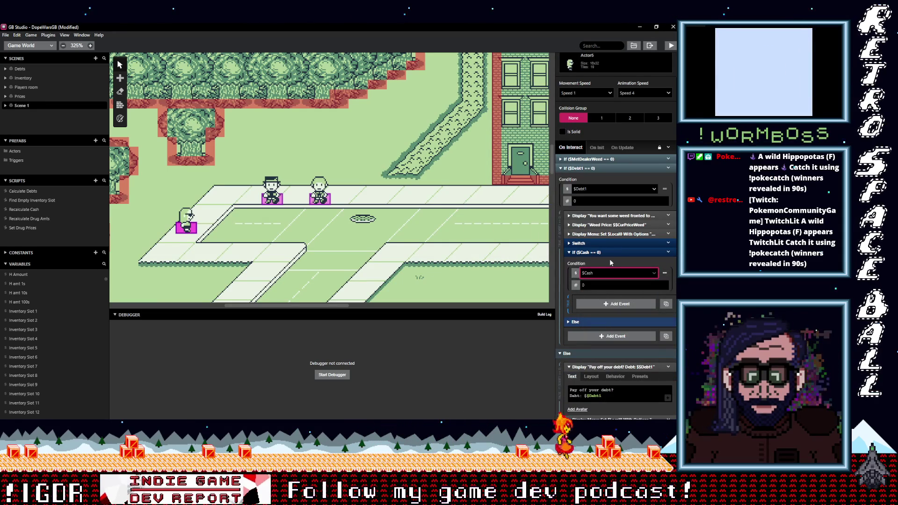
Move the $Cash check above the offer events and put the three Display events and Switch inside it.
left_click_drag(604, 251, 603, 216)
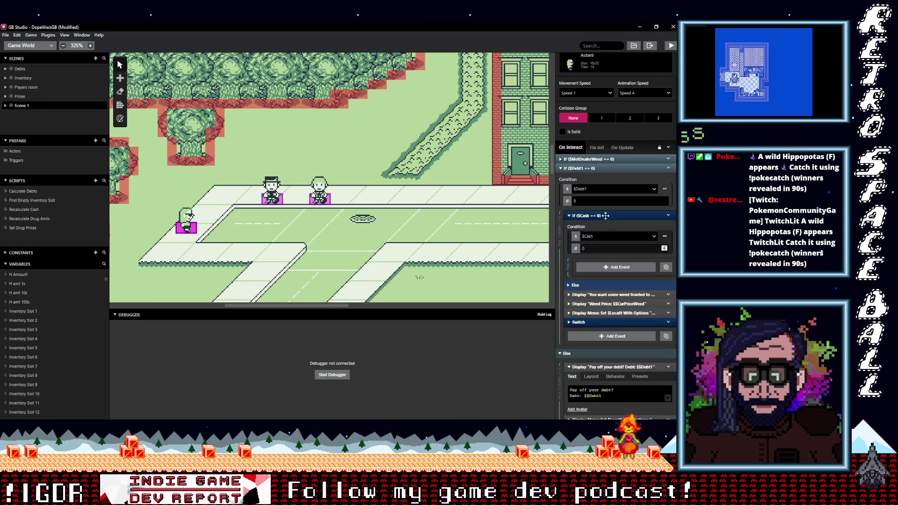
left_click(598, 313, "shift")
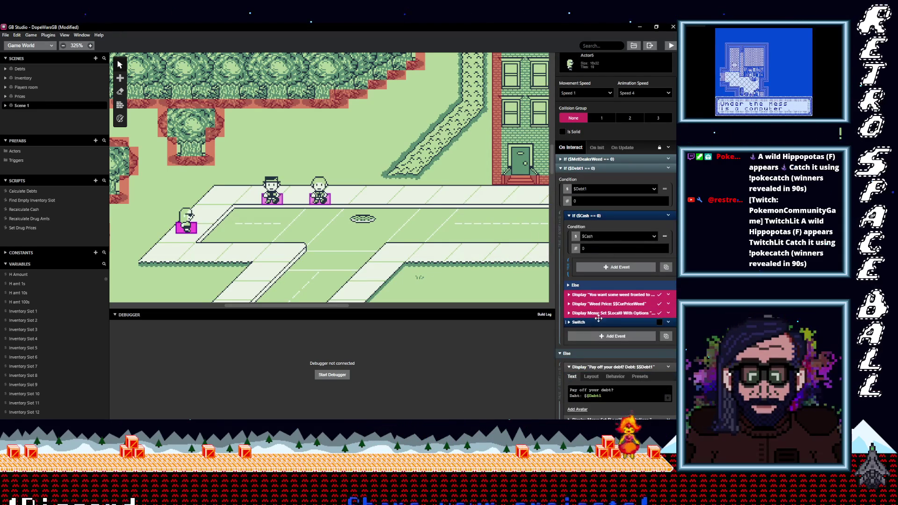
left_click(599, 321, "shift")
left_click_drag(603, 287, 624, 257)
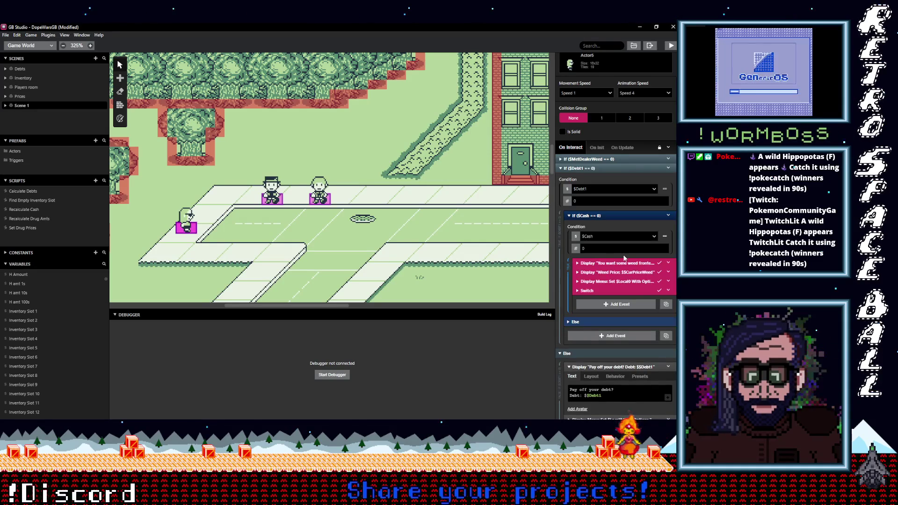
Copy the 'You want some weed fronted' dialogue event into the Cash check's Else branch.
left_click(577, 322)
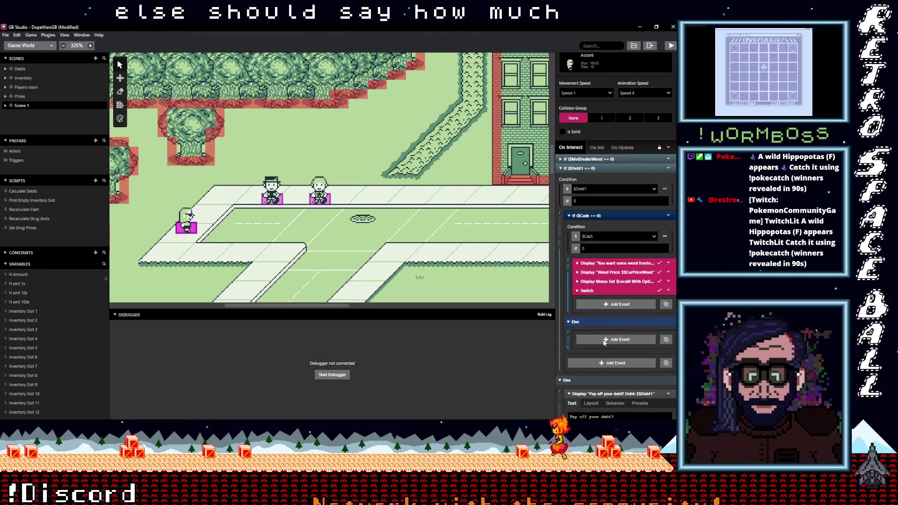
left_click(605, 340)
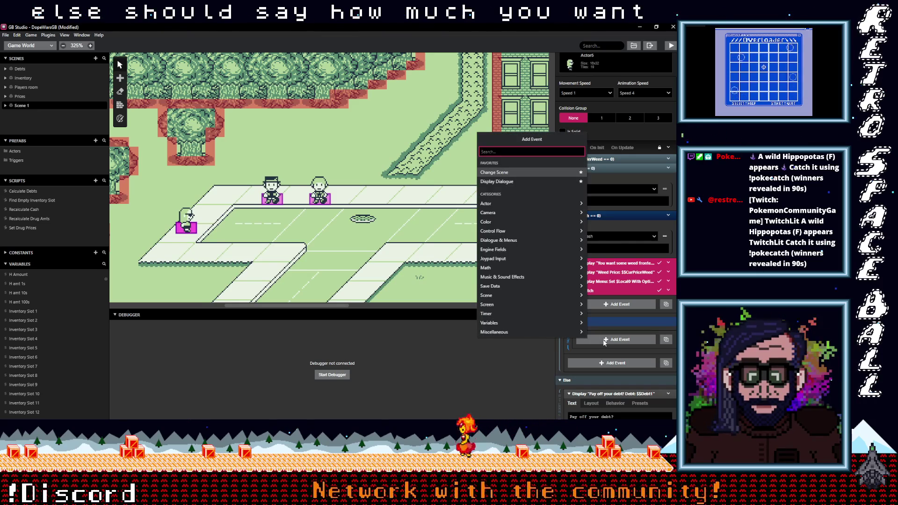
key("Escape")
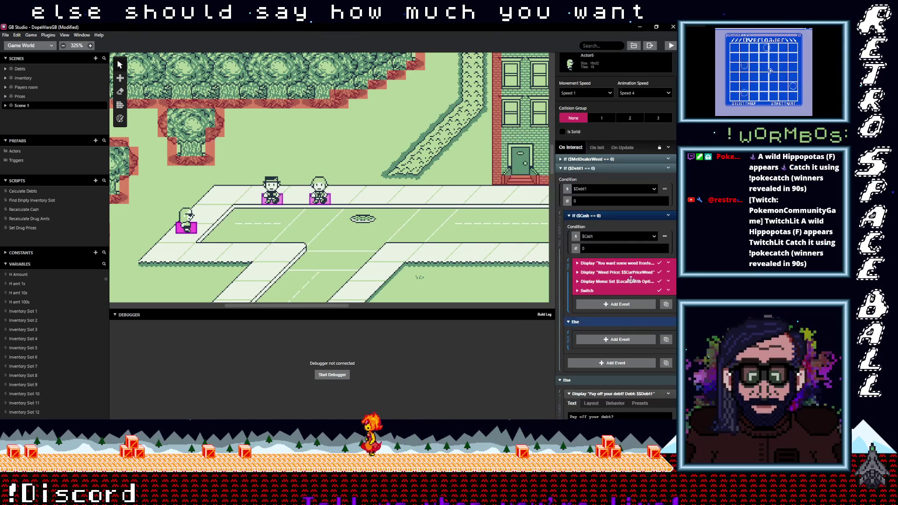
left_click(647, 264)
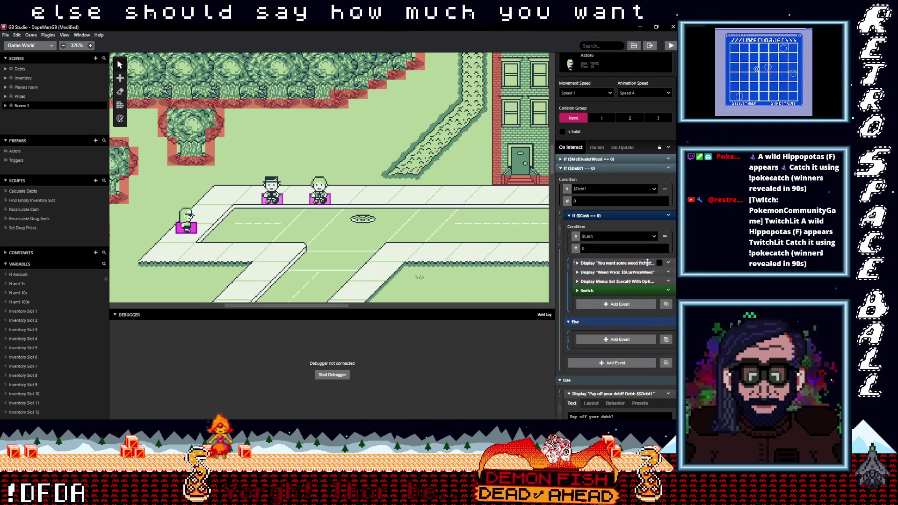
left_click(669, 263)
left_click(608, 340)
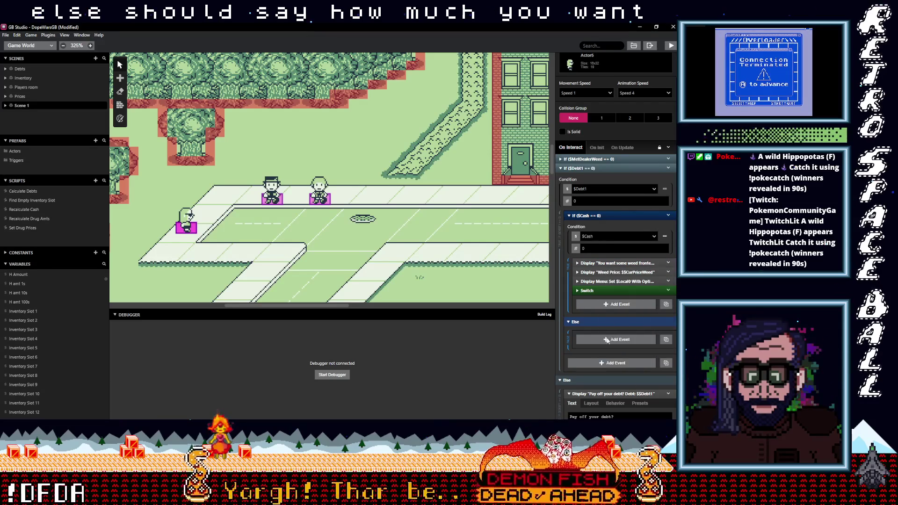
left_click(604, 340)
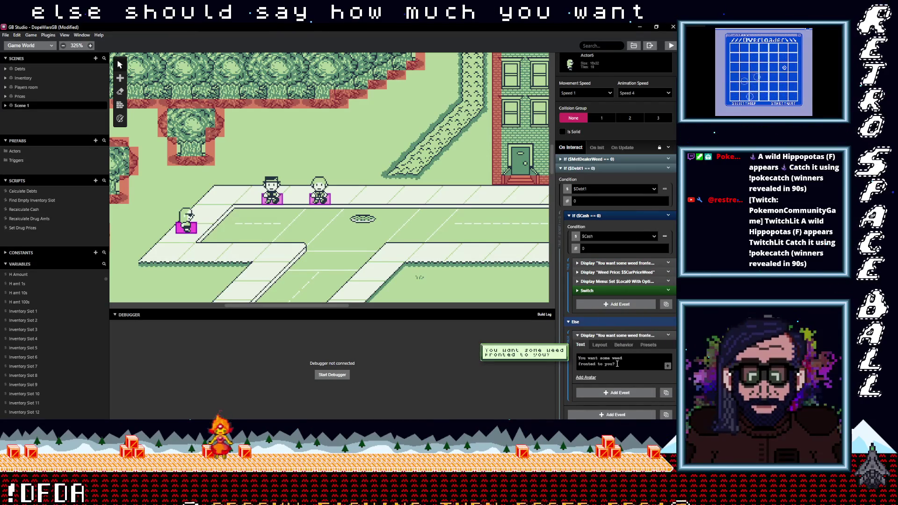
Rewrite the pasted dialogue as 'I got weed. How much do you want?' on two lines.
left_click_drag(614, 364, 578, 359)
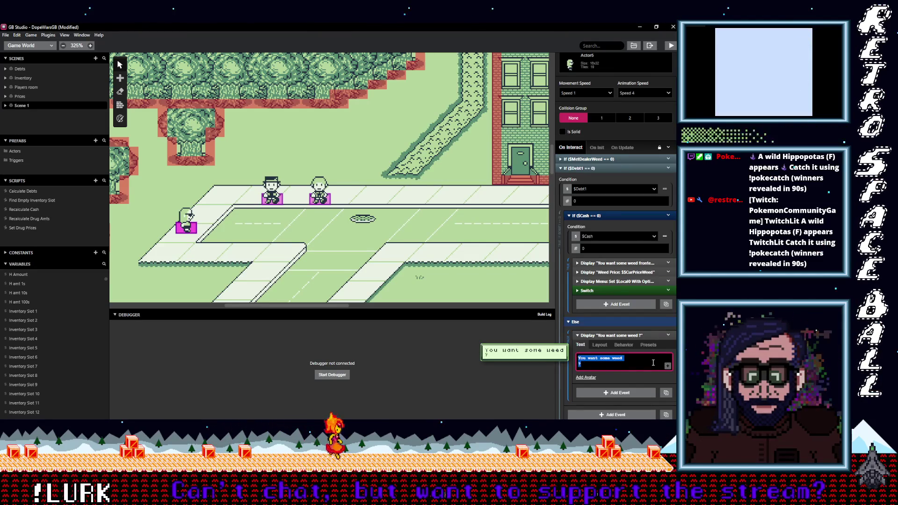
type("I got weed")
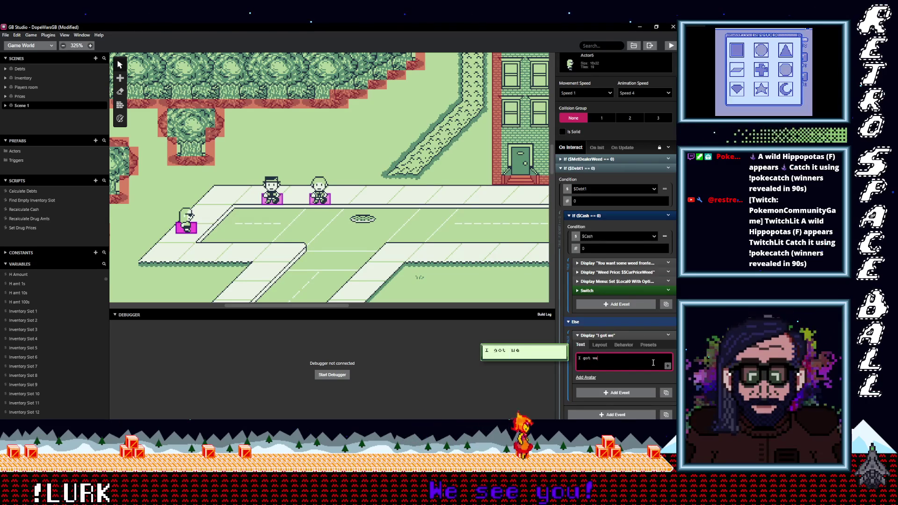
type(". How mu")
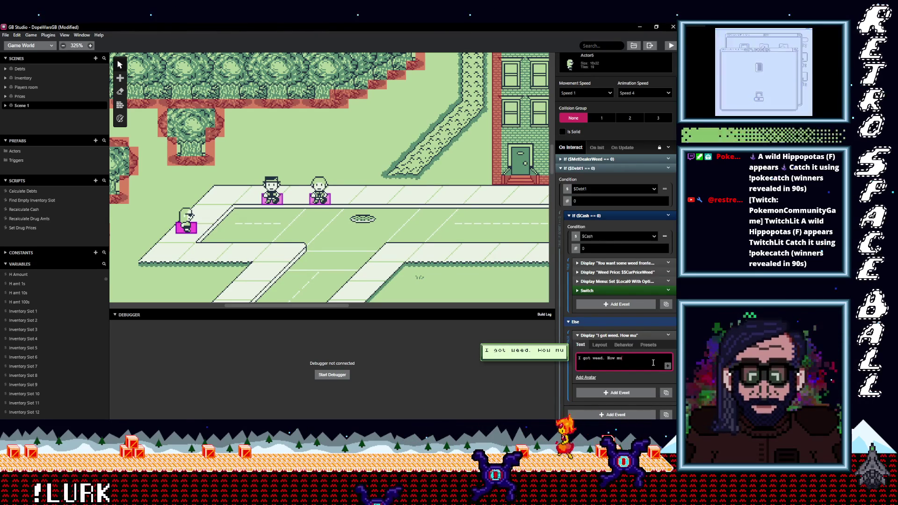
key("BackSpace")
key("BackSpace")
key("BackSpace")
key("Return")
type("uch do you wan")
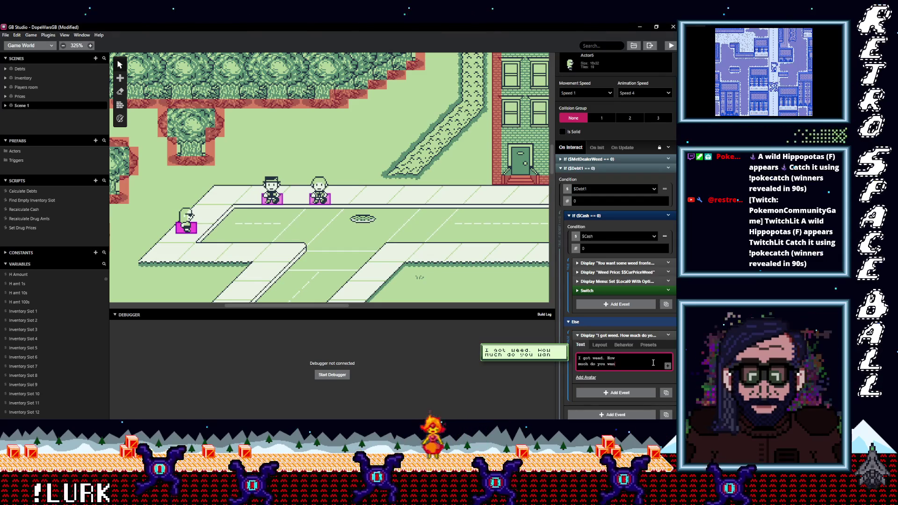
type("t?")
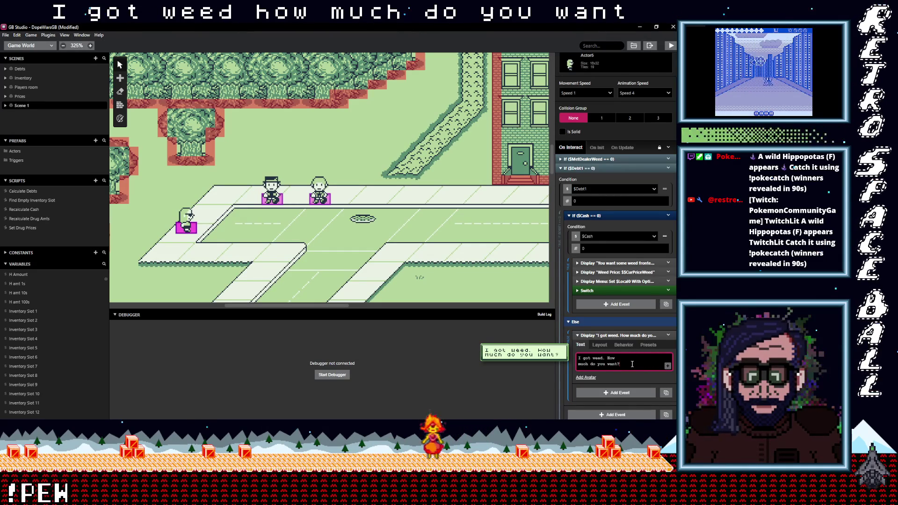
scroll(633, 364, "down", 1)
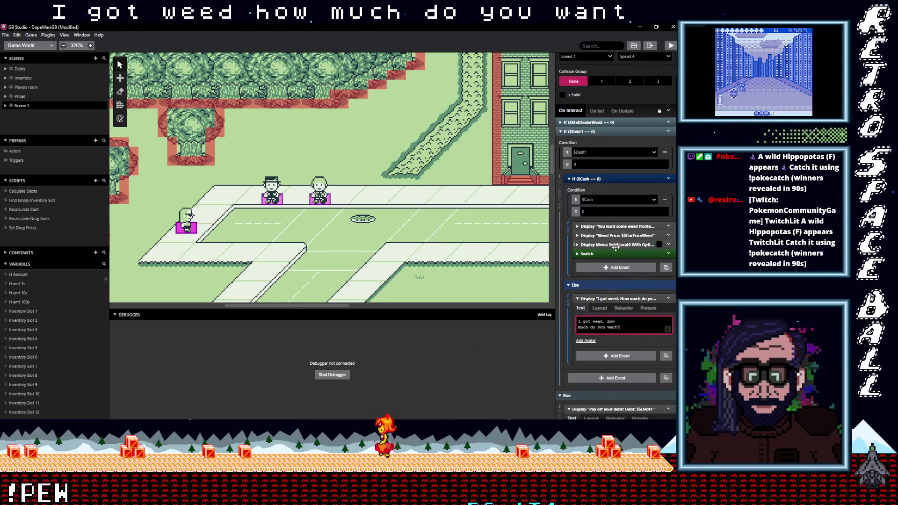
Copy the Weed Price display and the Yes/No menu event into the Else branch after the dialogue.
left_click_drag(624, 237, 625, 236)
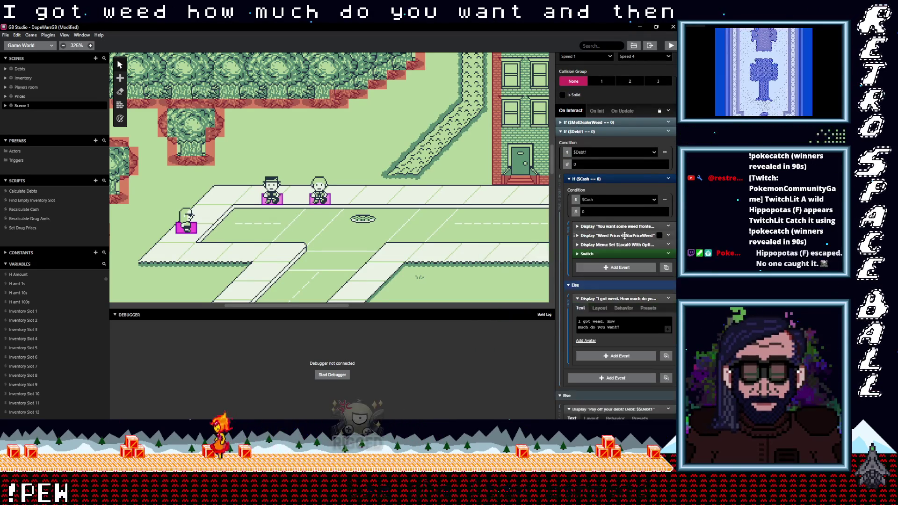
left_click(669, 235)
left_click(622, 293)
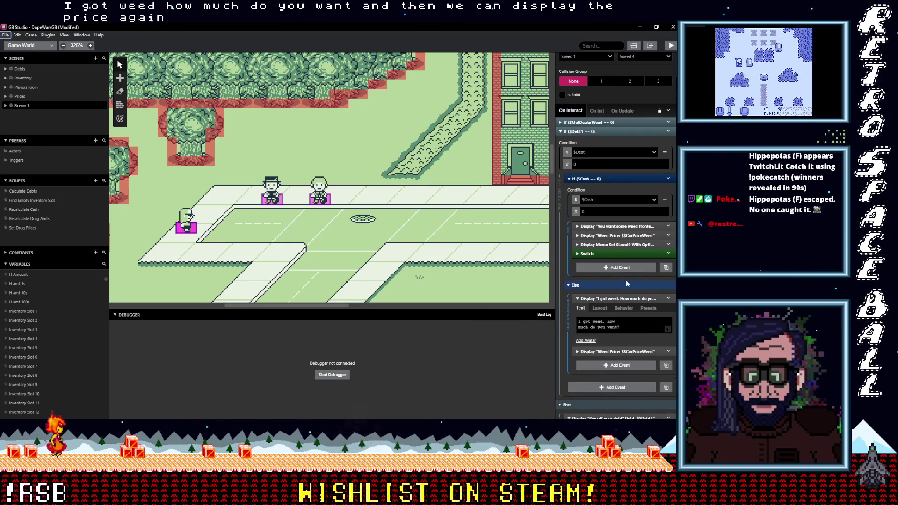
left_click(631, 245)
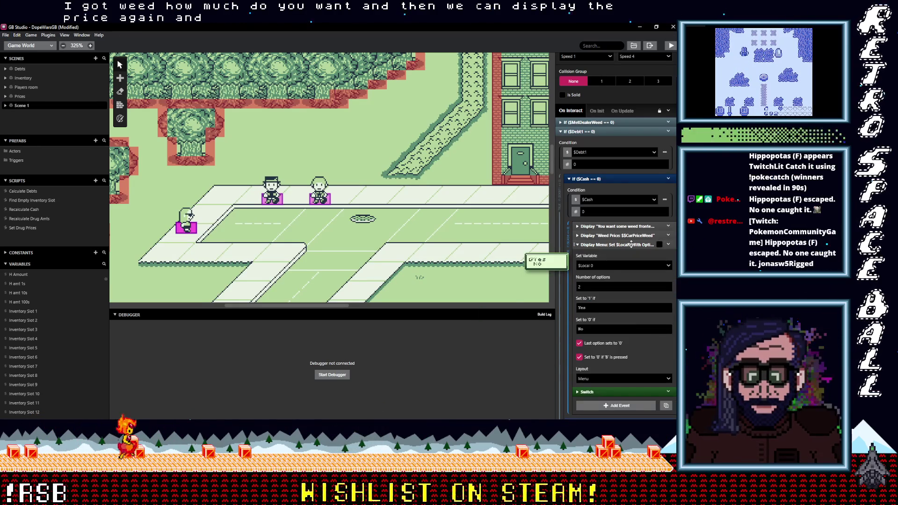
left_click(667, 245)
left_click(668, 245)
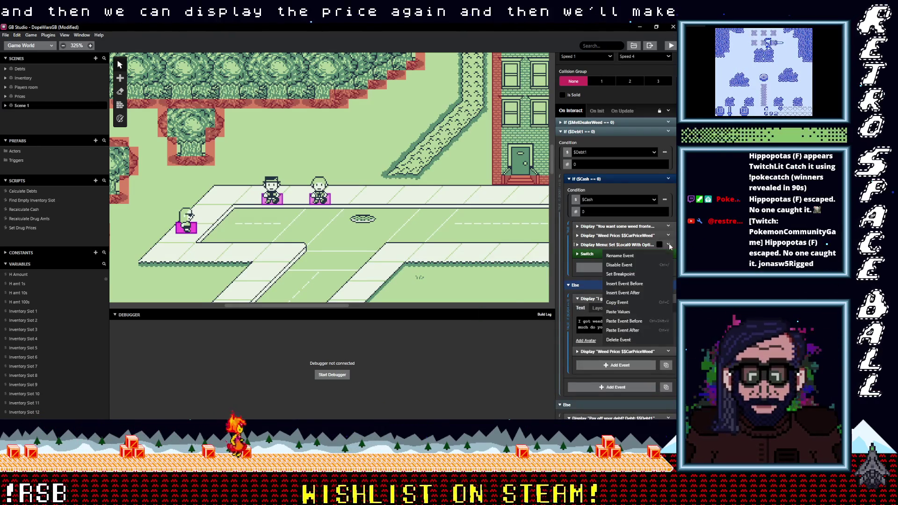
left_click(666, 365)
scroll(613, 287, "down", 2)
left_click(613, 286)
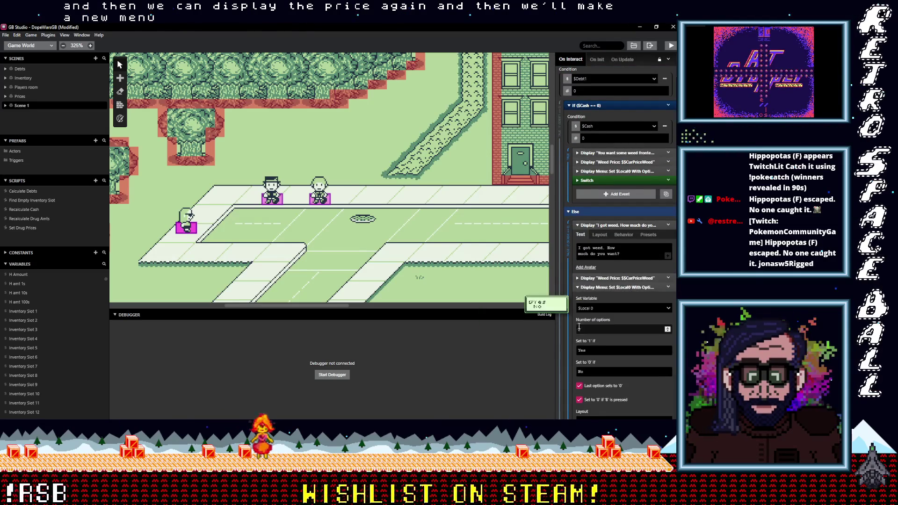
Set the copied menu to 8 options and label the last option 'None'.
double_click(646, 331)
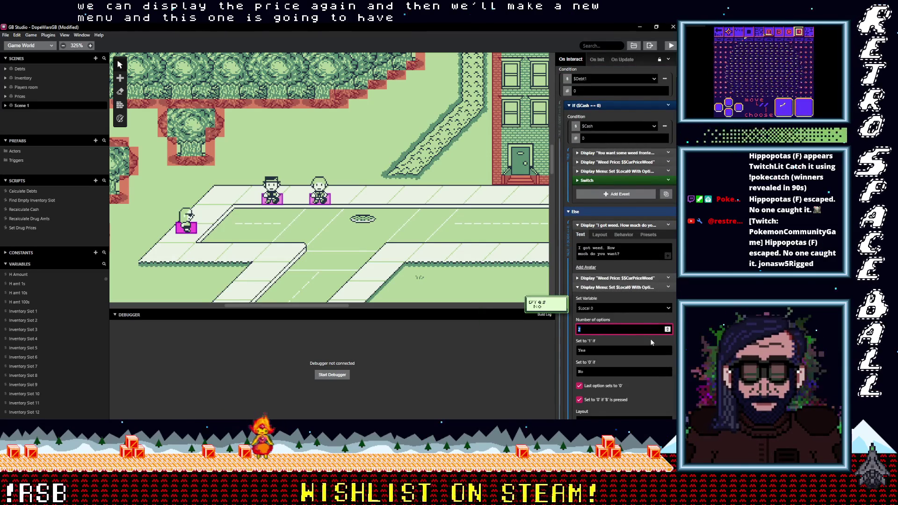
type("8")
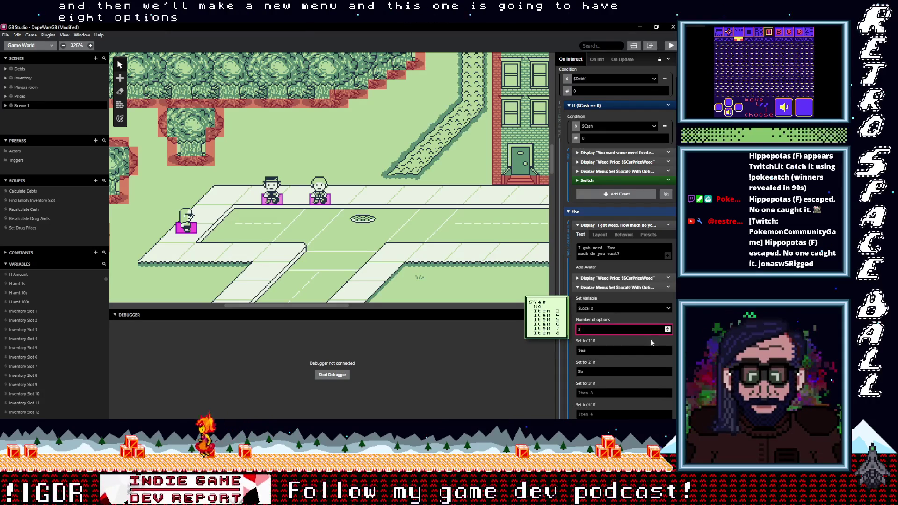
scroll(626, 347, "down", 3)
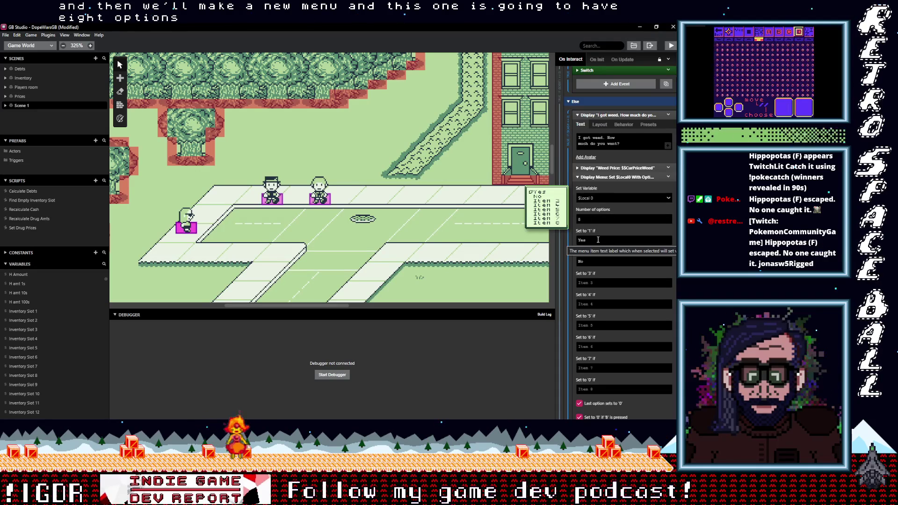
scroll(605, 295, "down", 1)
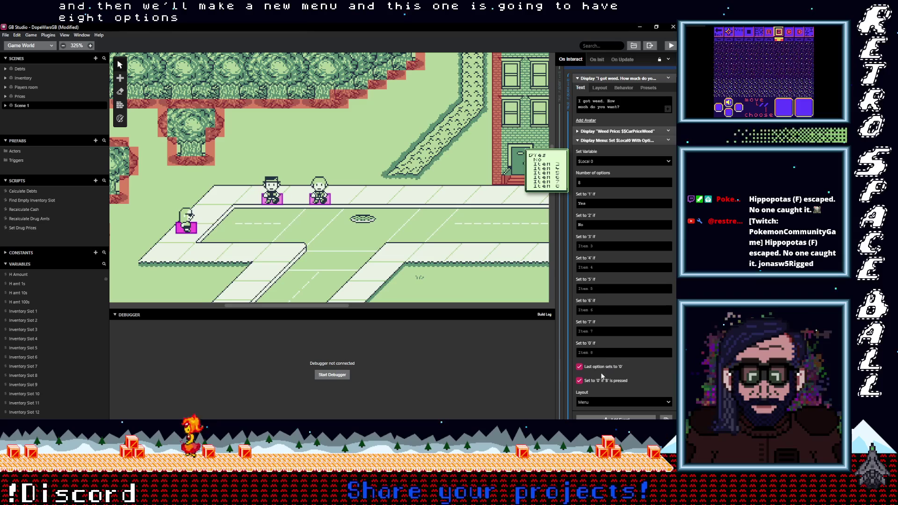
left_click(613, 354)
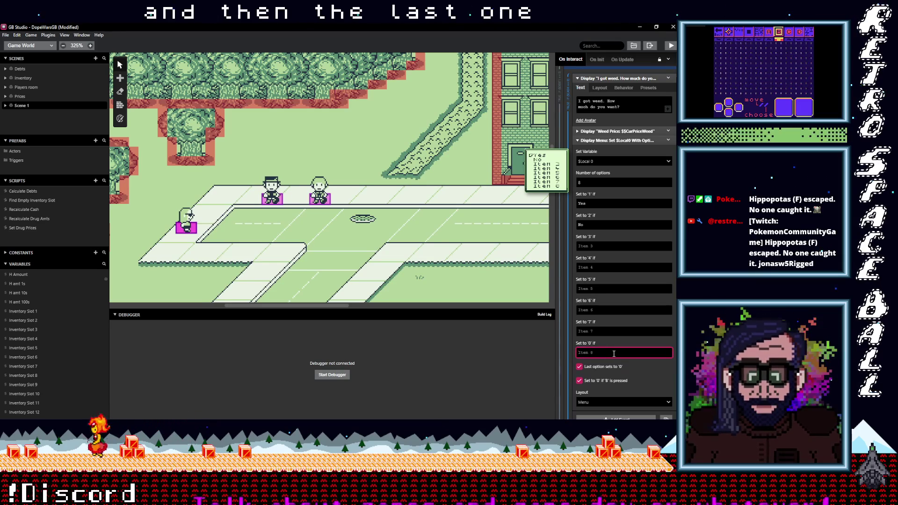
type("None")
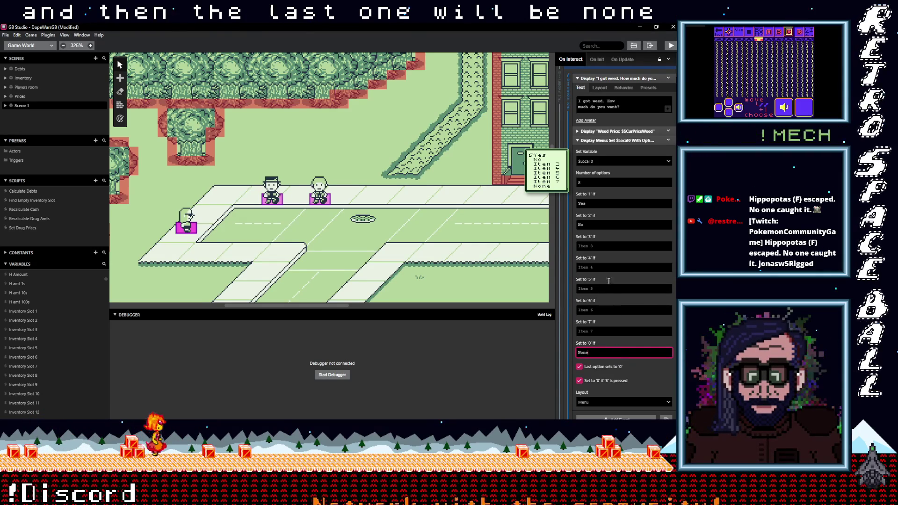
scroll(607, 218, "up", 1)
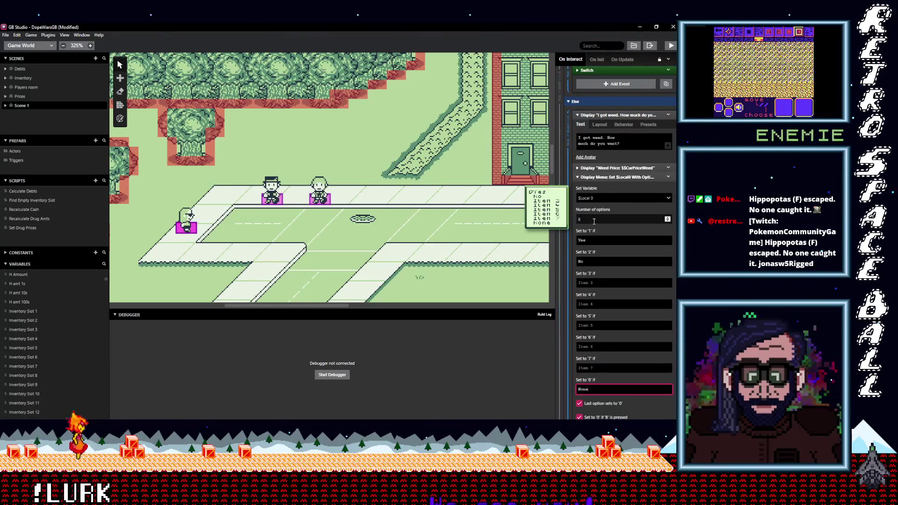
Relabel the first two menu choices '1 Weed' and '2 Weeds'.
double_click(606, 239)
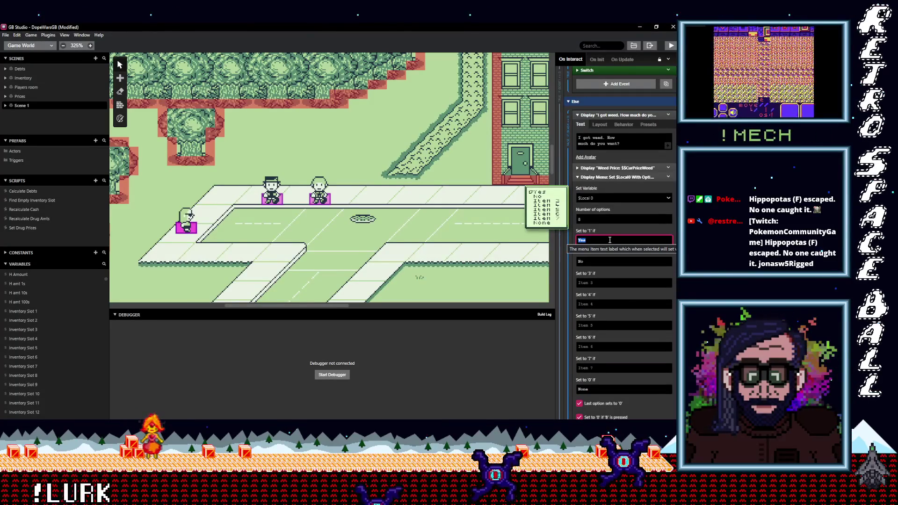
type("1 Weed")
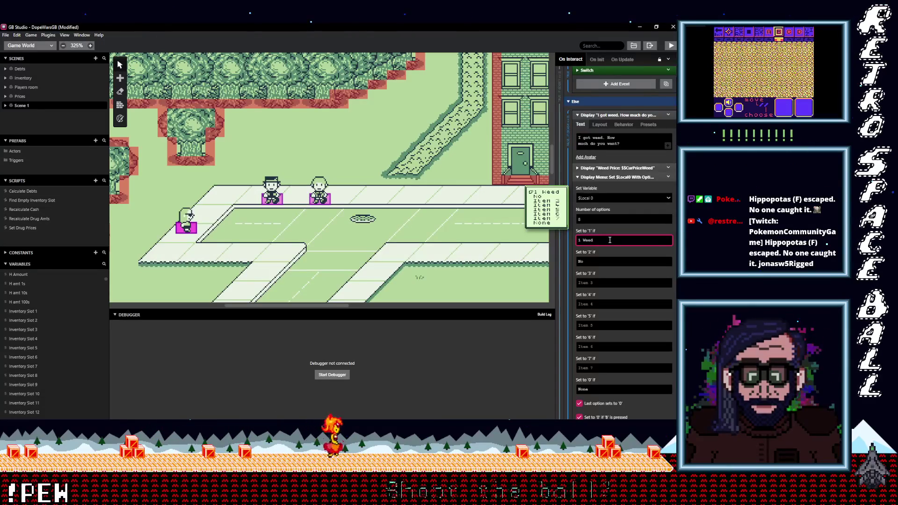
left_click(591, 261)
key("BackSpace")
type("2 Weeds")
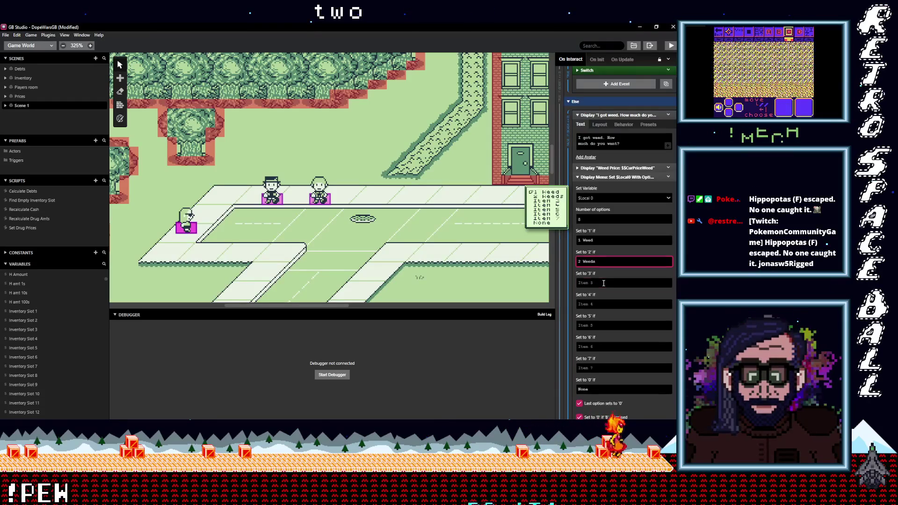
Label choices three to five as '3 Weeds'–'5 Weeds' and set the sixth to 10.
left_click(609, 283)
type("3 Weeds")
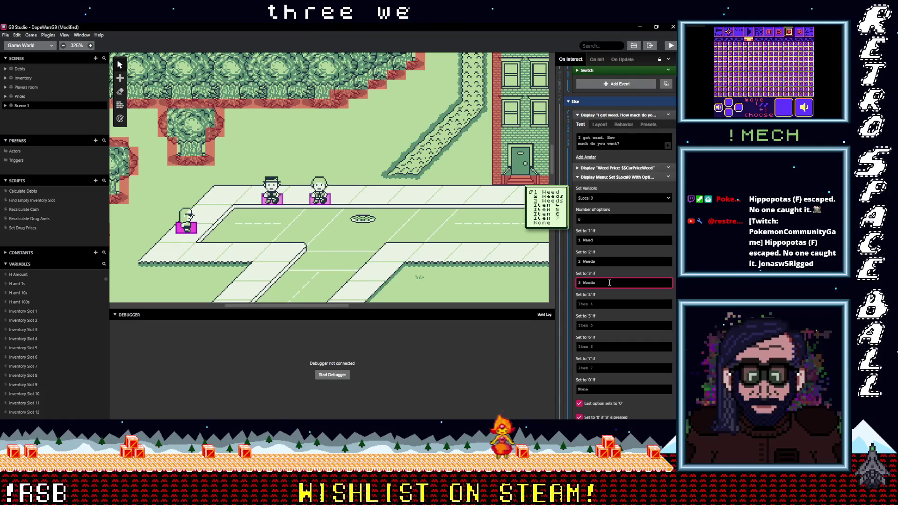
left_click(606, 304)
type("4 w")
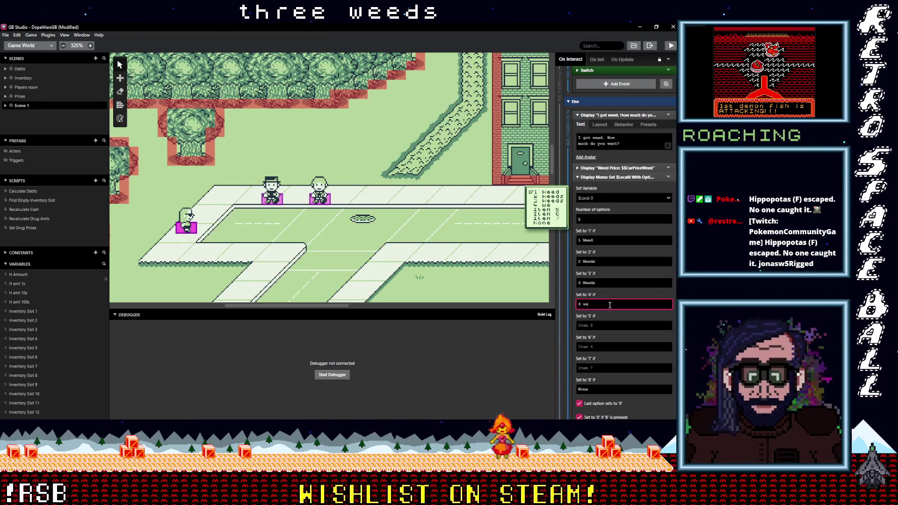
type("eds")
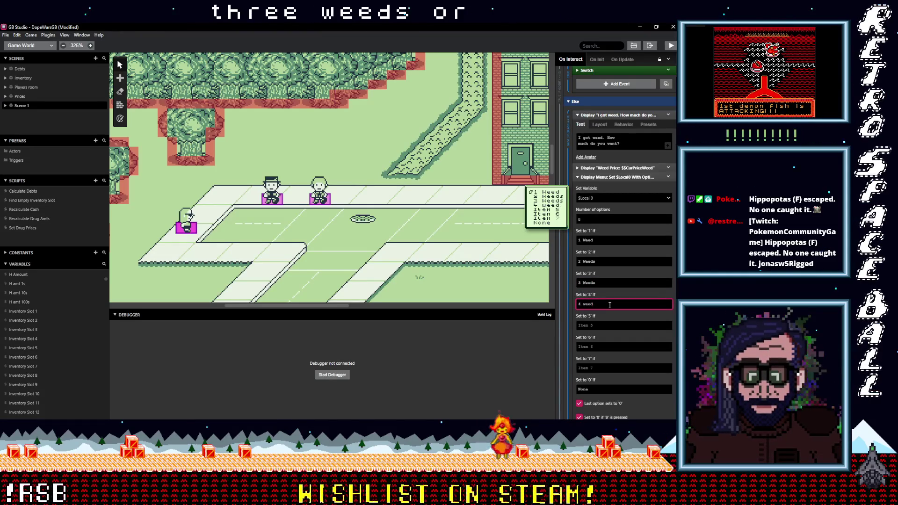
key("BackSpace")
key("BackSpace")
key("BackSpace")
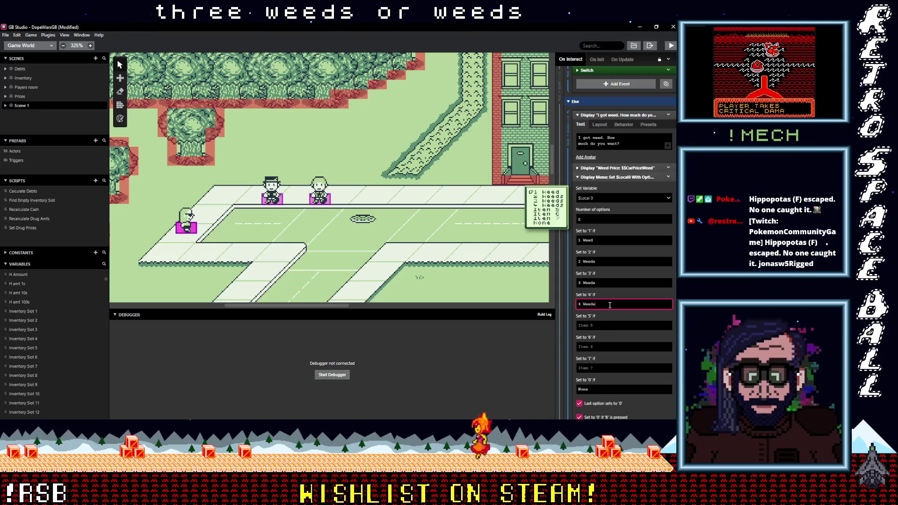
left_click(598, 326)
type("5 W")
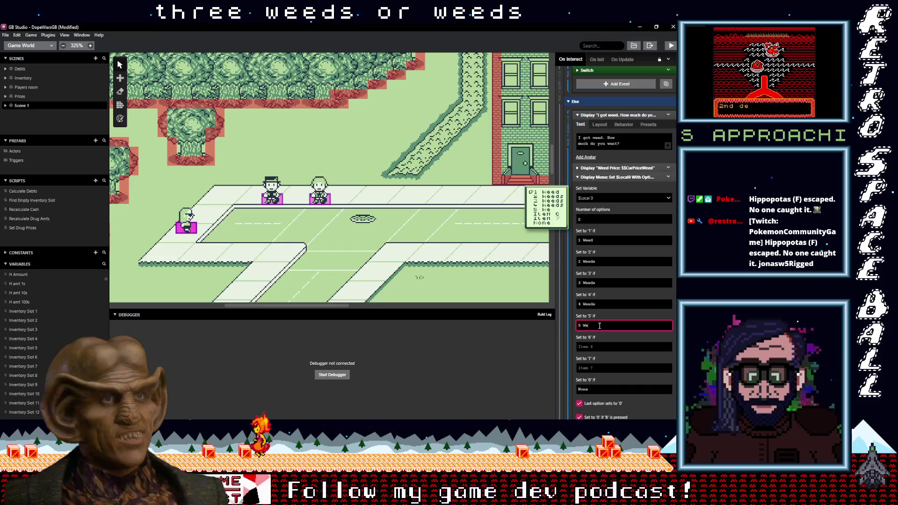
type("eds")
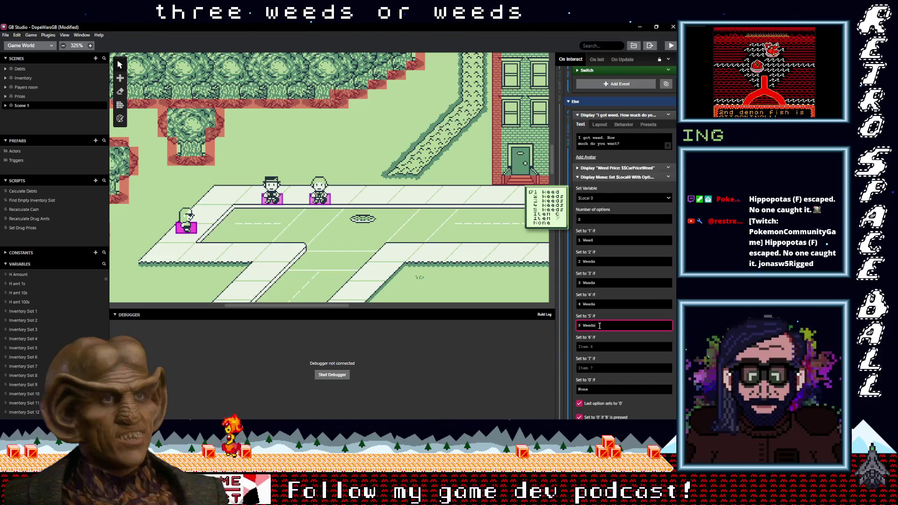
left_click(602, 347)
type("10")
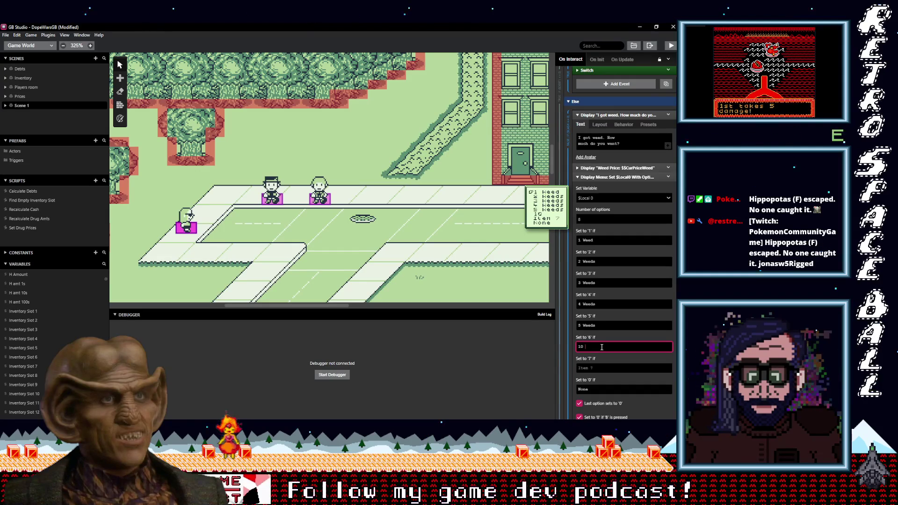
double_click(590, 326)
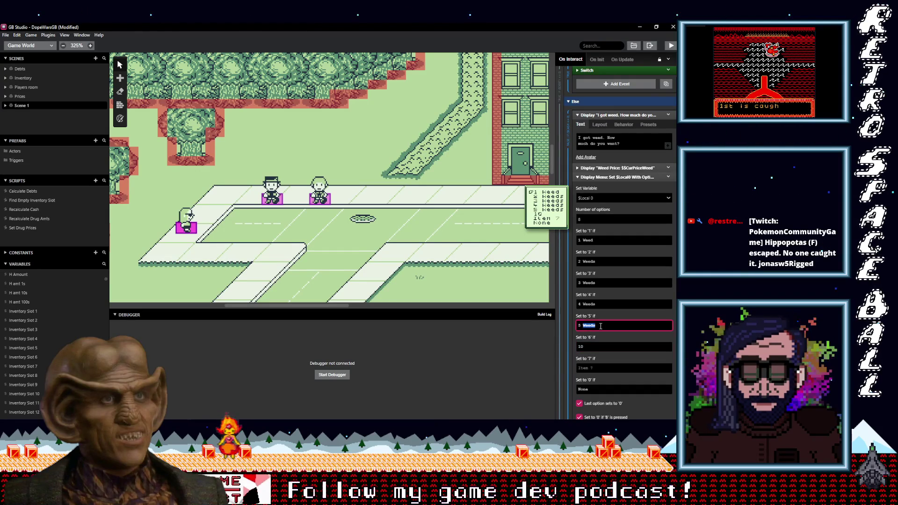
Strip 'Weed(s)' from menu choices one to five and set the seventh choice to 20.
key("BackSpace")
key("BackSpace")
double_click(590, 305)
key("BackSpace")
key("BackSpace")
double_click(589, 283)
key("BackSpace")
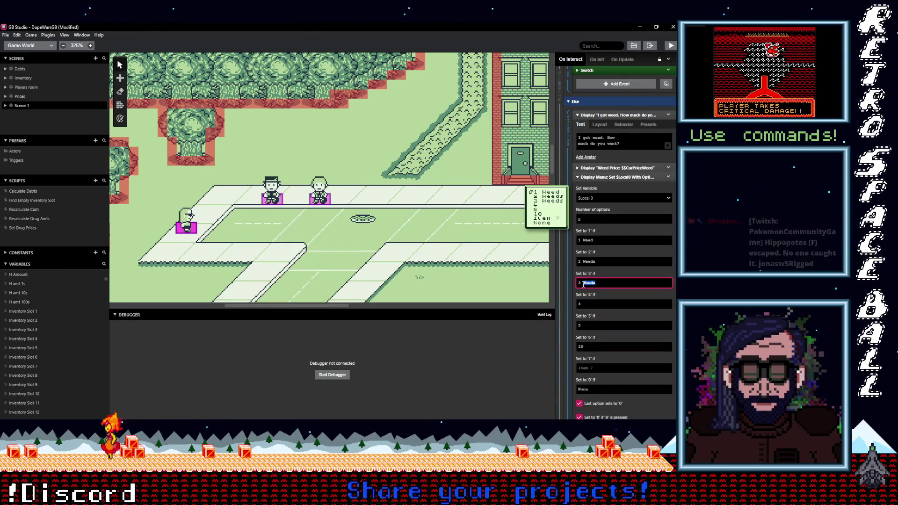
key("BackSpace")
double_click(588, 262)
key("BackSpace")
key("BackSpace")
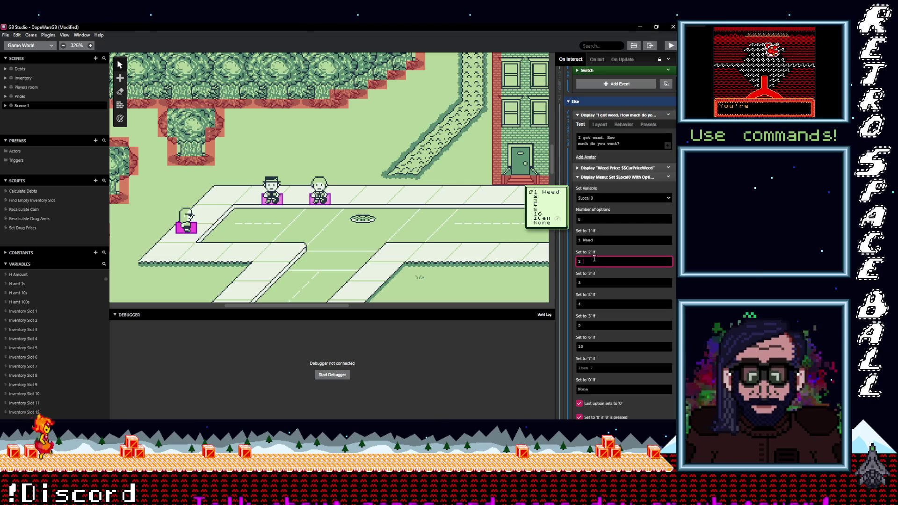
double_click(589, 240)
key("BackSpace")
key("BackSpace")
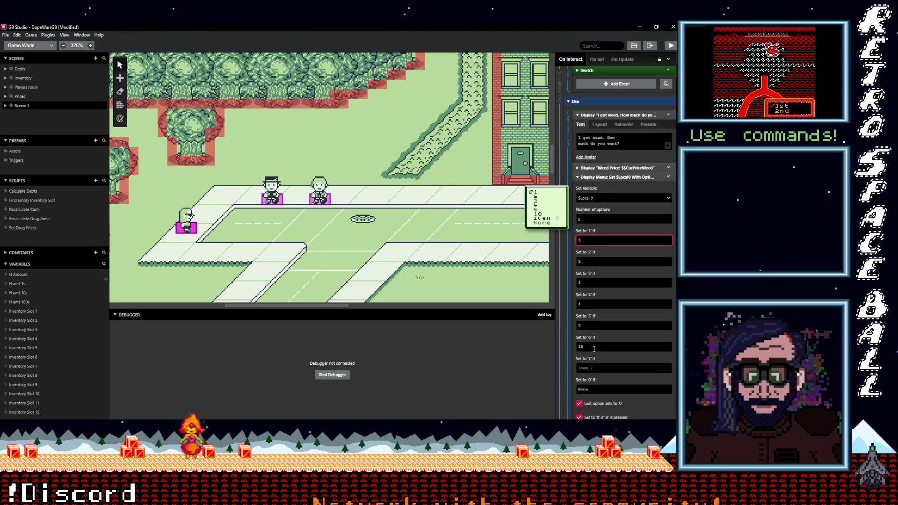
left_click(604, 367)
type("20")
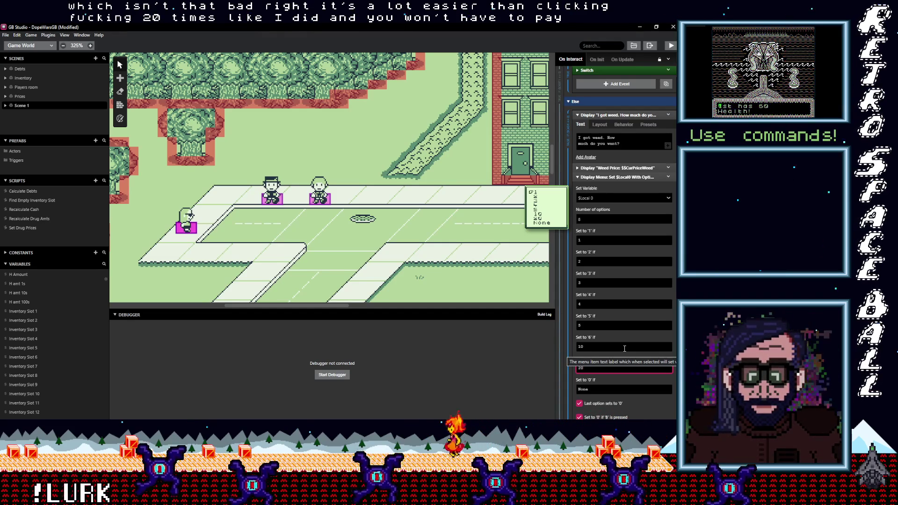
Set the menu's number of options to 8, then collapse the menu event.
left_click(604, 217)
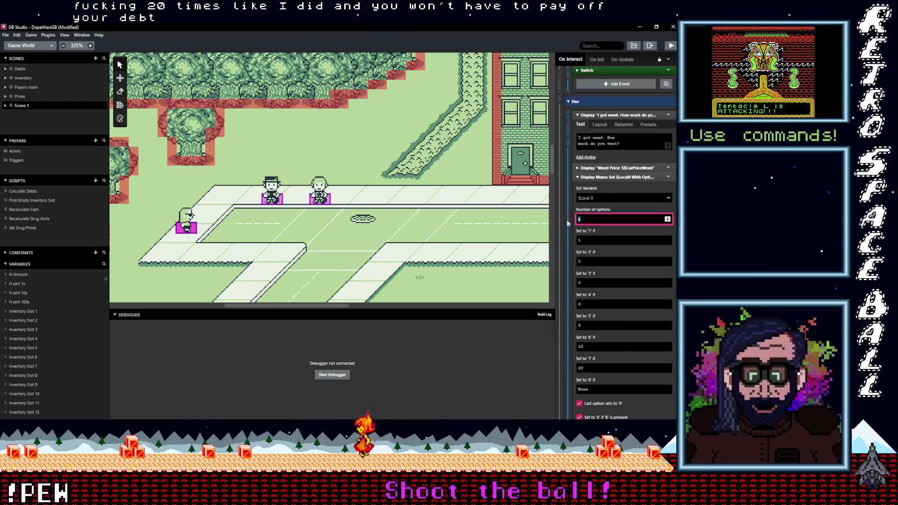
type("16")
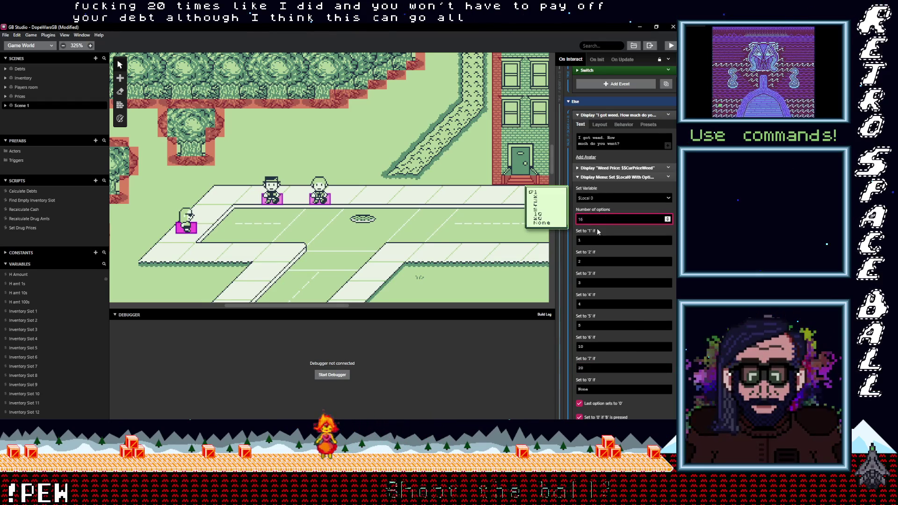
double_click(629, 218)
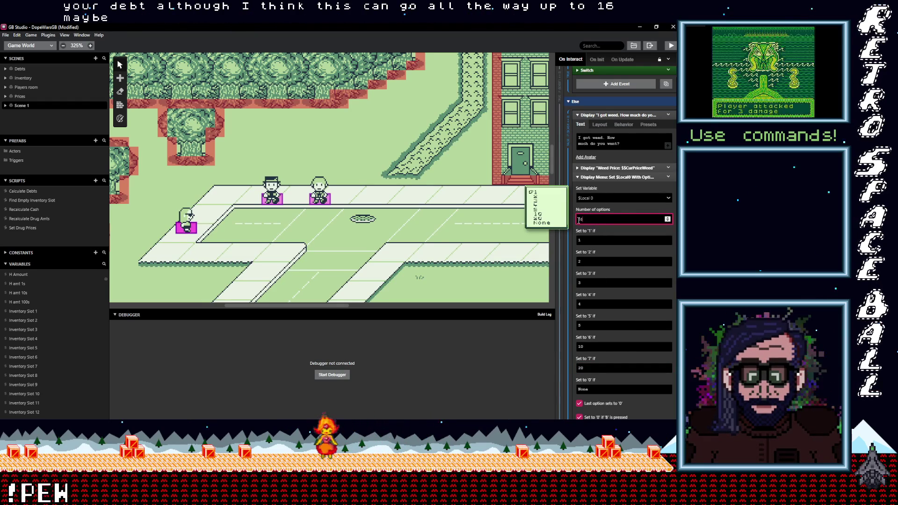
type("8")
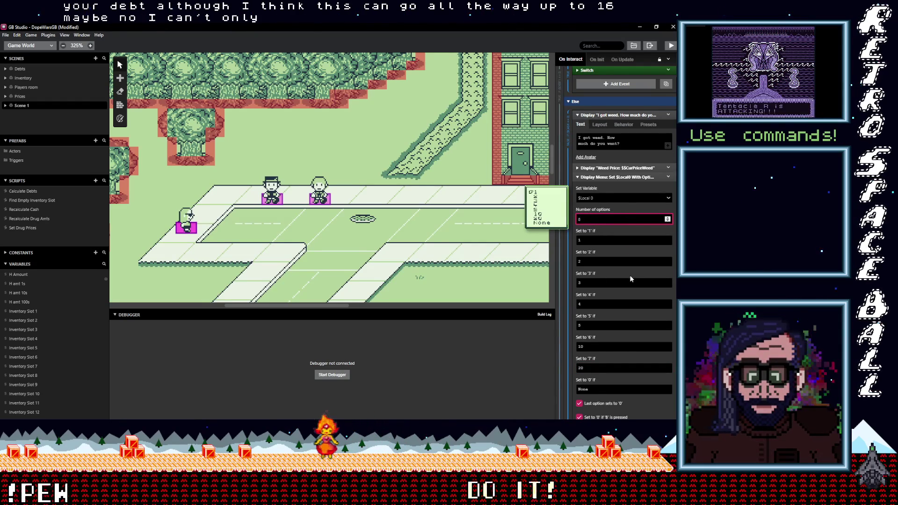
scroll(630, 272, "down", 1)
scroll(631, 272, "down", 2)
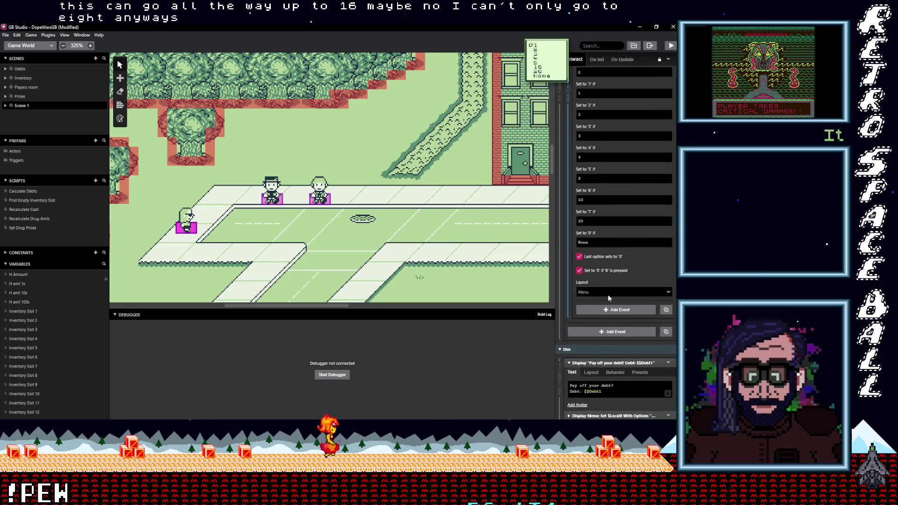
scroll(610, 296, "up", 1)
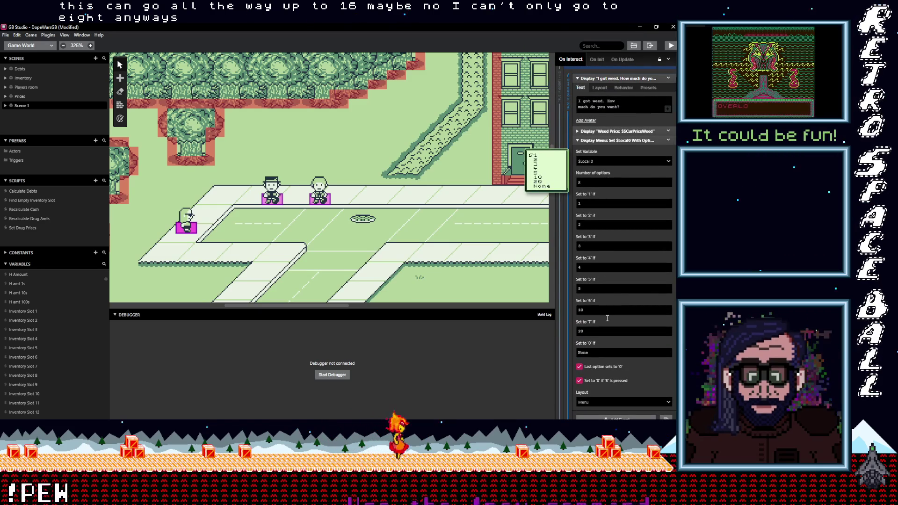
left_click(624, 402)
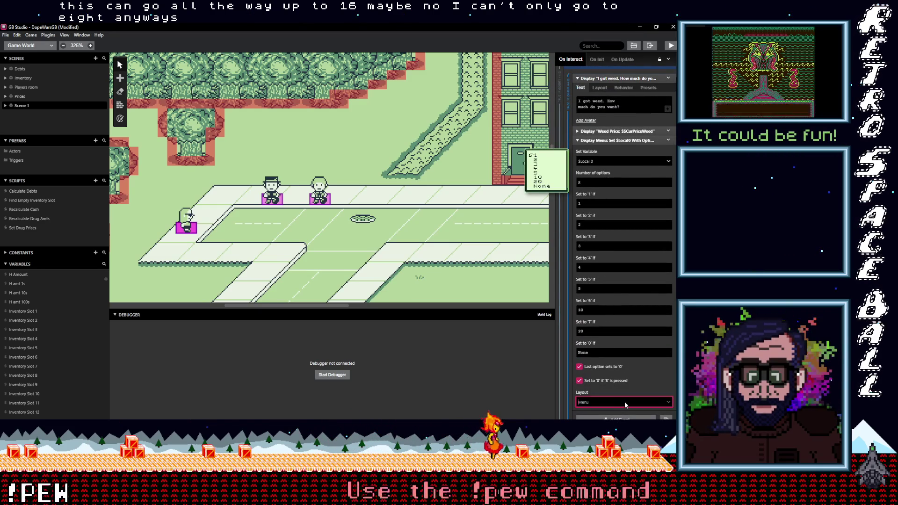
left_click(608, 140)
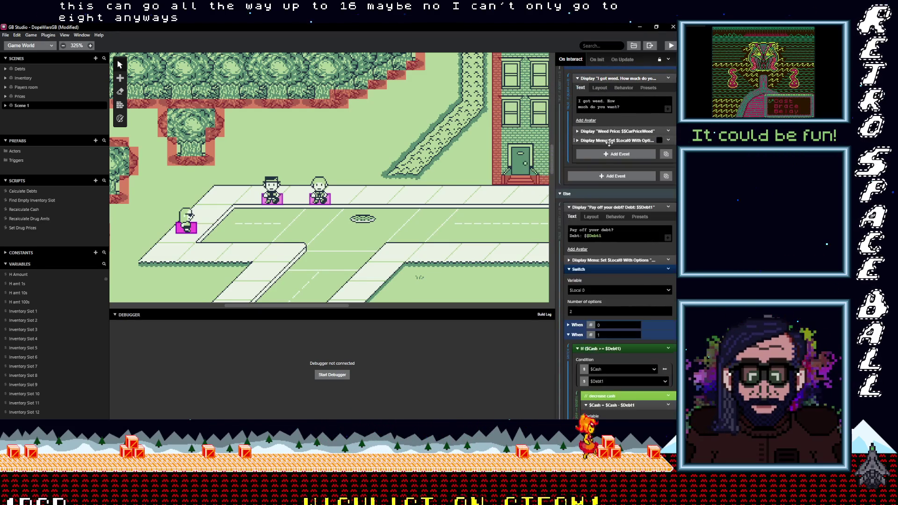
Copy the existing Switch event and paste it below the weed amount menu.
scroll(615, 172, "down", 2)
scroll(615, 171, "up", 1)
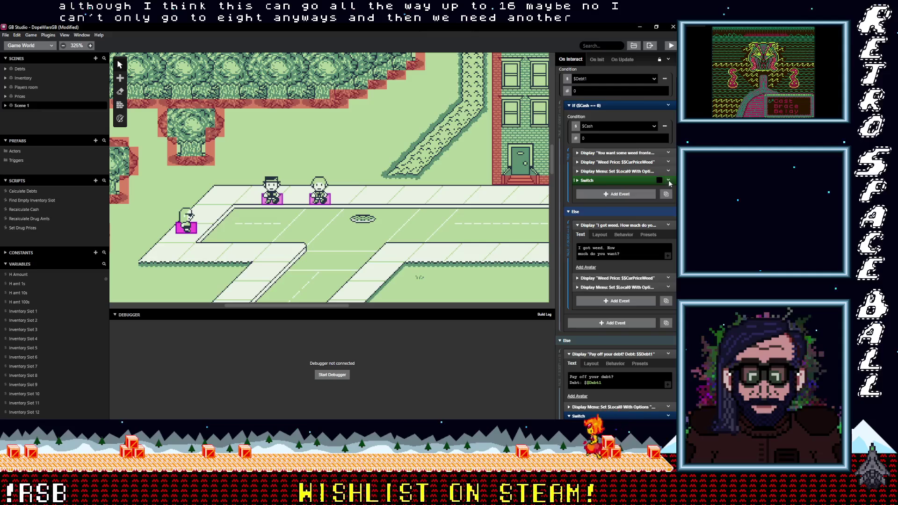
left_click(668, 180)
left_click(618, 247)
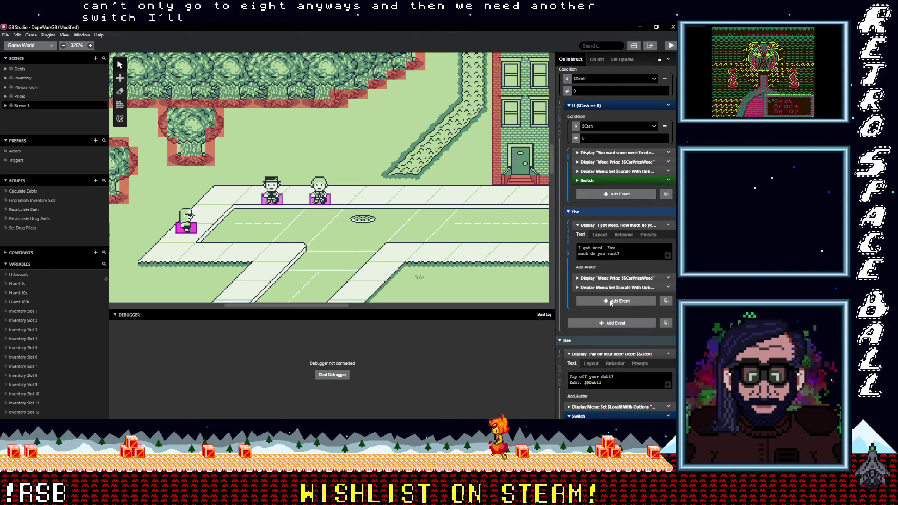
left_click(611, 301)
Set the pasted Switch's number of cases to 8.
scroll(611, 303, "down", 3)
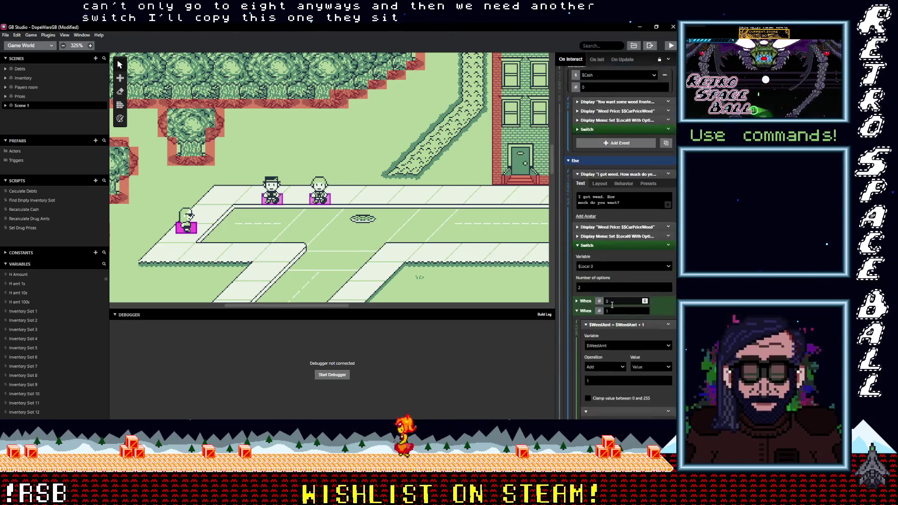
left_click(597, 228)
key("BackSpace")
type("8")
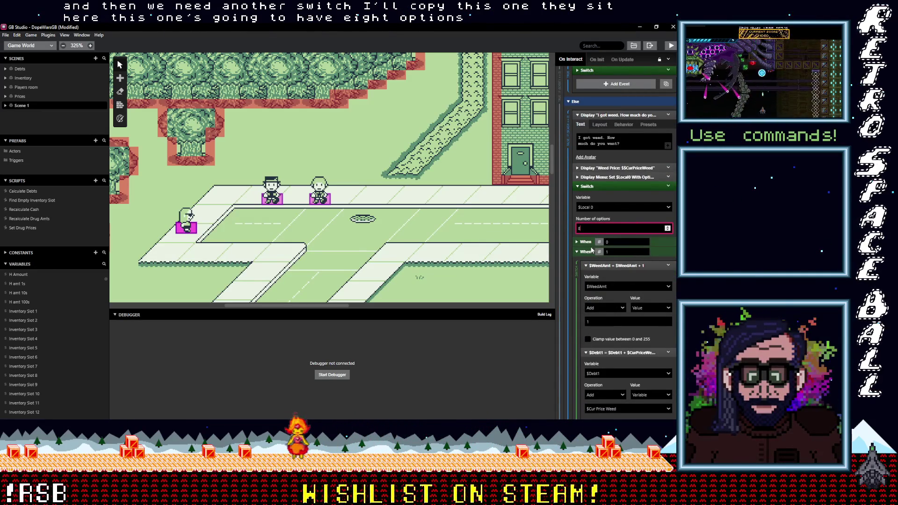
key("Tab")
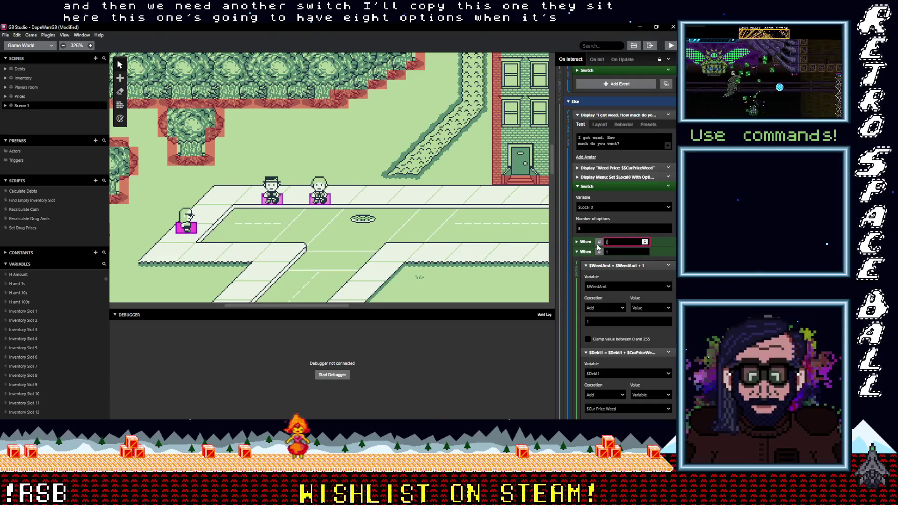
key("Tab")
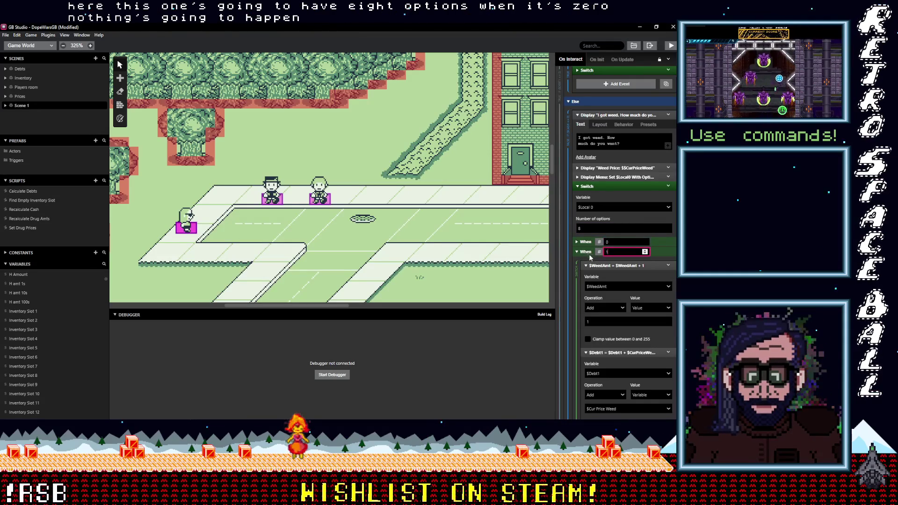
Collapse the When 1 and When 4 through 7 cases.
left_click(659, 254)
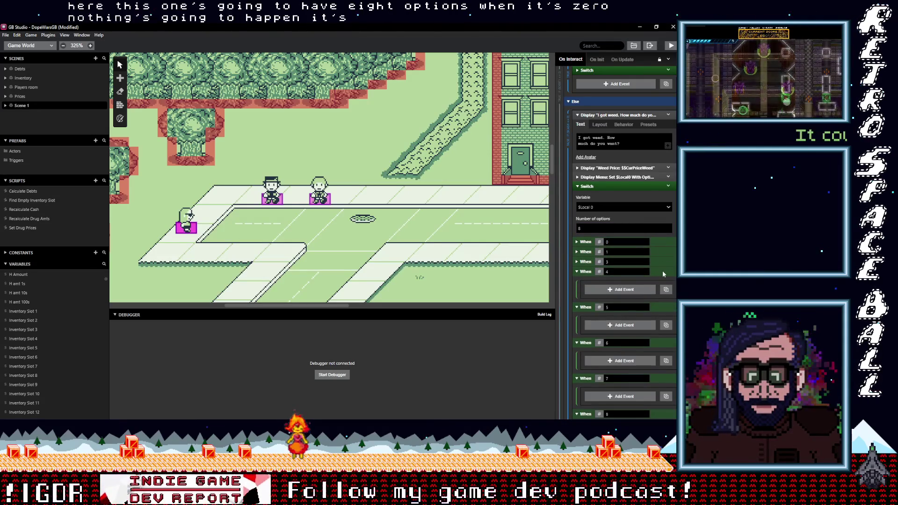
left_click(663, 271)
left_click(664, 282)
left_click(659, 291)
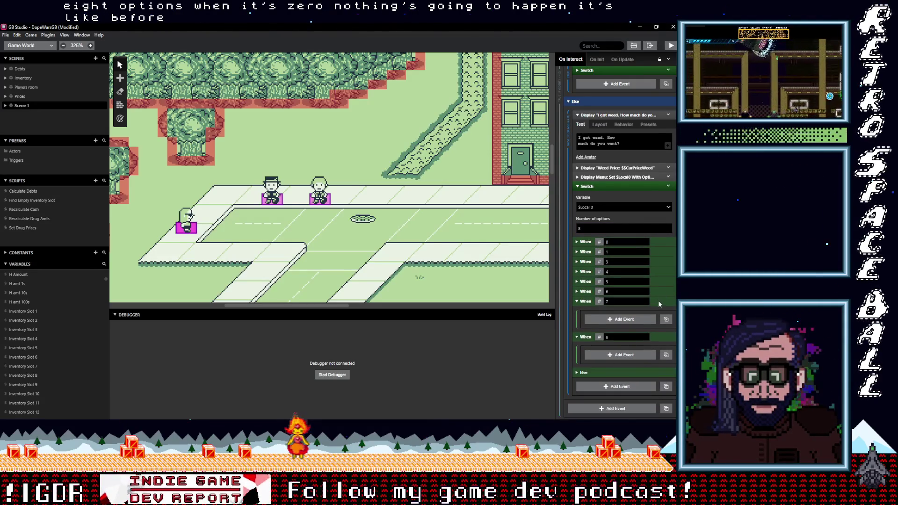
left_click(659, 301)
Renumber the middle case values to 2, 5 and 6 so they run in order.
double_click(608, 261)
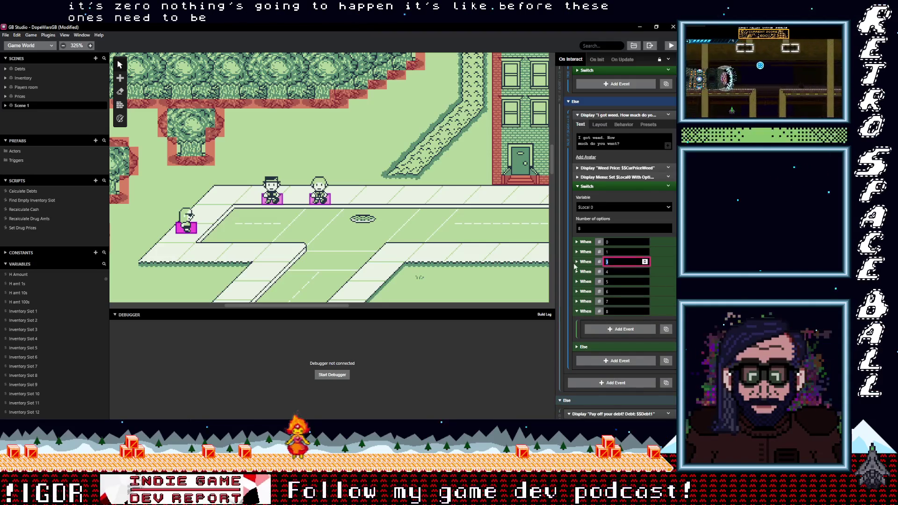
type("2")
key("Tab")
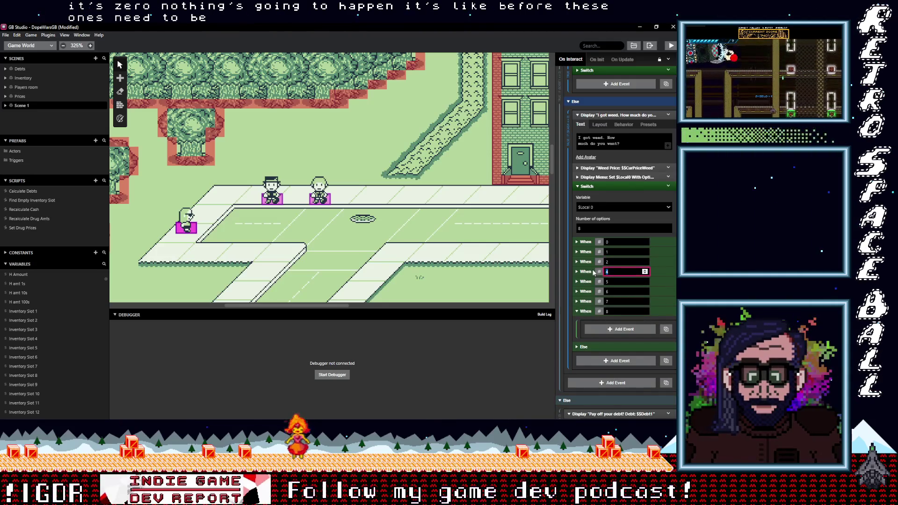
type("3")
key("Tab")
type("4")
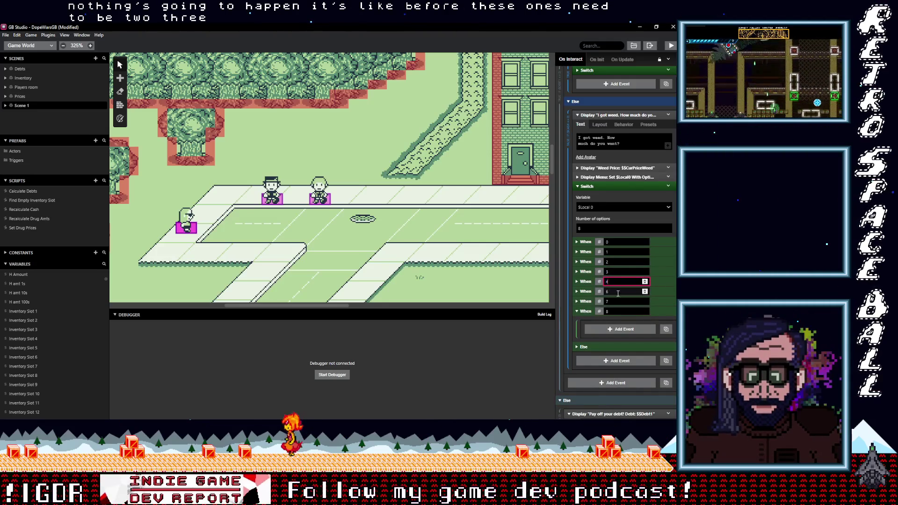
type("5")
key("Tab")
type("6")
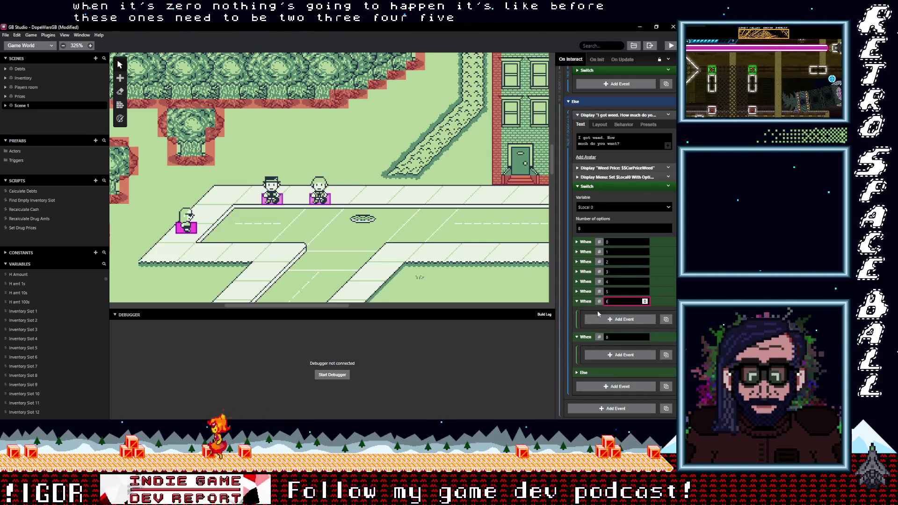
type("6")
key("Tab")
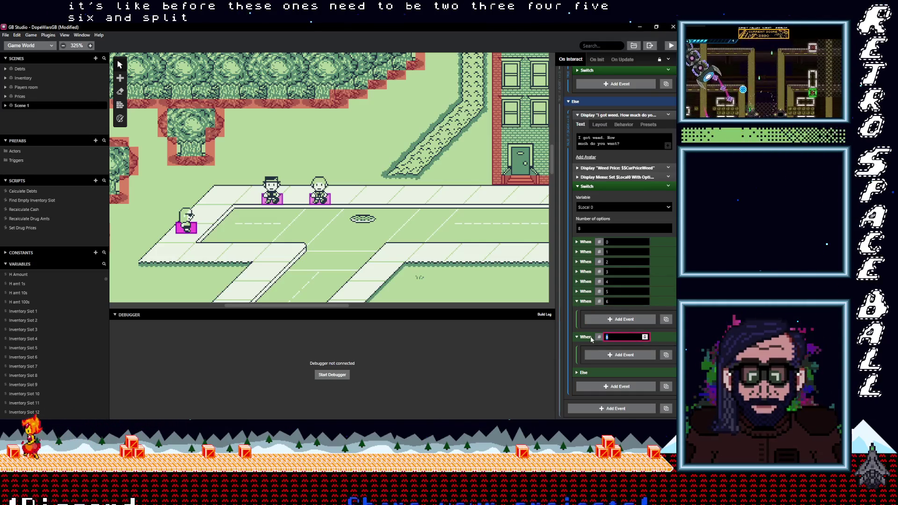
Set the last case value to 7 and expand When 1 to review its events.
type("7")
left_click(657, 312)
left_click(656, 252)
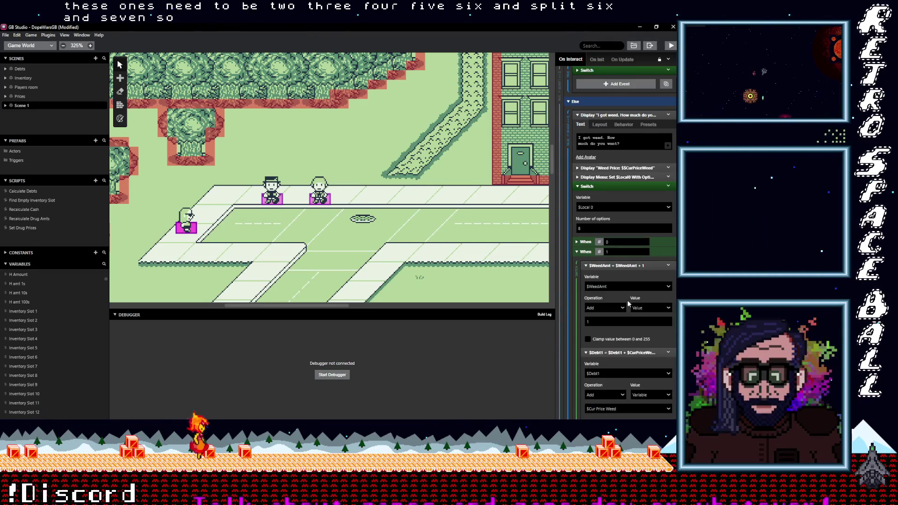
scroll(627, 299, "down", 3)
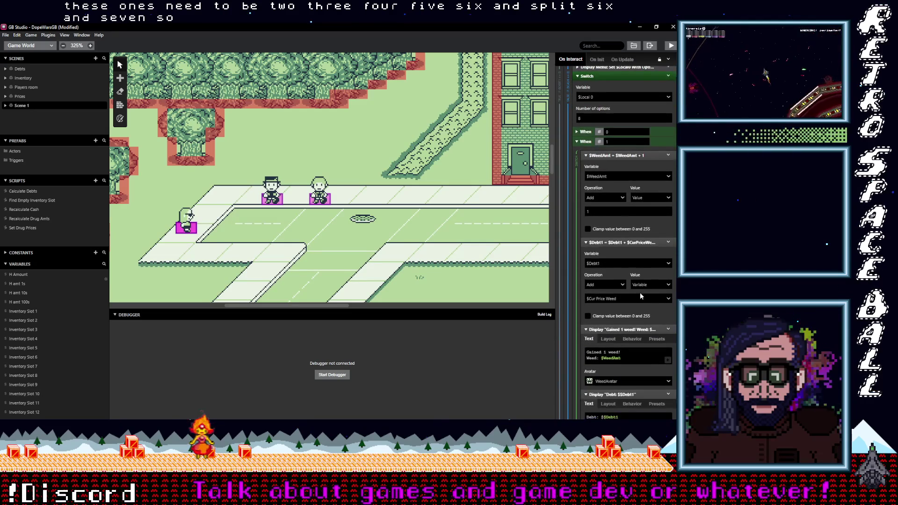
scroll(640, 291, "down", 1)
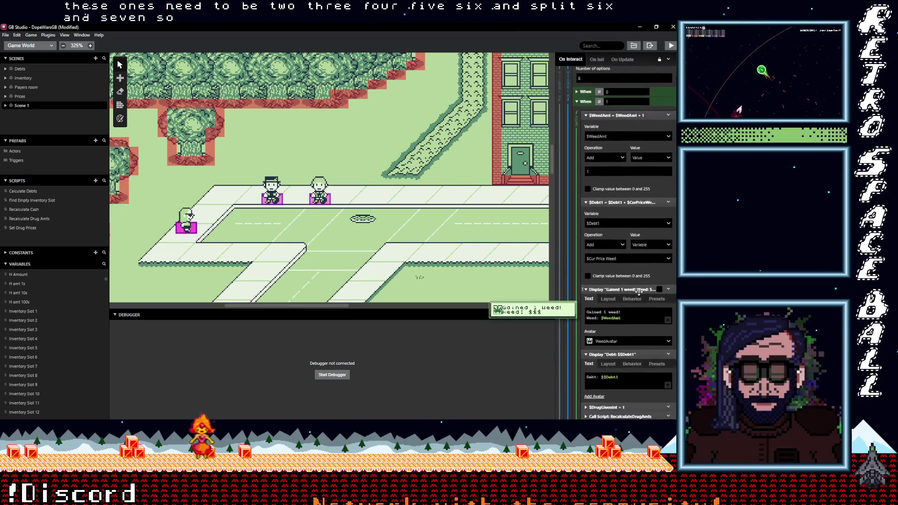
scroll(640, 292, "down", 1)
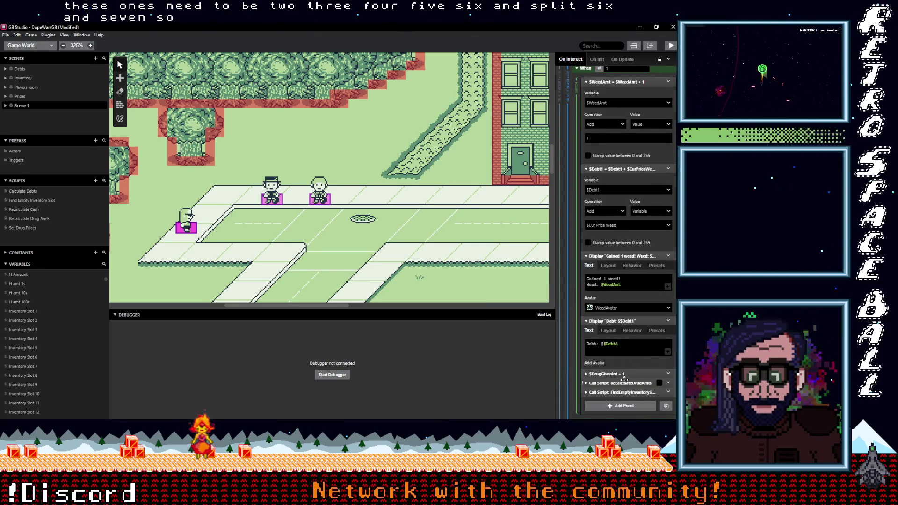
scroll(629, 280, "up", 3)
Collapse the $WeedAmt, $Debt1, 'Gained 1 weed' and Debt dialogue events in When 1.
left_click(628, 192)
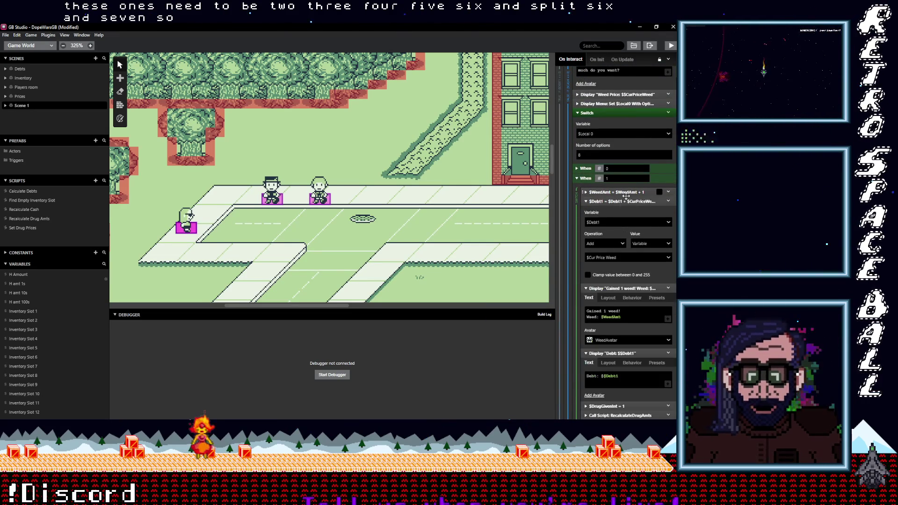
left_click(622, 202)
left_click(618, 210)
left_click(616, 220)
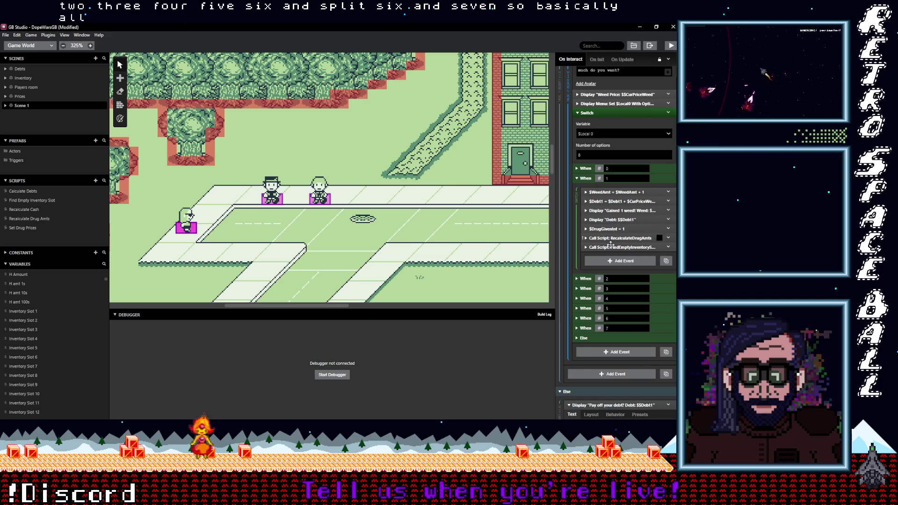
left_click(641, 260)
Add an Event Group at the top of When 1 and move the case's events into it.
type("gt")
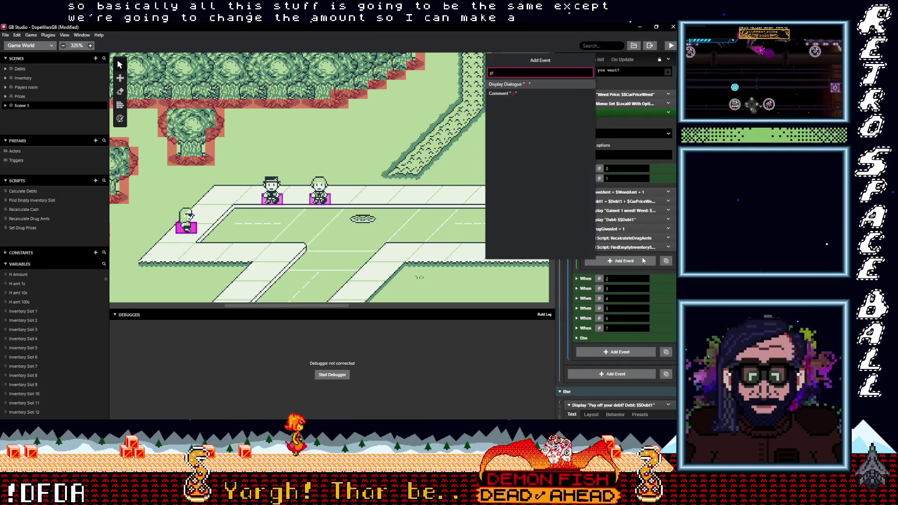
type("oup")
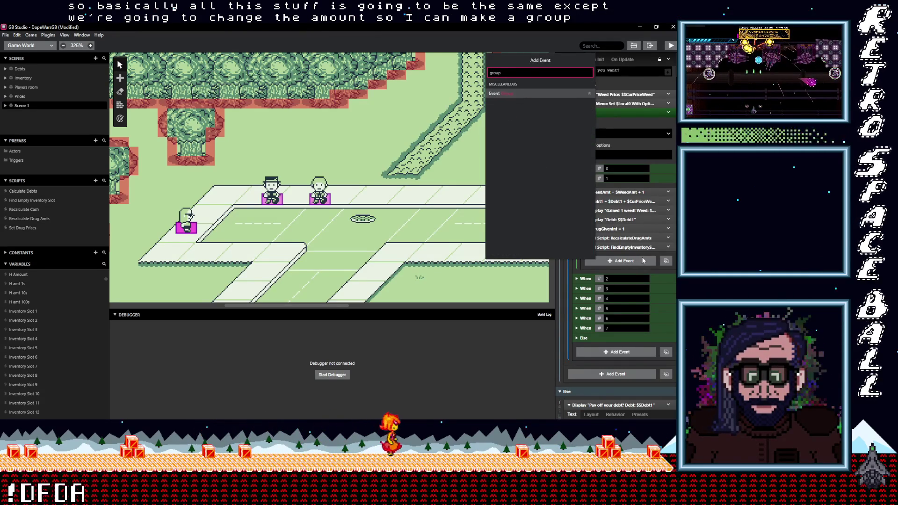
left_click(517, 93)
left_click_drag(620, 257, 617, 199)
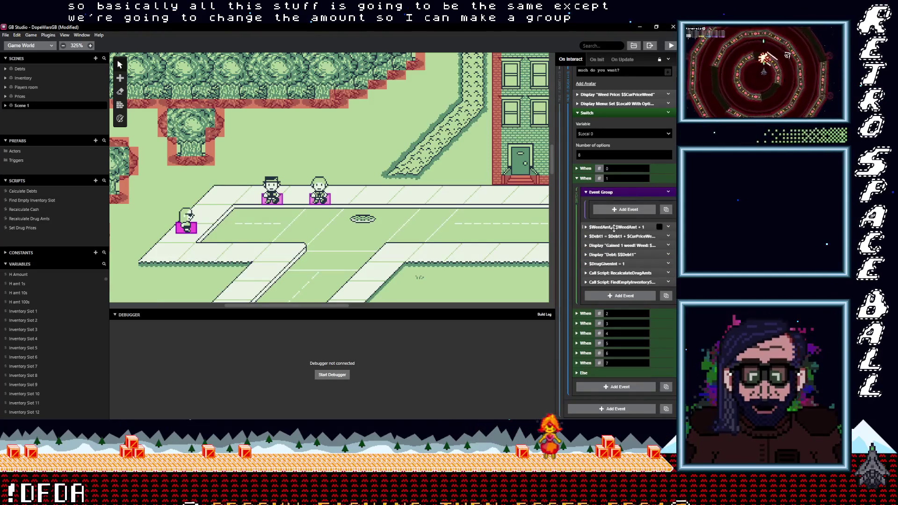
left_click(614, 227)
left_click(615, 254, "shift")
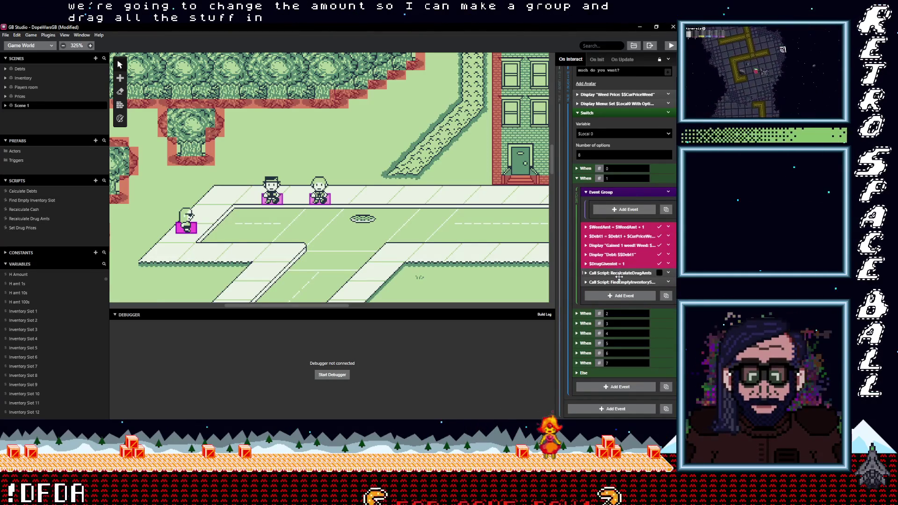
left_click_drag(612, 226, 659, 195)
Rename the event group to 'Buy Amount' and collapse it.
left_click(669, 193)
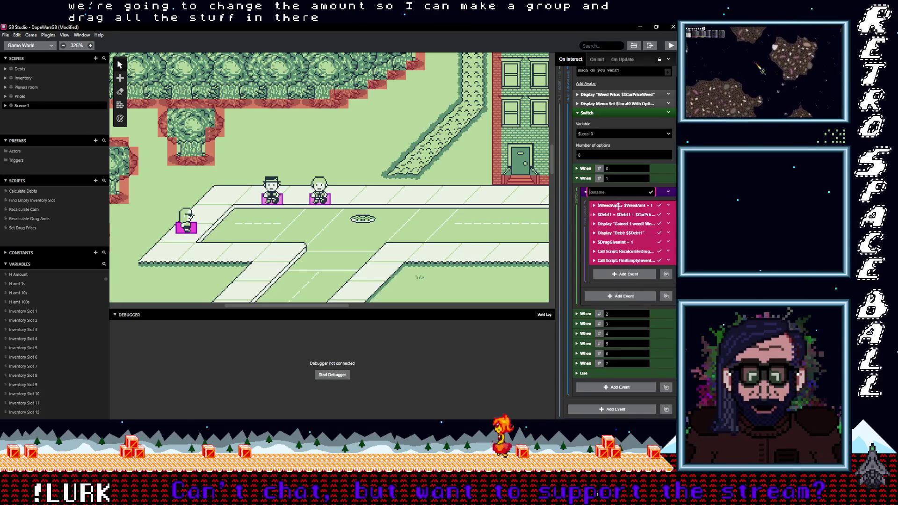
left_click(620, 222)
type("ll")
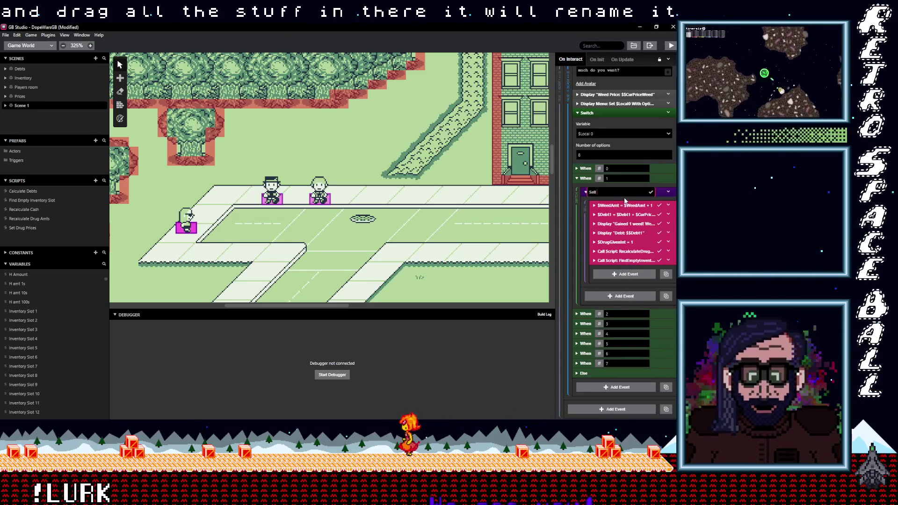
type(" Amount")
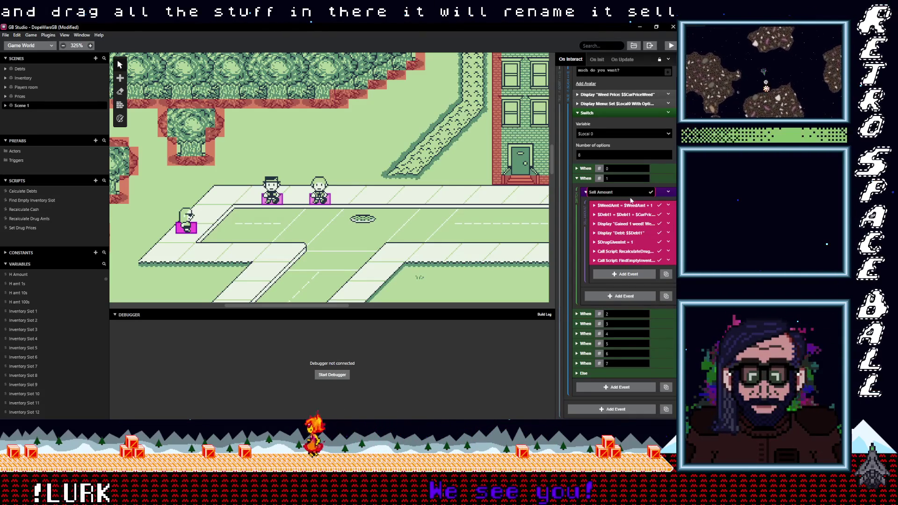
key("Return")
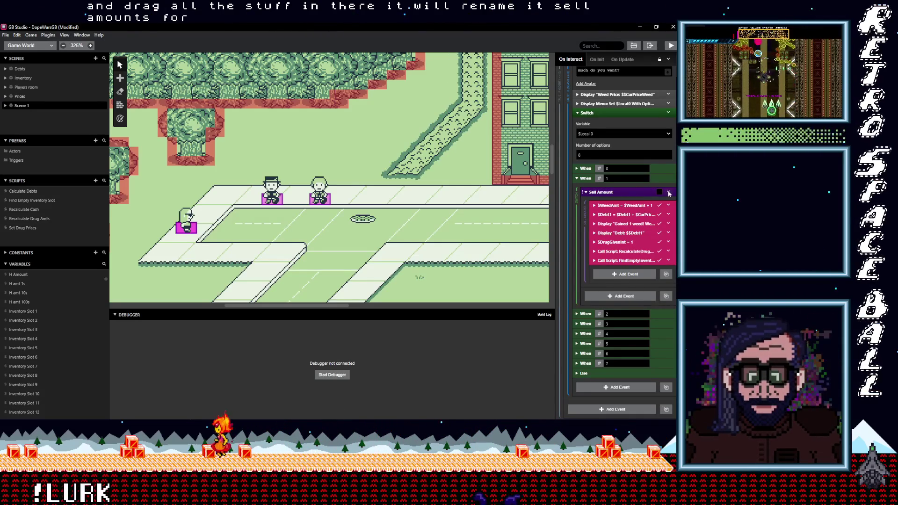
left_click(669, 193)
left_click(636, 220)
type("Buy")
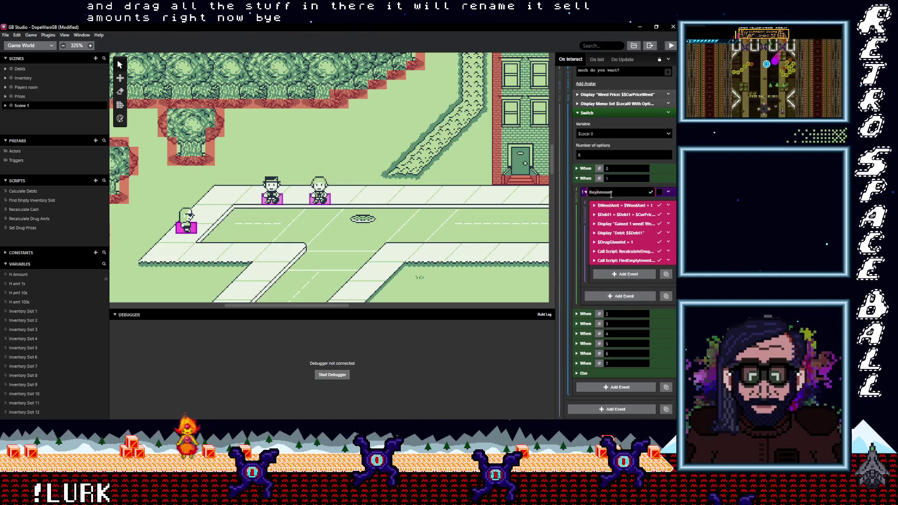
key("Return")
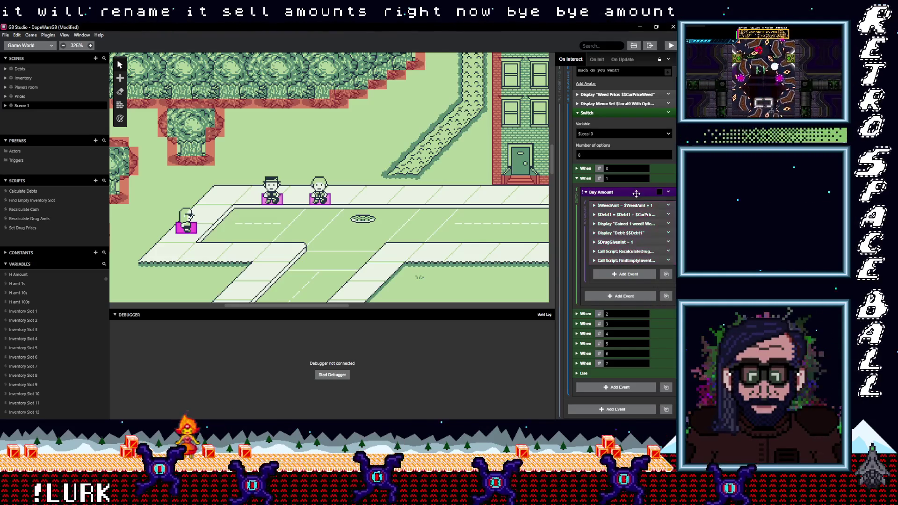
left_click(647, 192)
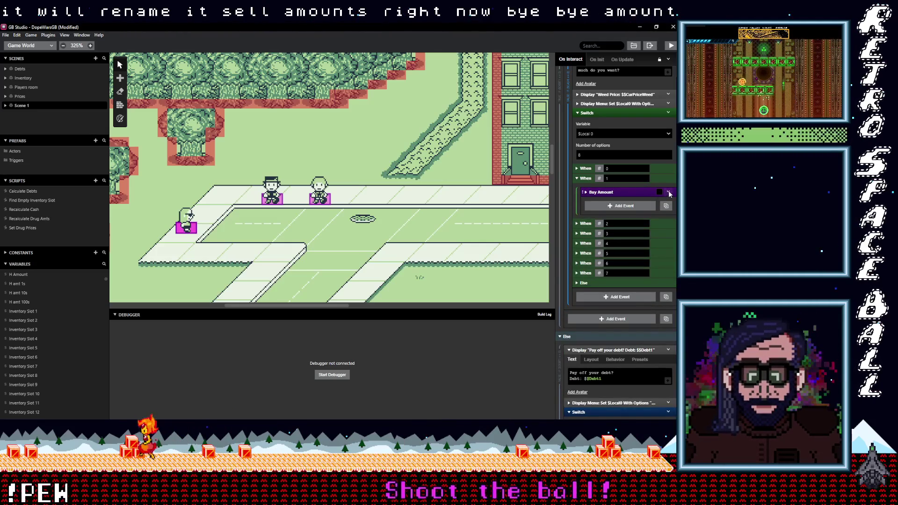
Copy the When 1 Buy Amount group, paste it into When 2, and expand the copy.
left_click(669, 191)
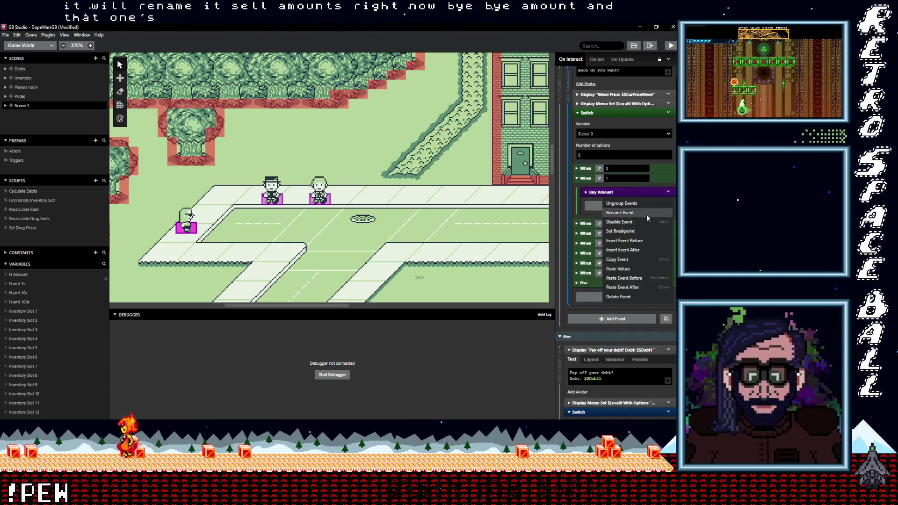
left_click(628, 229)
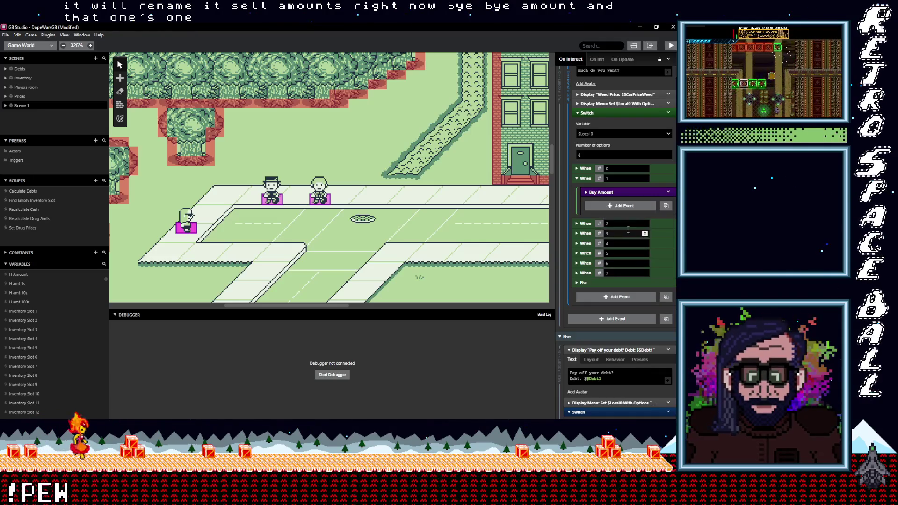
left_click(655, 223)
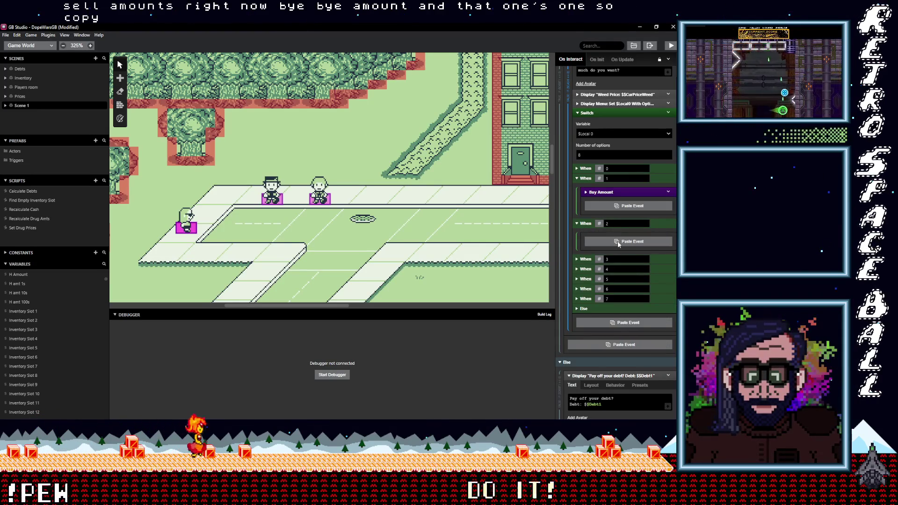
left_click(617, 241, "alt")
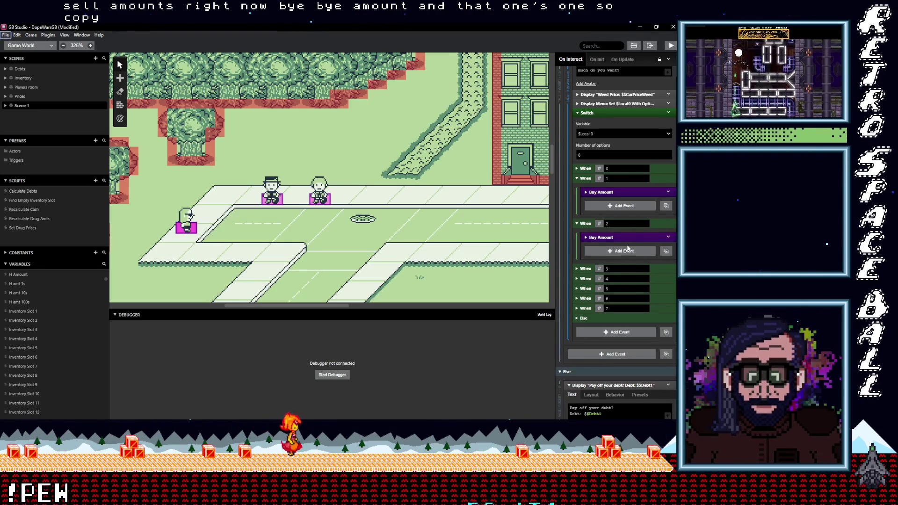
left_click(625, 238)
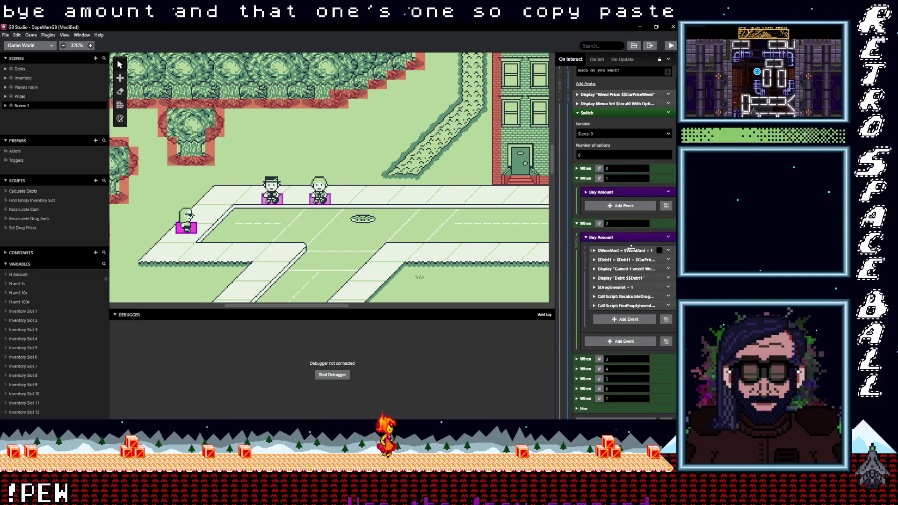
left_click(631, 250)
Set the When 2 $WeedAmt event to add 2.
double_click(608, 307)
type("2")
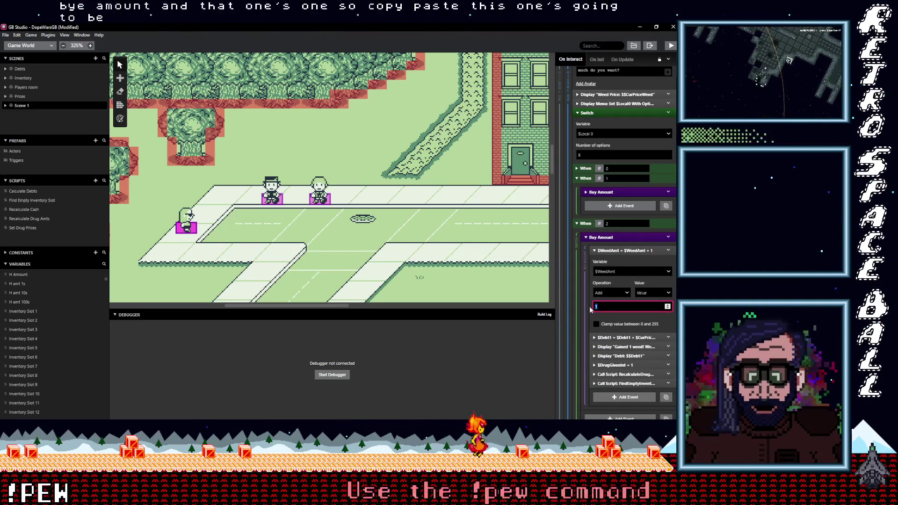
left_click(627, 337)
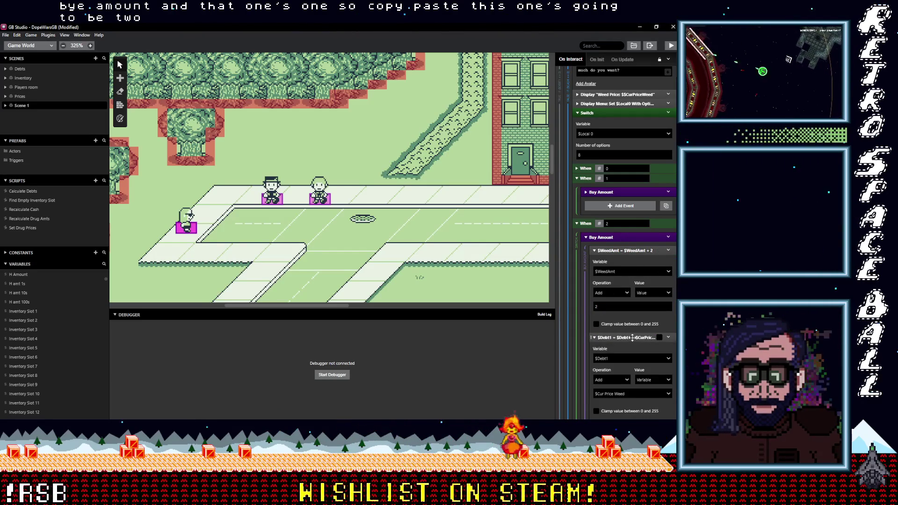
left_click(626, 337)
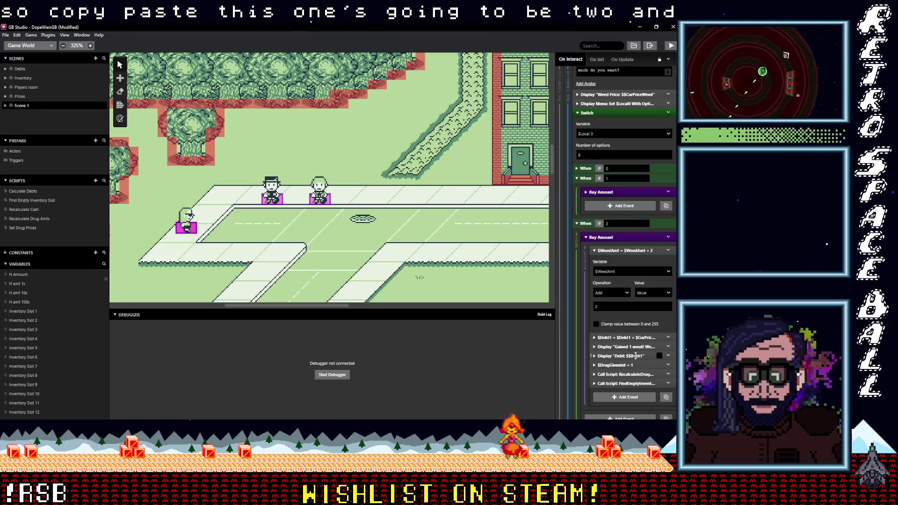
Change the When 2 dialogue text to 'Gained 2 weed'.
left_click(633, 348)
left_click(616, 370)
key("BackSpace")
type("2 weed!")
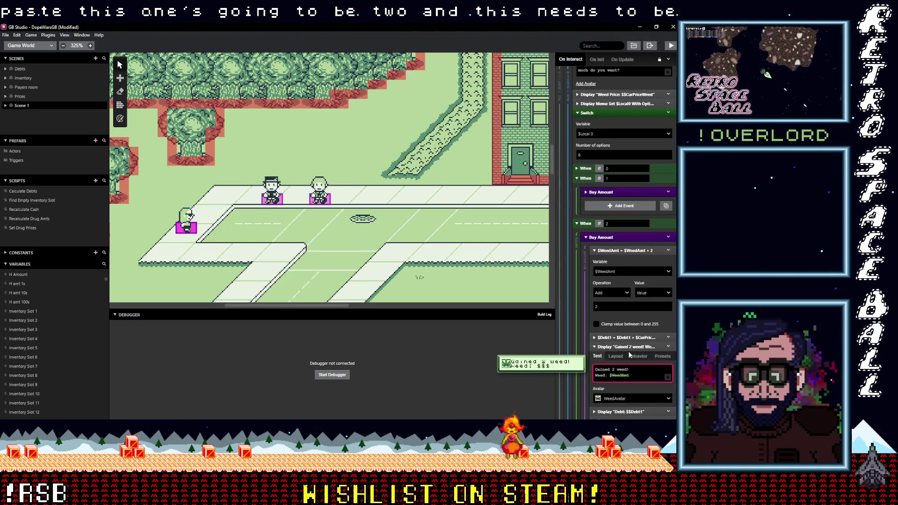
left_click(628, 347)
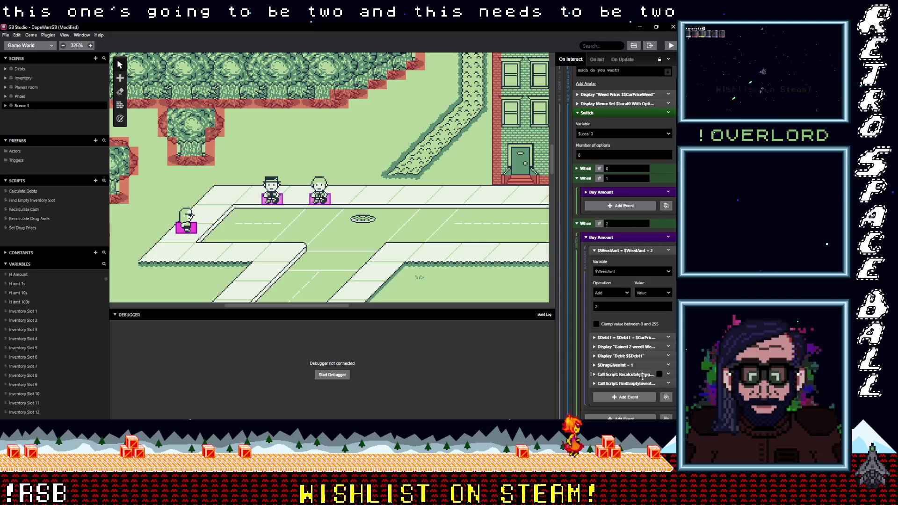
Check the When 2 $Debt1 event's settings and leave it collapsed.
left_click(632, 337)
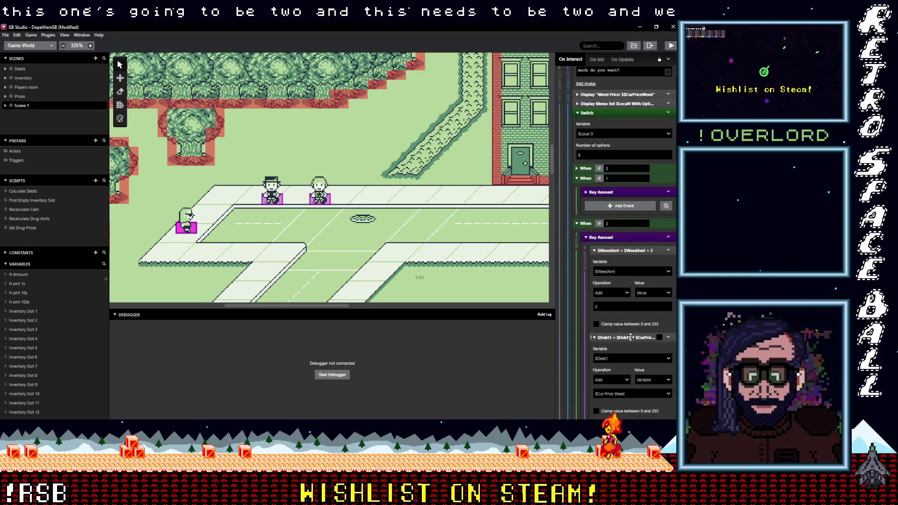
left_click(630, 337)
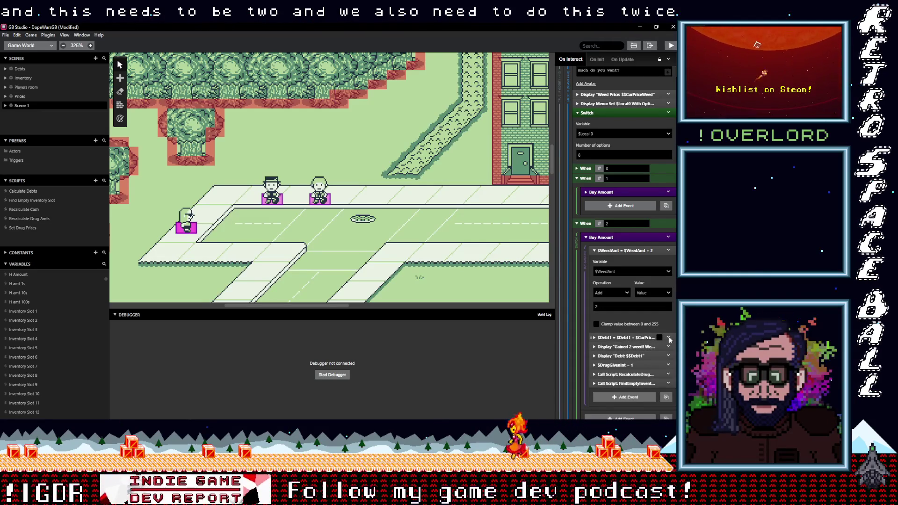
left_click(669, 336)
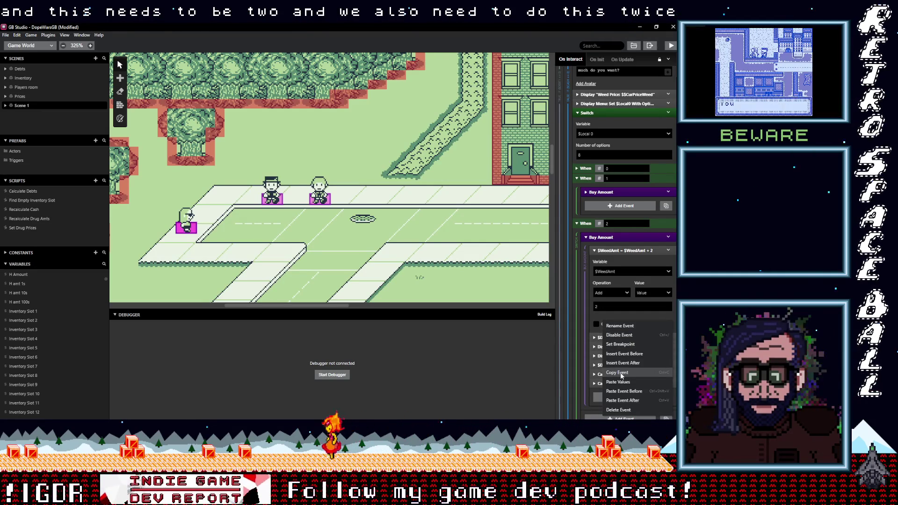
left_click(600, 336)
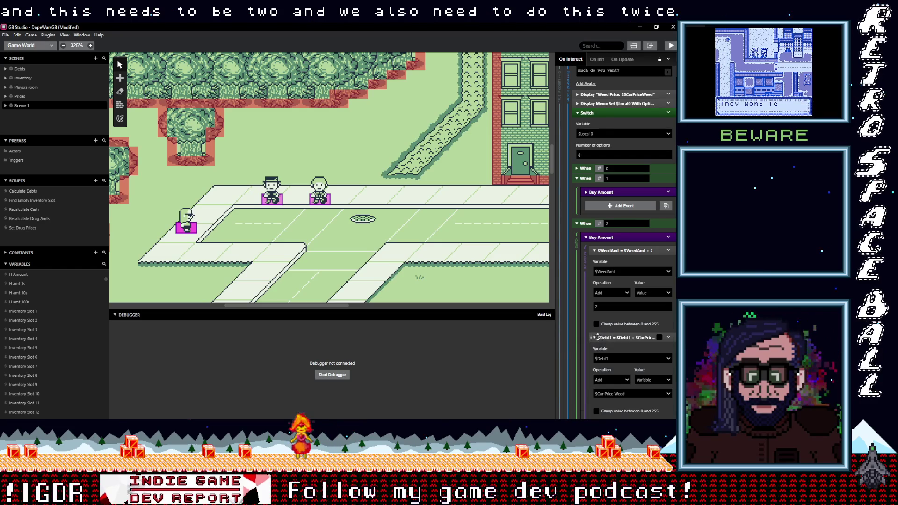
left_click(608, 337)
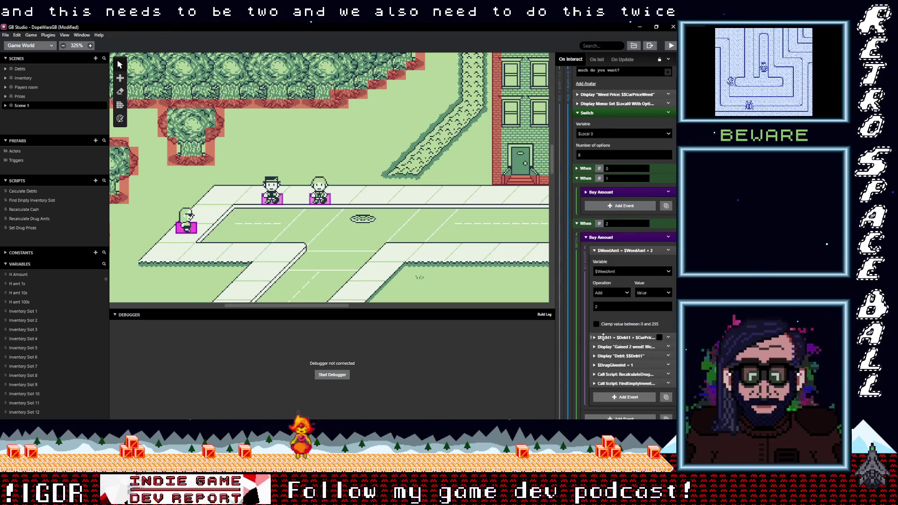
left_click(617, 338)
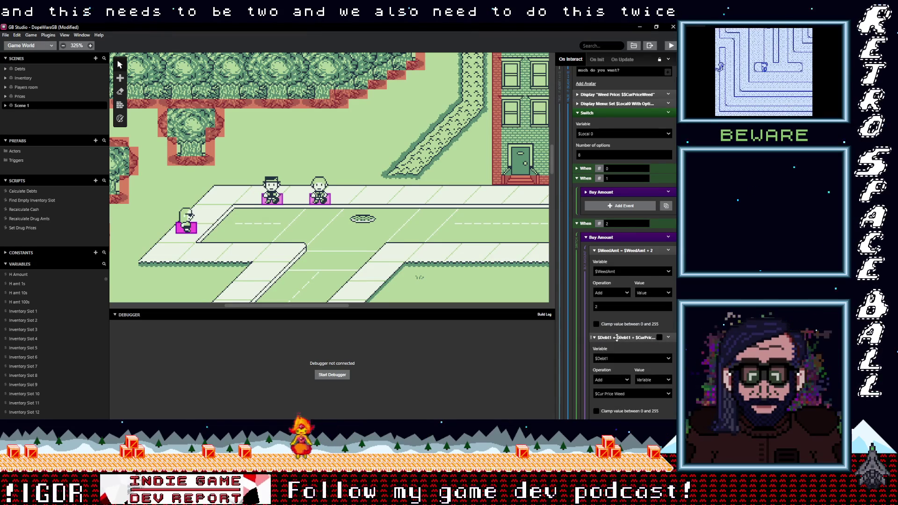
left_click(617, 337)
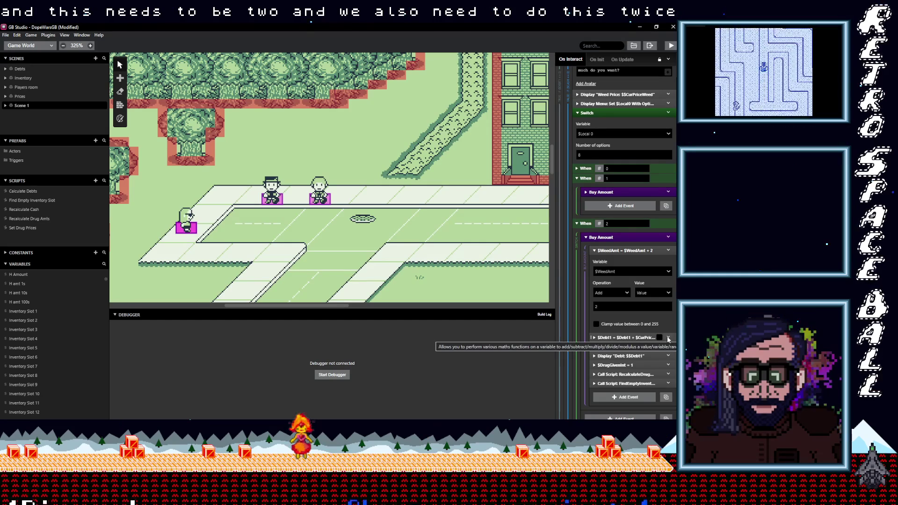
Collapse the When 2 $WeedAmt event and scroll to show cases 3–7 and Else.
left_click(626, 250)
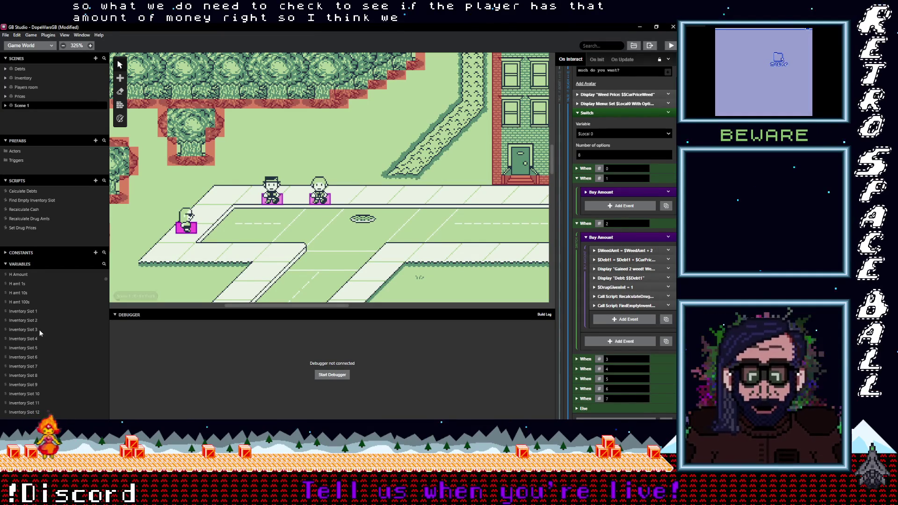
scroll(46, 334, "down", 1)
scroll(46, 332, "down", 10)
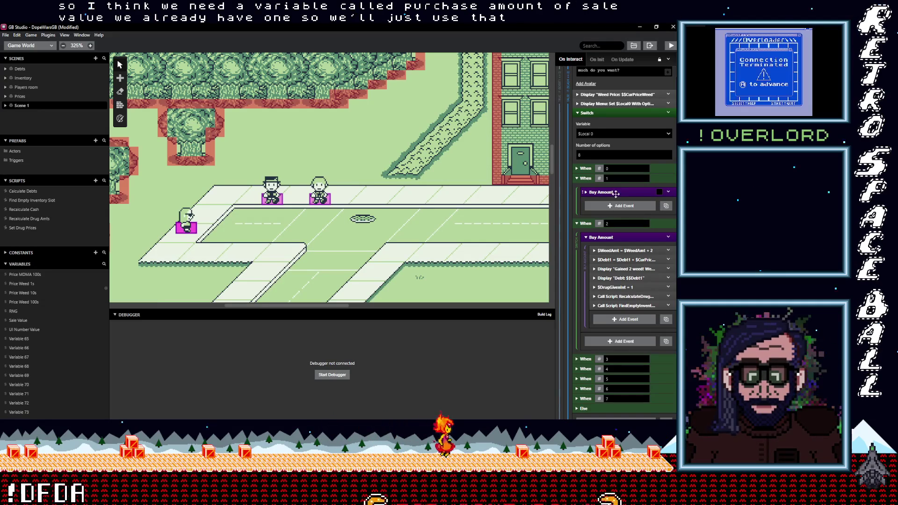
left_click(616, 207)
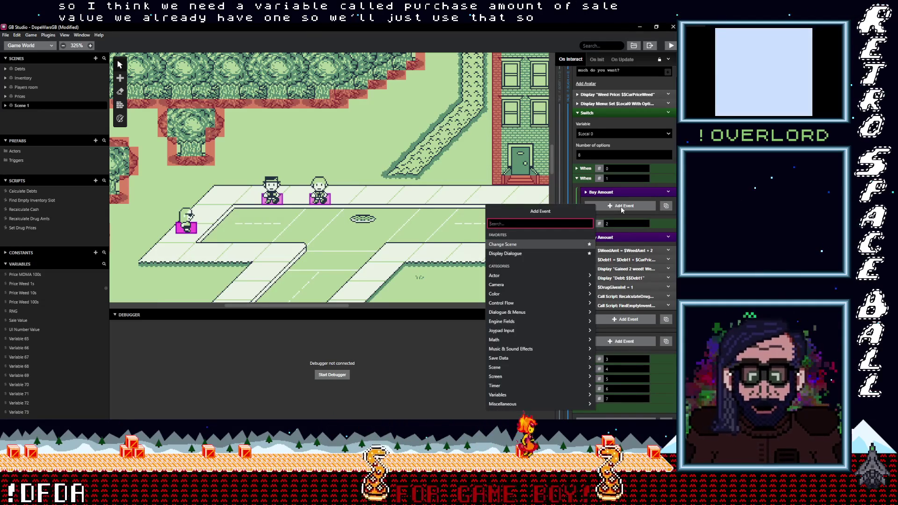
Add a Variable Set To Value event to Buy Amount, then delete the unwanted $Local0 = 0 event.
type("var")
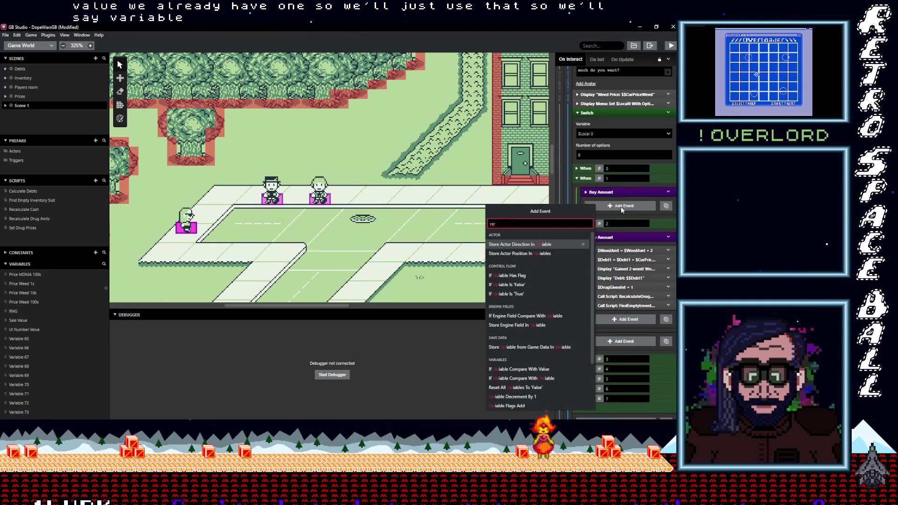
type(" value")
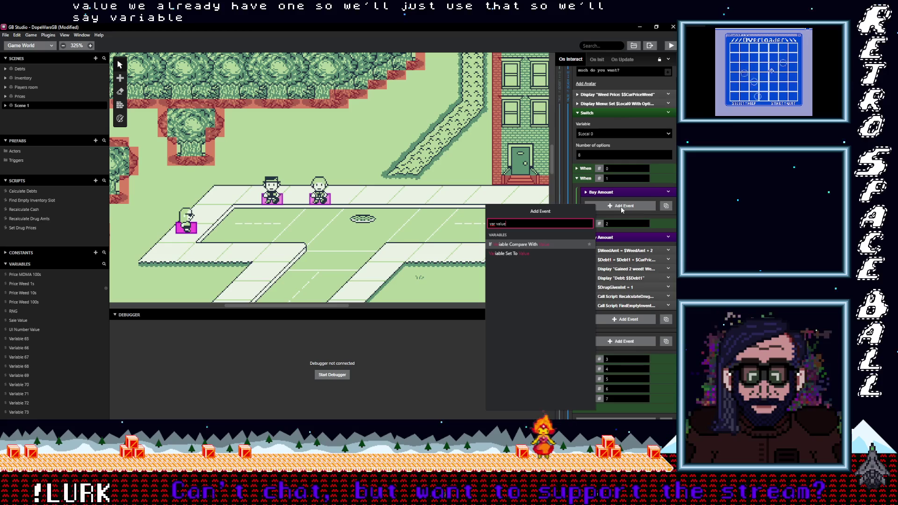
left_click(524, 253)
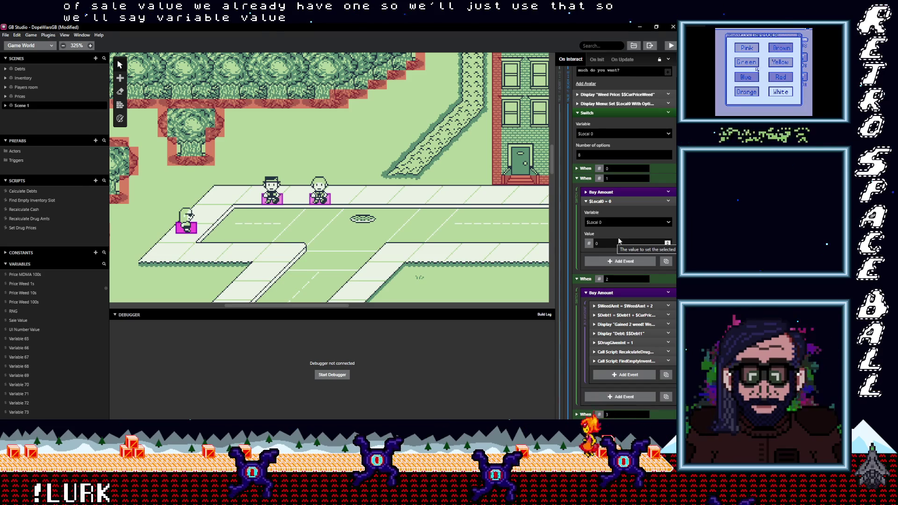
left_click(669, 201)
left_click(637, 300)
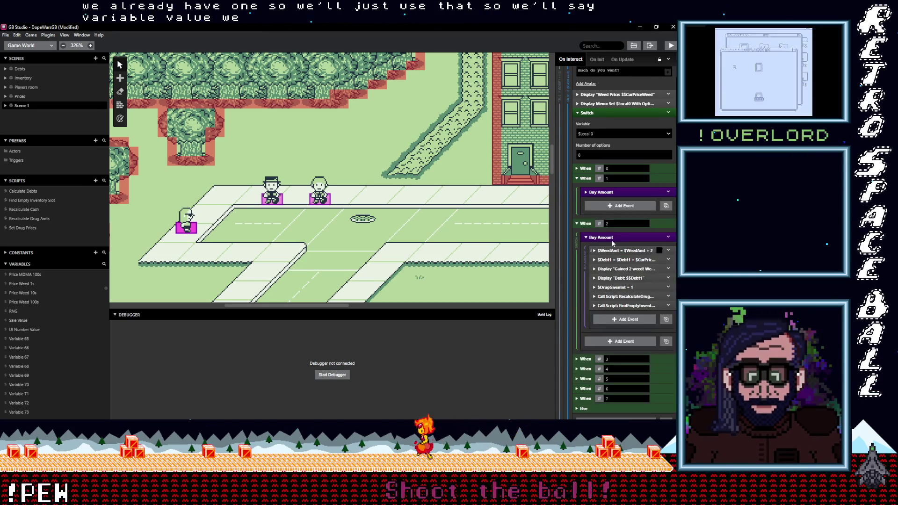
left_click(611, 208)
Add a Math Functions event setting $SaleValue = $SaleValue * $CurPriceWeed.
type("math")
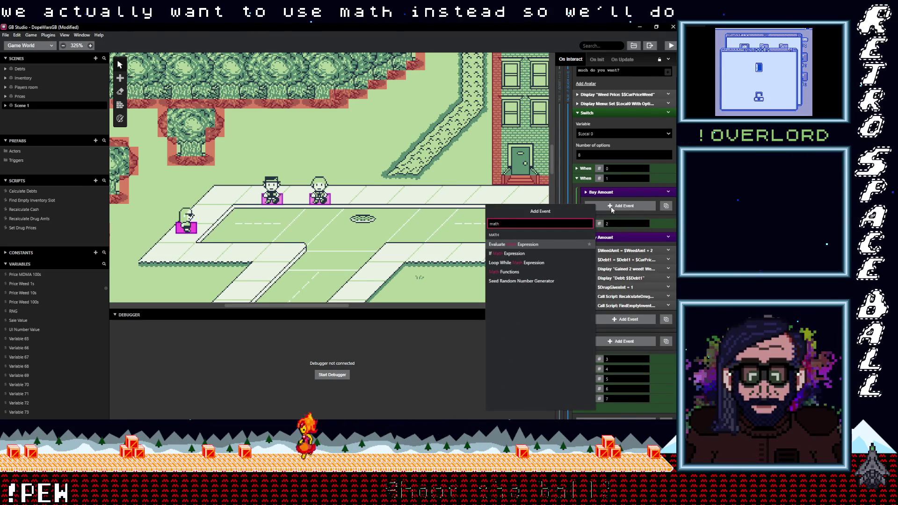
left_click(505, 272)
left_click(626, 223)
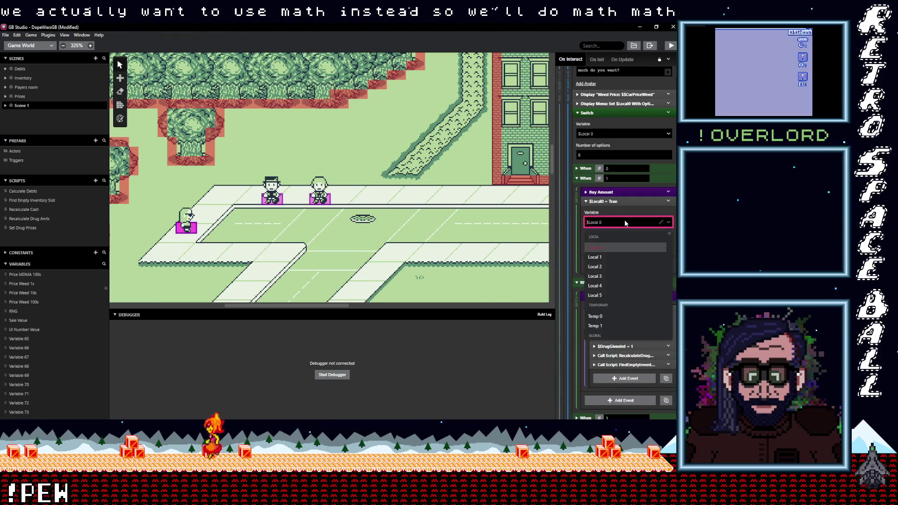
type("sa")
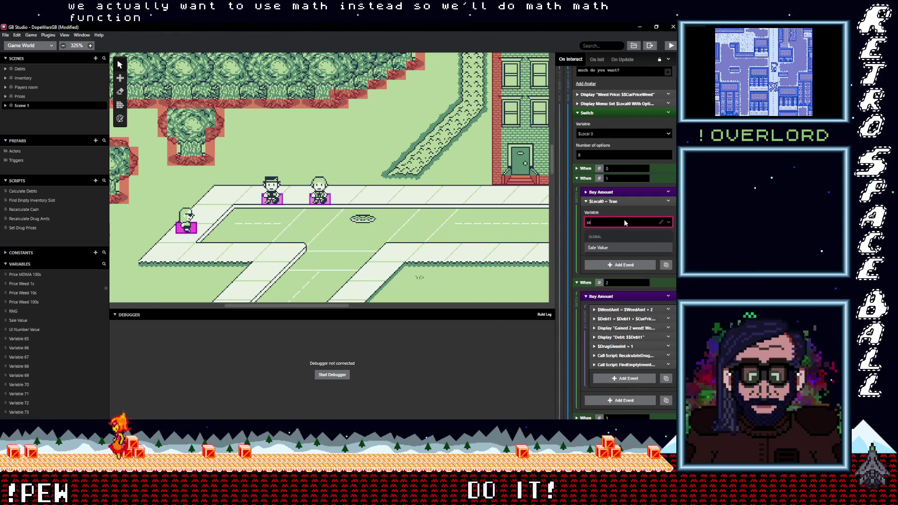
left_click(613, 247)
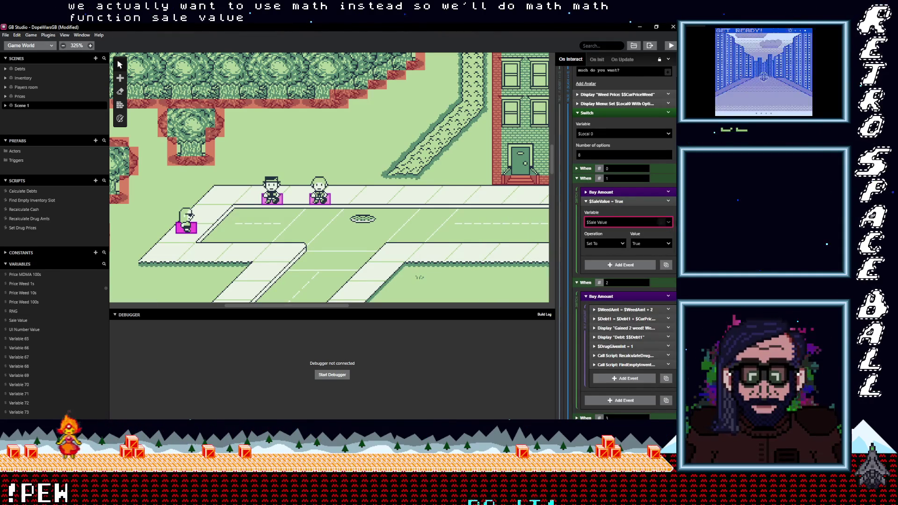
left_click(623, 244)
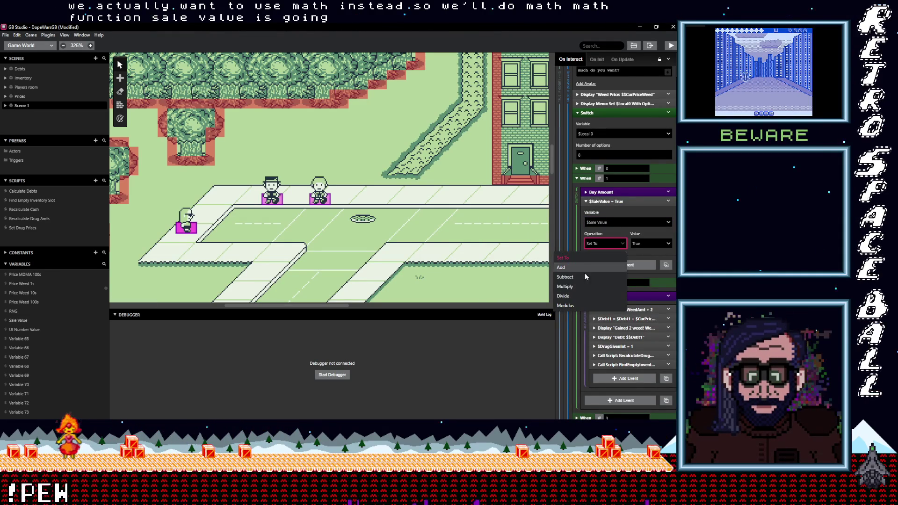
left_click(574, 285)
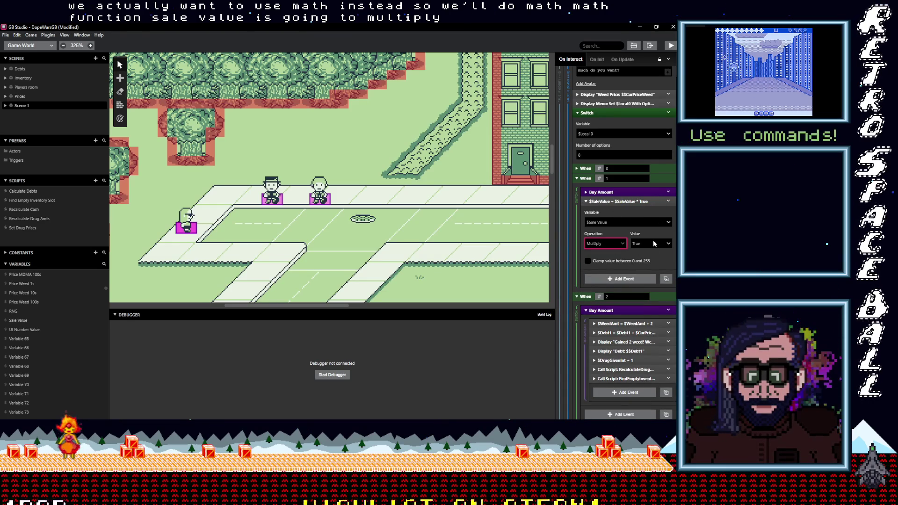
left_click(651, 244)
left_click(611, 277)
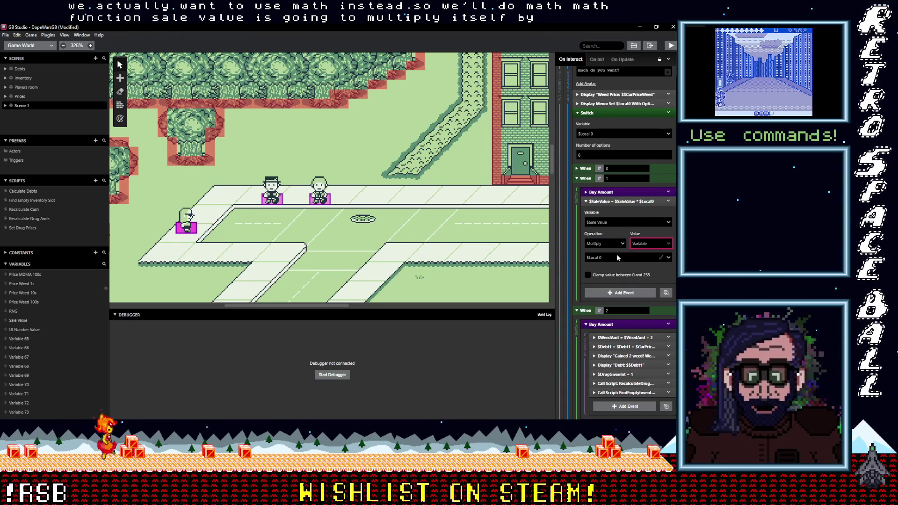
left_click(617, 257)
type("cur")
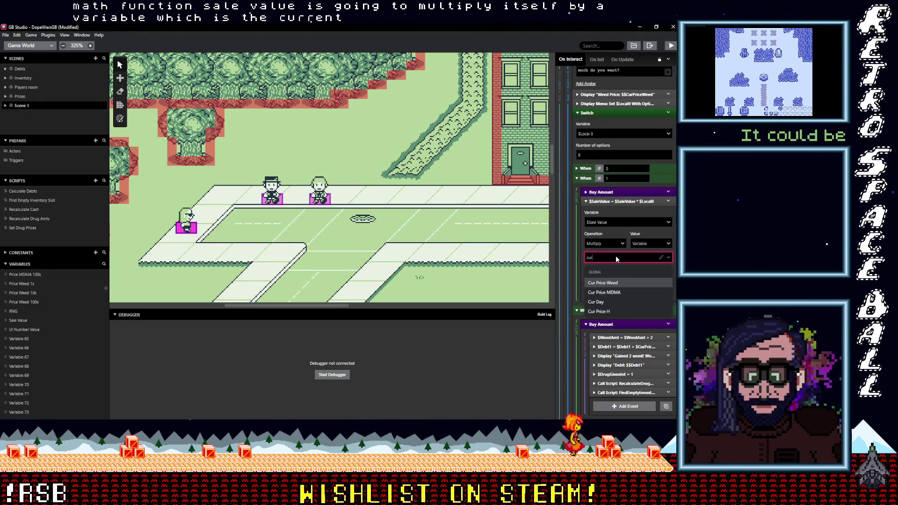
left_click(622, 282)
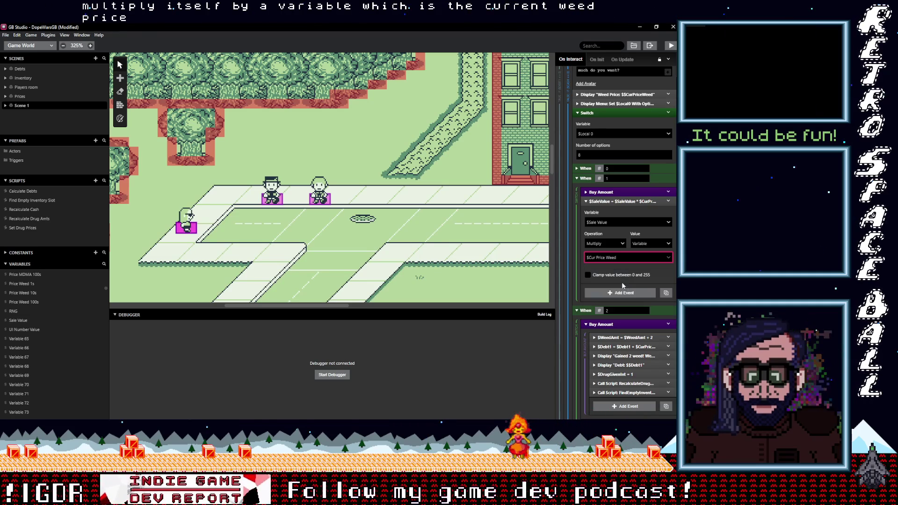
left_click(617, 202)
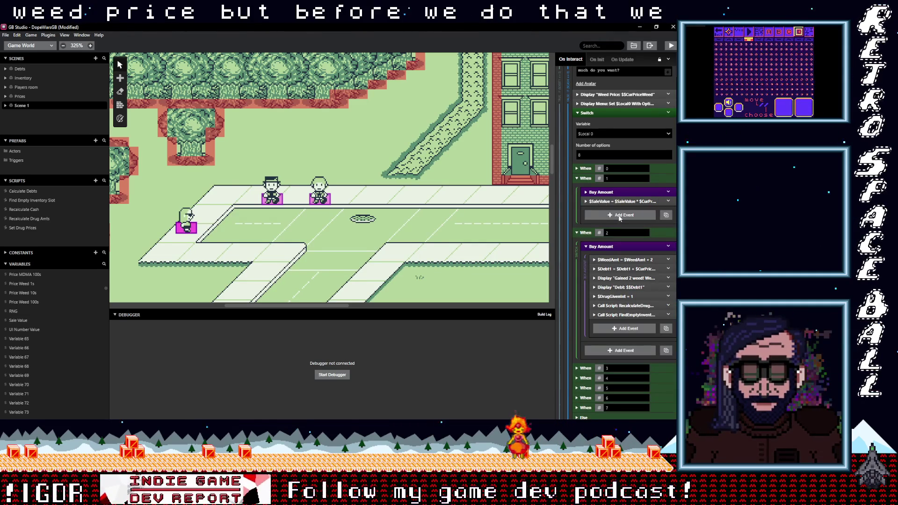
Add a $SaleValue = 1 event and move it above the Buy Amount group.
left_click(620, 215)
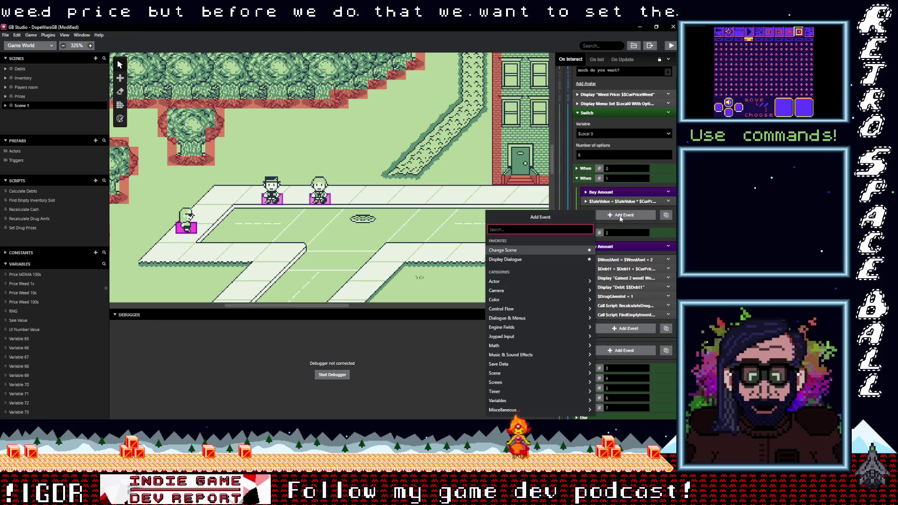
type("var val")
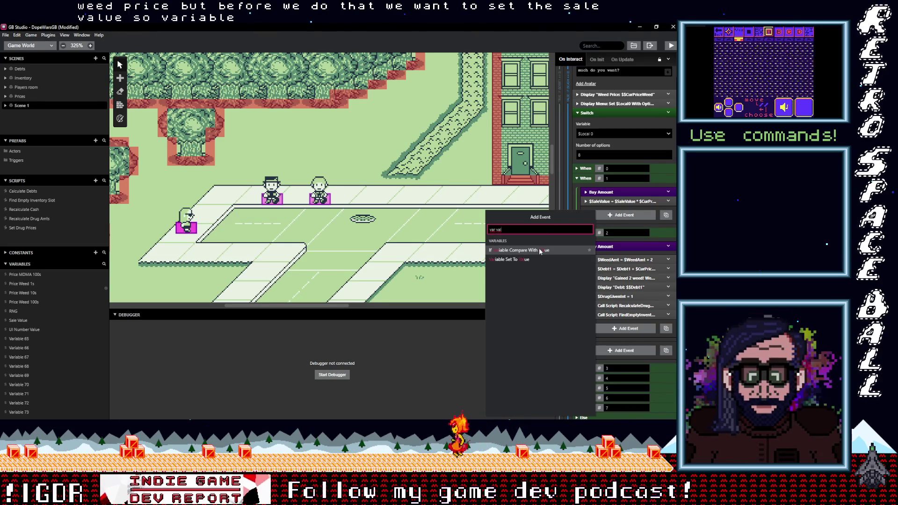
left_click(524, 259)
left_click(614, 231)
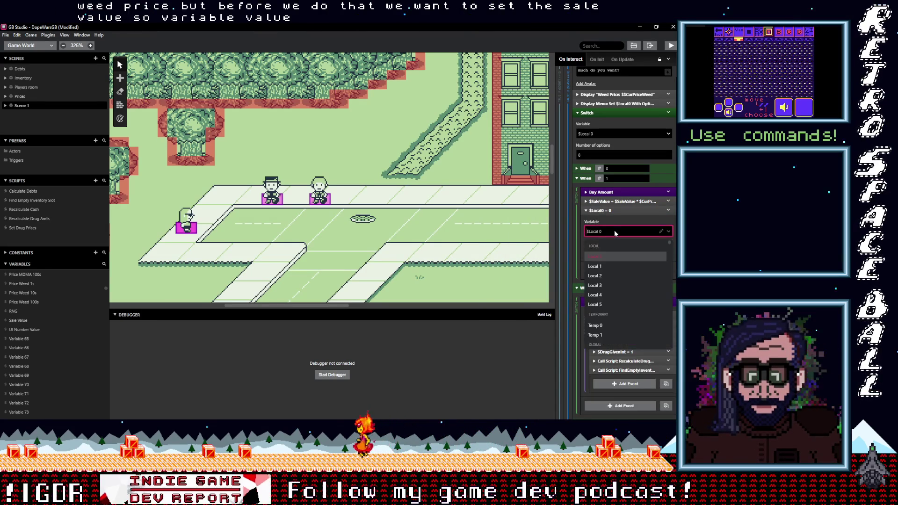
type("sal")
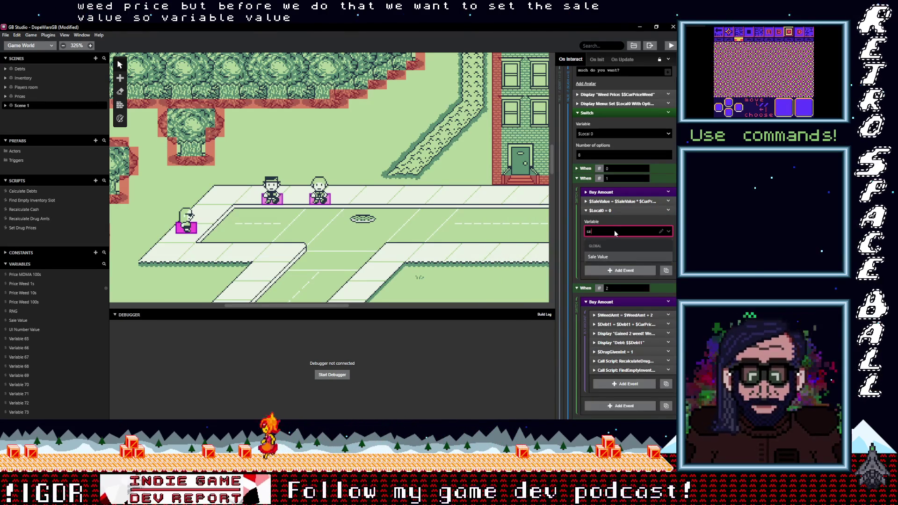
key("Return")
key("Tab")
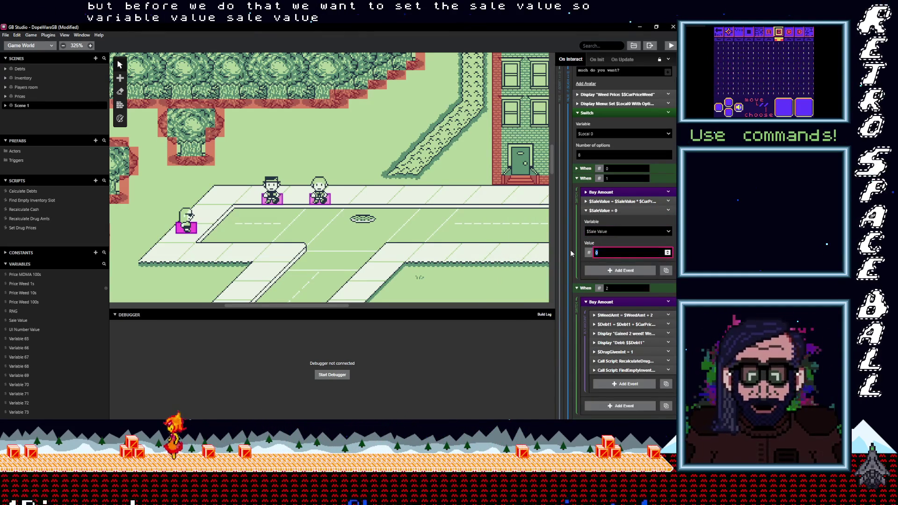
left_click_drag(602, 251, 580, 257)
type("1")
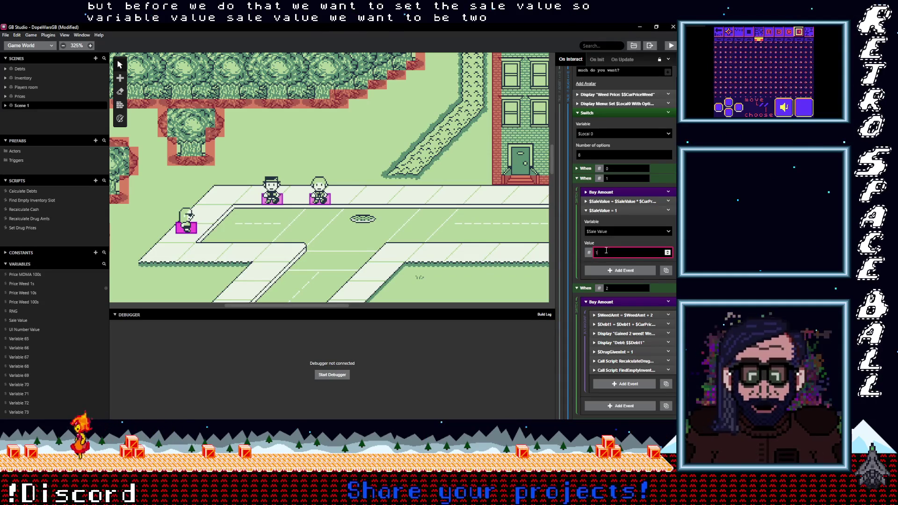
left_click(603, 211)
mouse_move(608, 211)
left_mouse_down()
mouse_move(630, 197)
mouse_move(627, 211)
mouse_move(628, 203)
left_mouse_up()
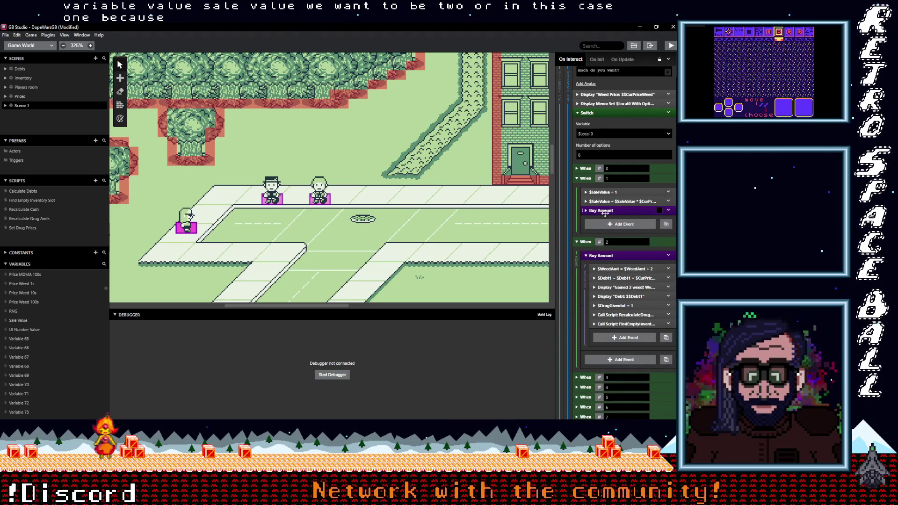
left_click(620, 225)
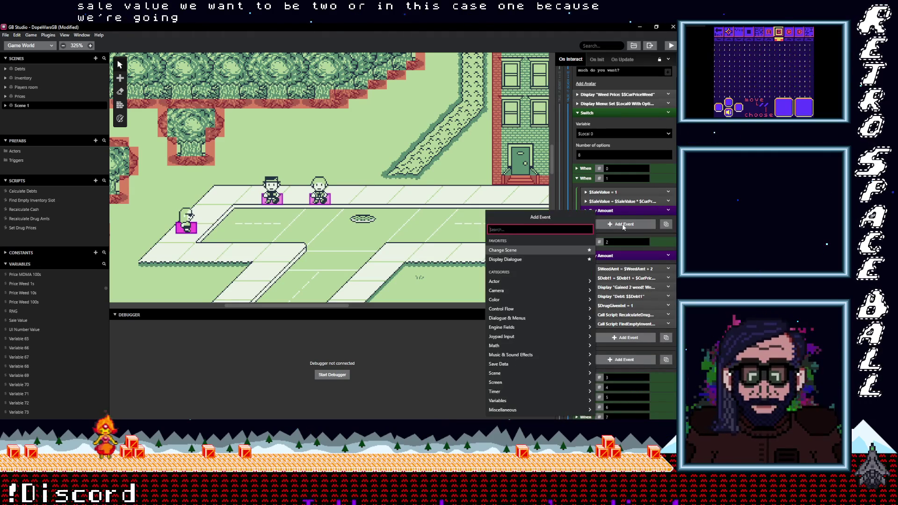
Add an If Variable comparison checking whether $Cash is greater than or equal to a value.
type("if variable va")
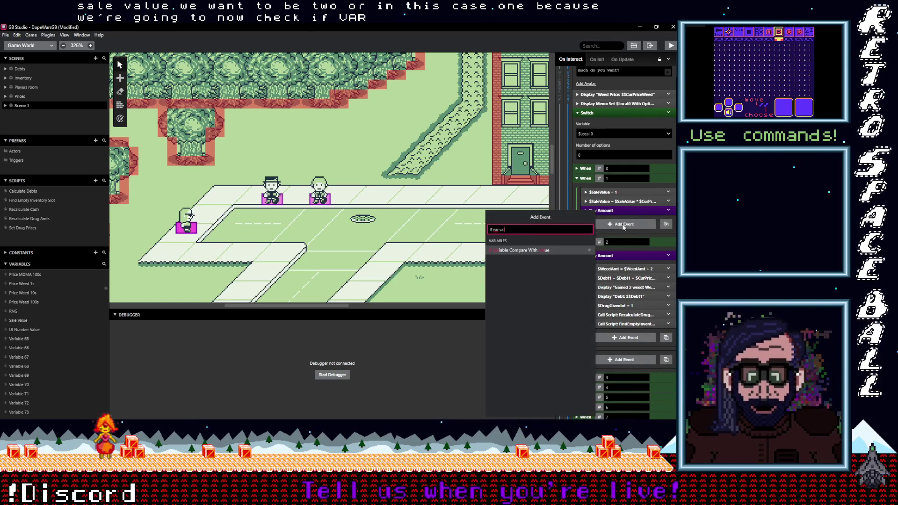
left_click(518, 252)
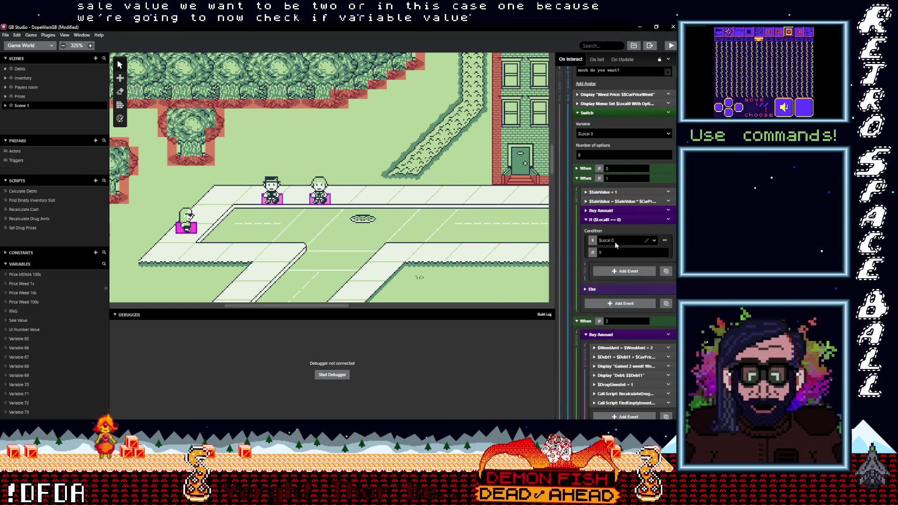
left_click(615, 241)
type("cash")
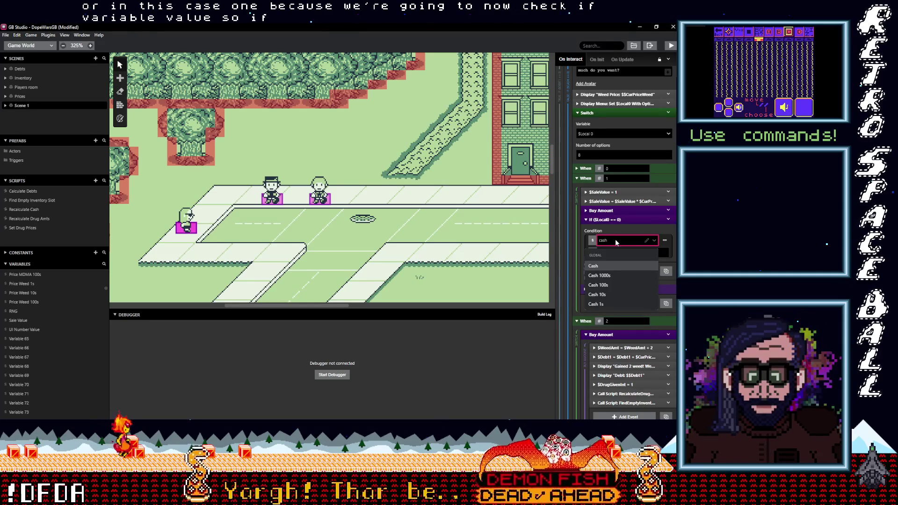
left_click(610, 263)
left_click(665, 240)
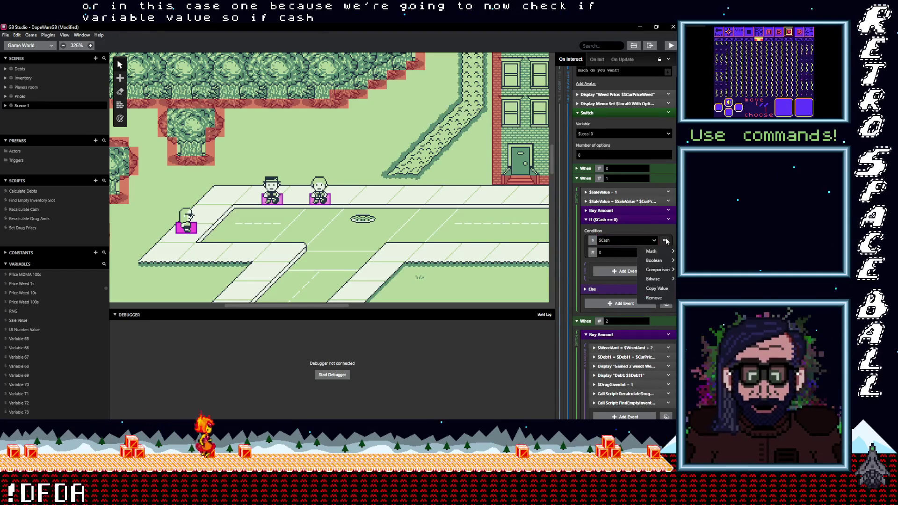
mouse_move(660, 273)
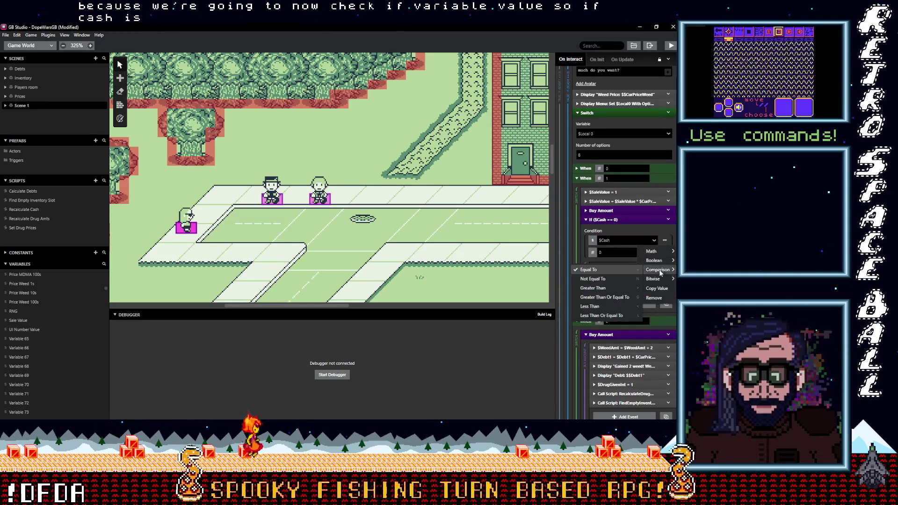
left_click(608, 297)
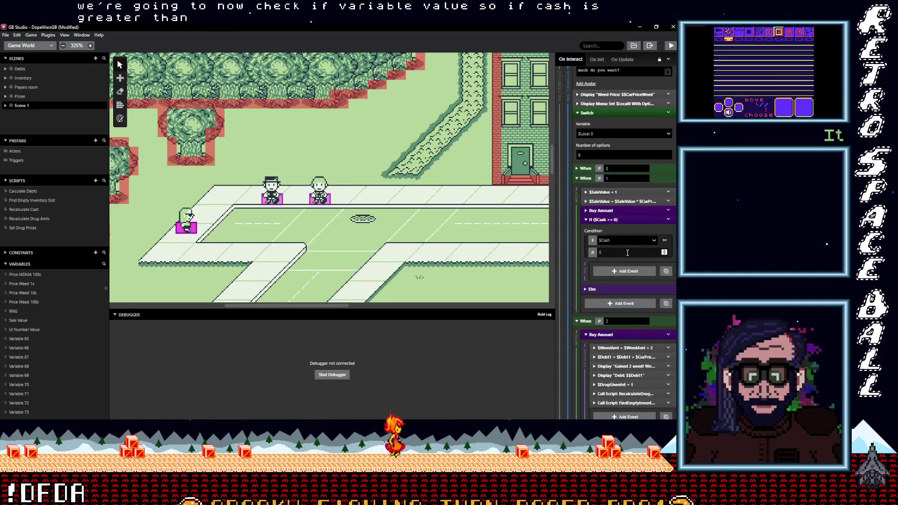
Compare $Cash against the $SaleValue variable and move Buy Amount into the true branch.
left_click(593, 252)
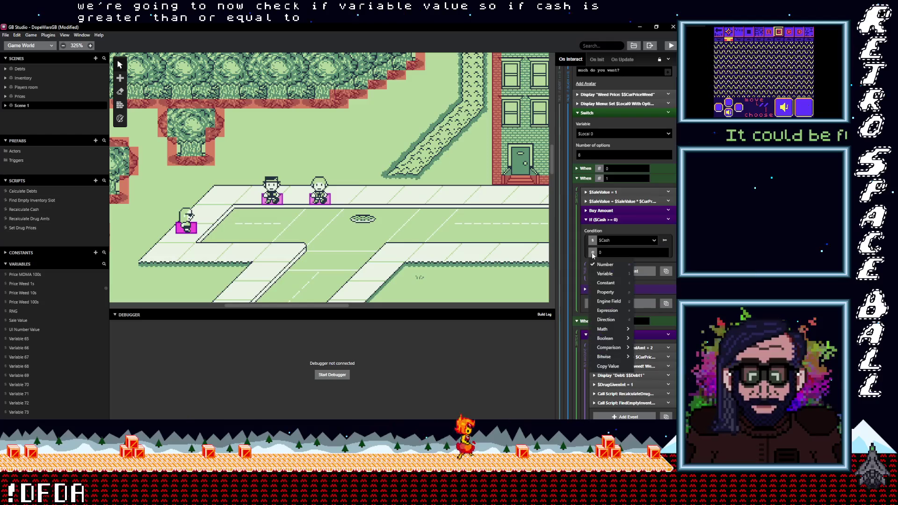
left_click(608, 274)
left_click(617, 253)
type("sale")
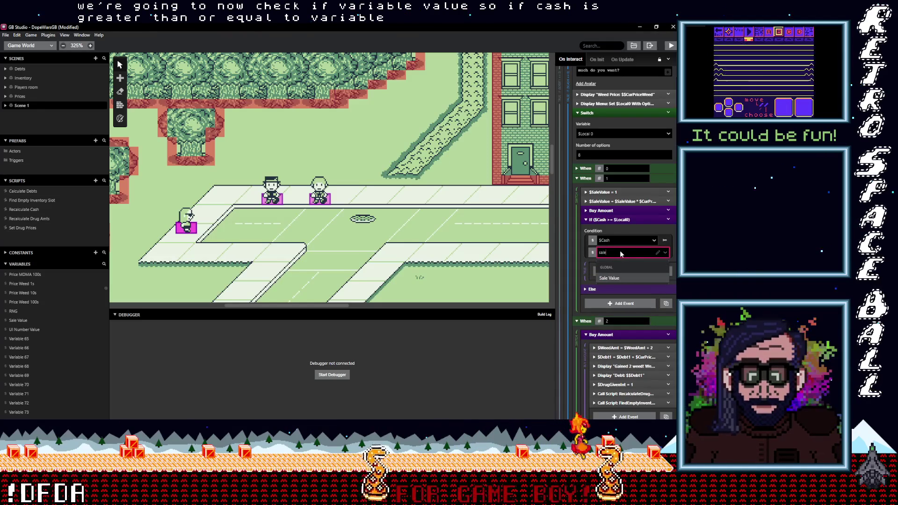
left_click(621, 277)
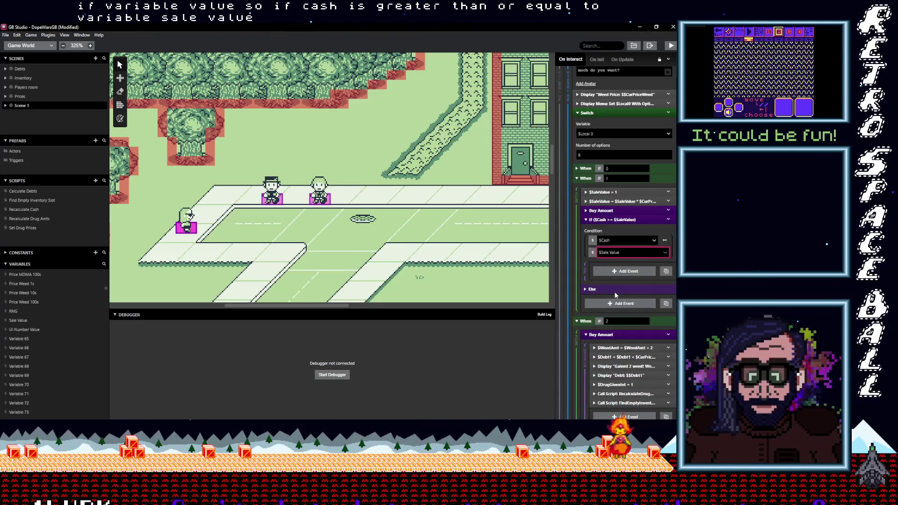
left_click_drag(616, 213, 617, 271)
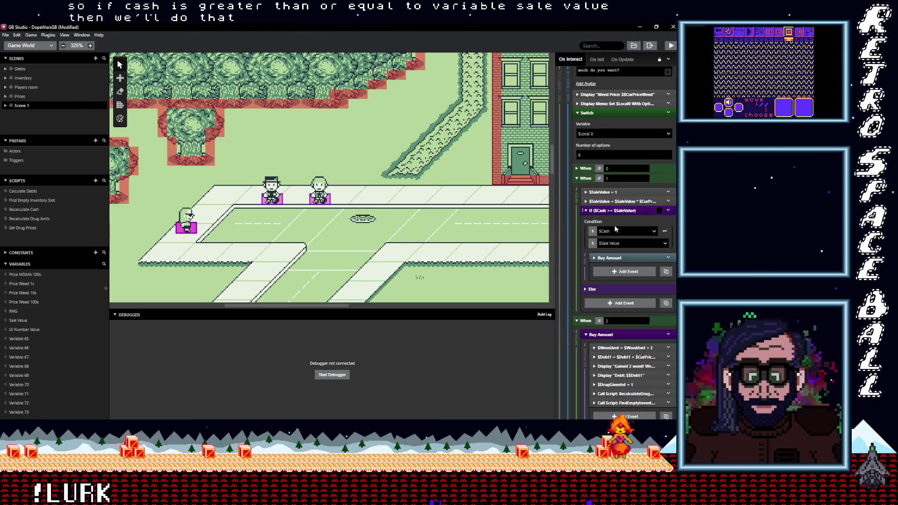
left_click(591, 290)
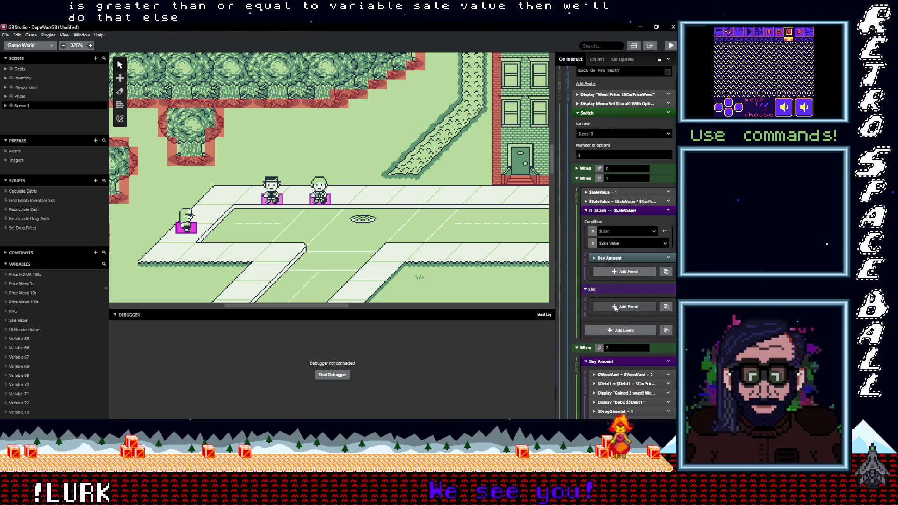
Add a Display Dialogue event to Else reading "You can't afford!" and collapse the condition.
left_click(616, 307)
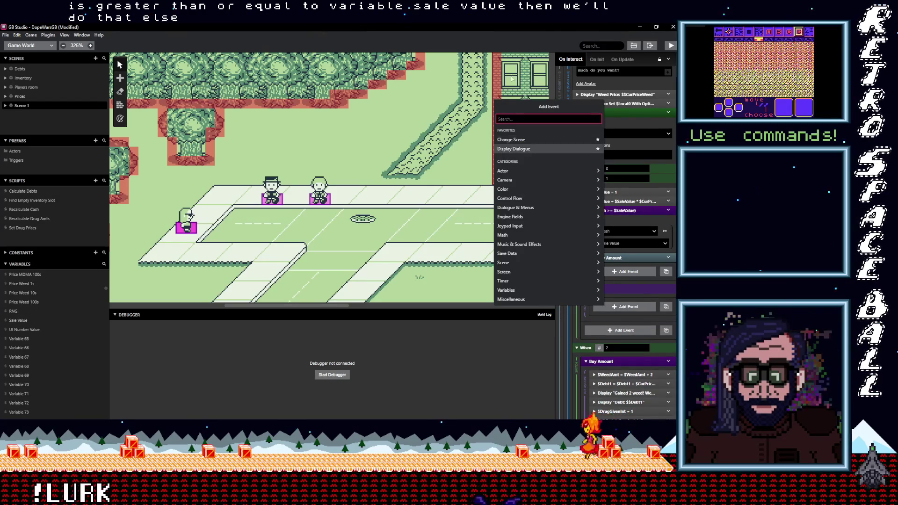
left_click(526, 149)
type("c")
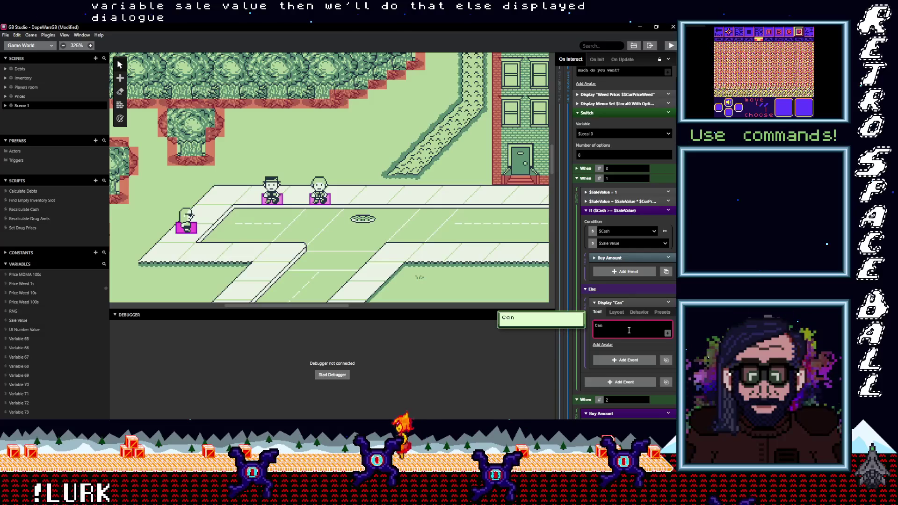
type("'t affor")
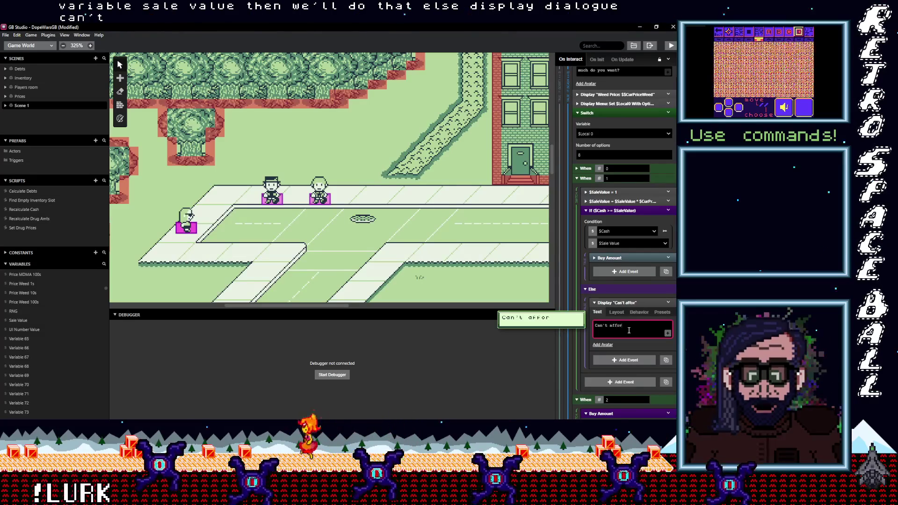
type("d that!")
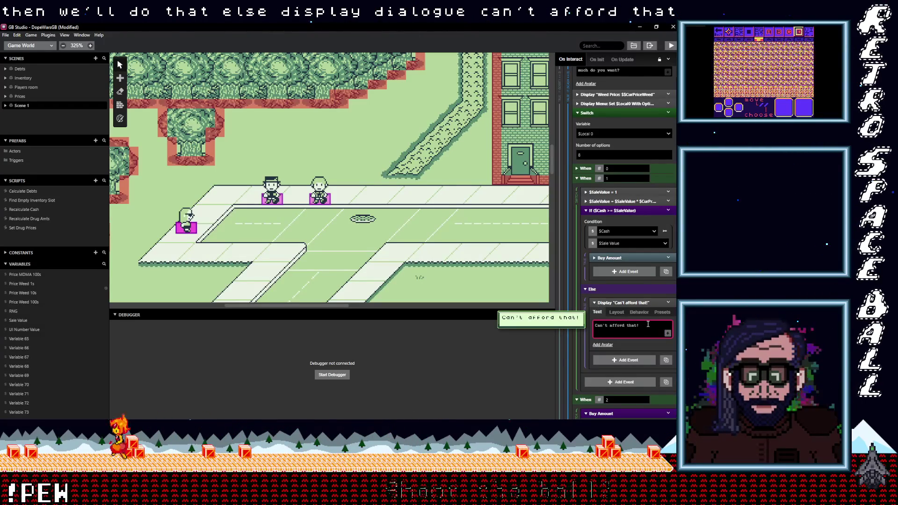
left_click(649, 302)
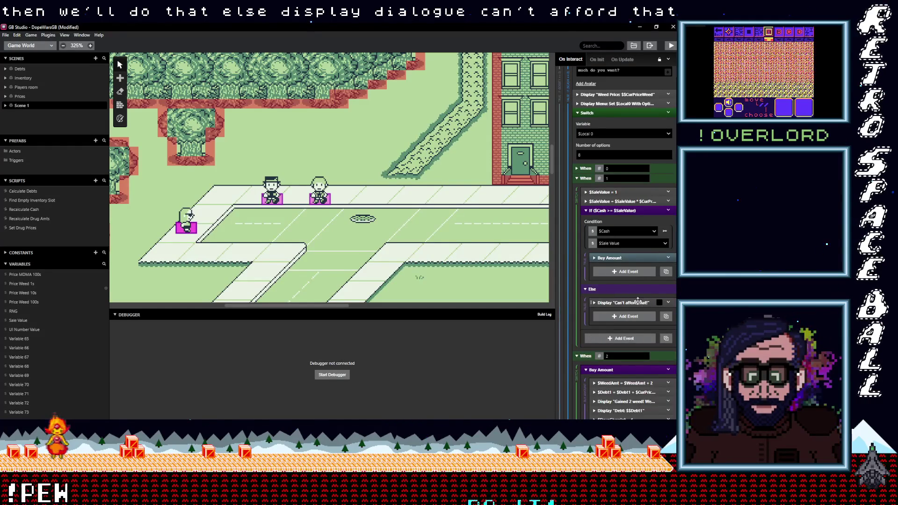
left_click(639, 301)
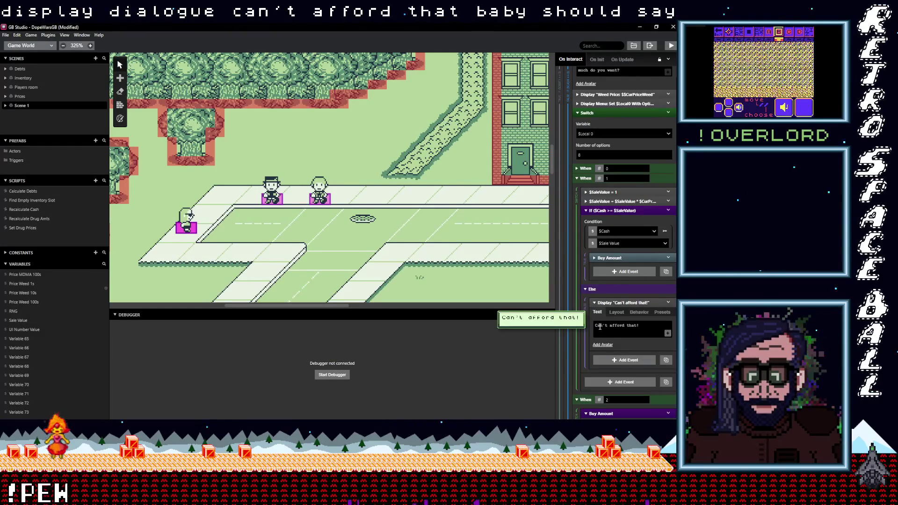
left_click_drag(626, 326, 655, 327)
type("You c")
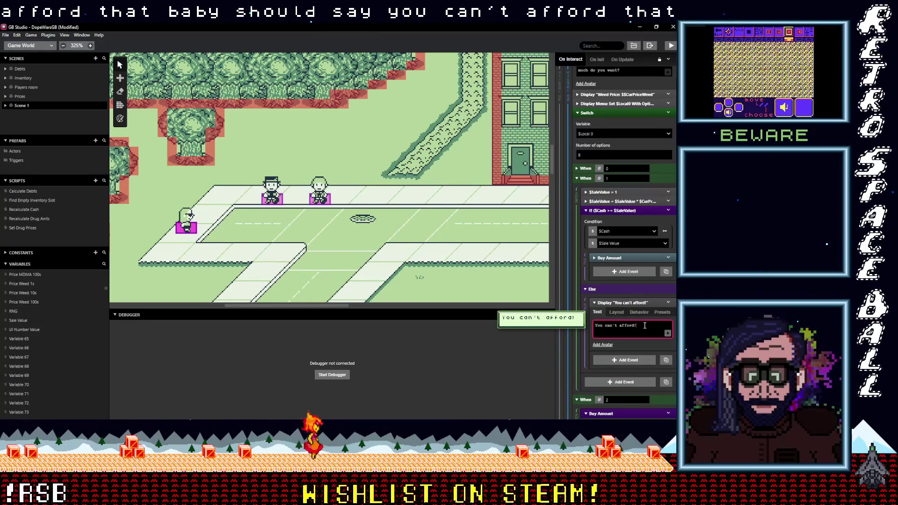
left_click(632, 303)
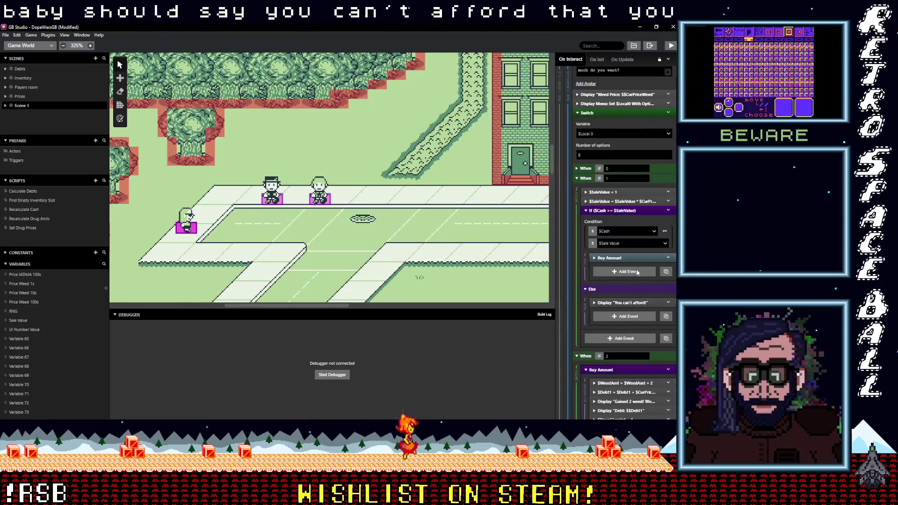
left_click(618, 211)
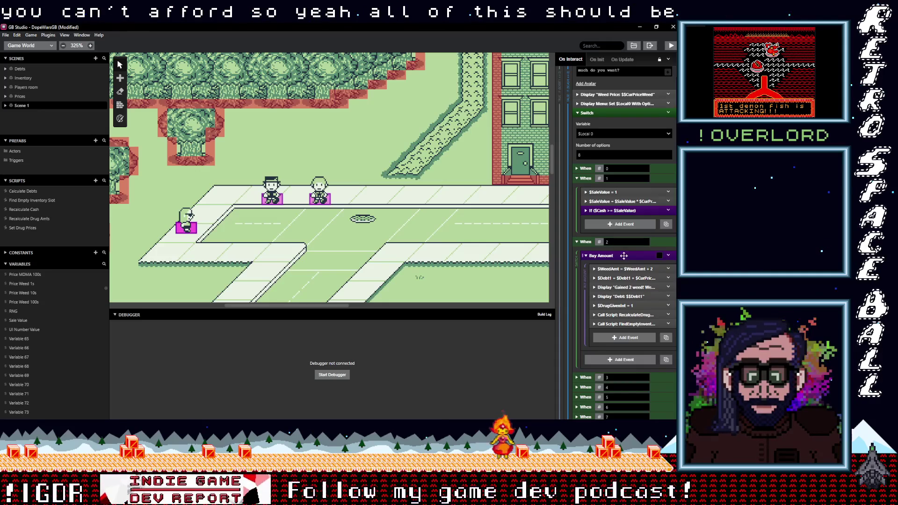
Add an event group under When 1 and name it 'Buy Amount'.
left_click(619, 226)
type("group")
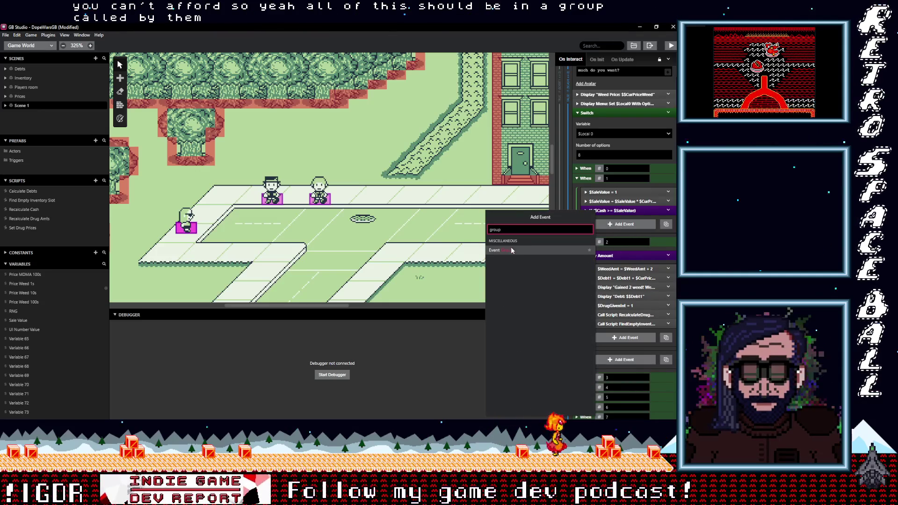
left_click(542, 249)
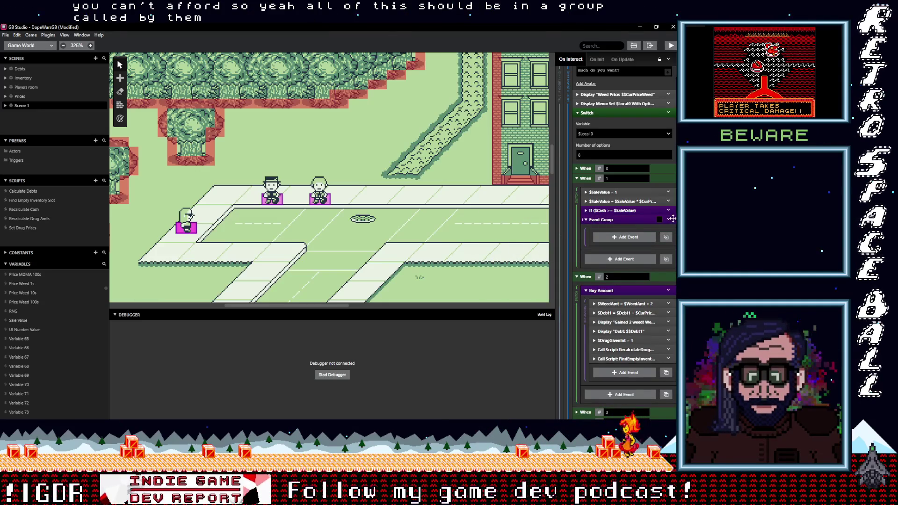
left_click(670, 220)
left_click(629, 235)
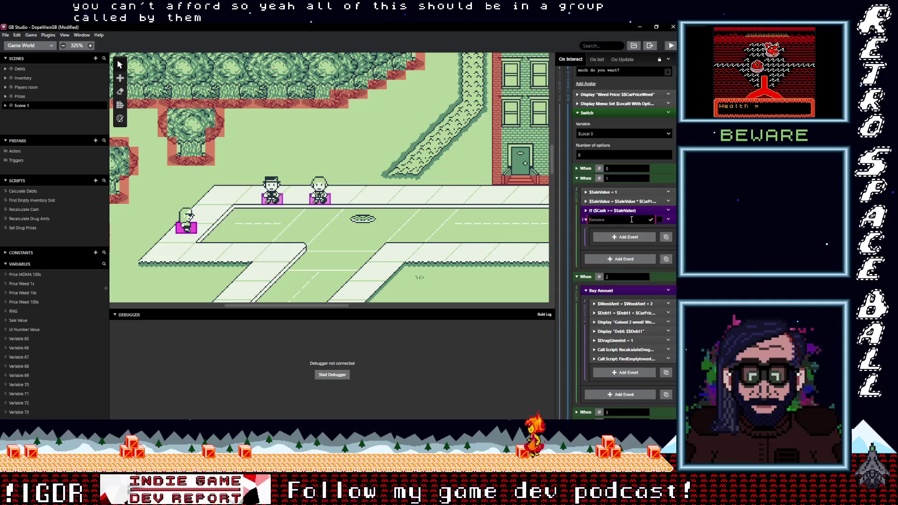
type("Buy Amo")
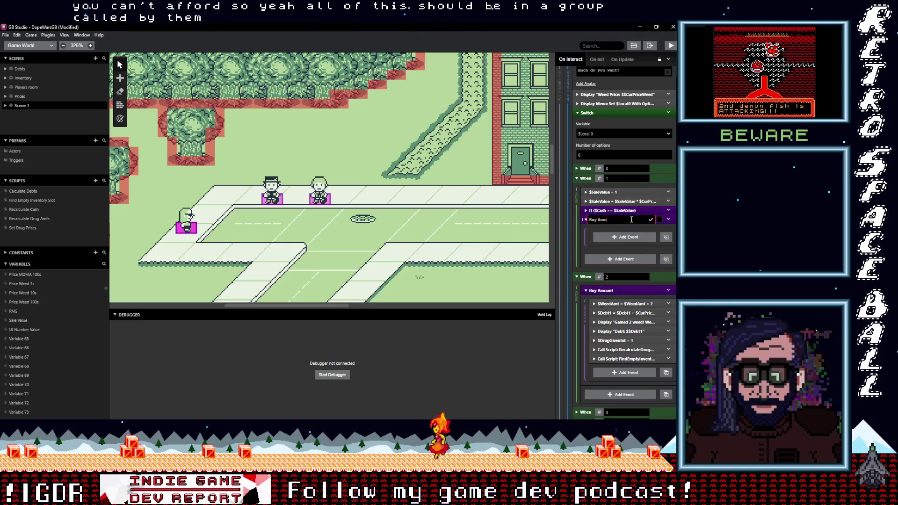
type("unt")
key("Return")
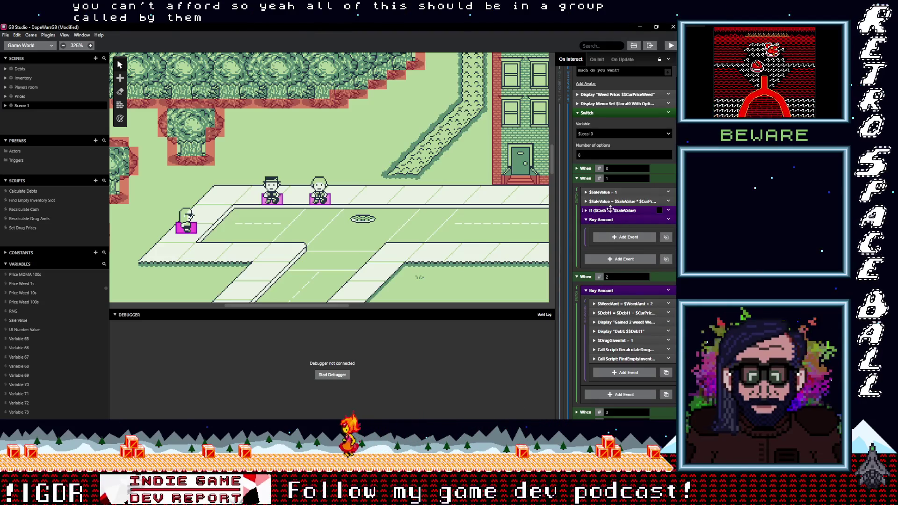
Move the Sale Value setup and cash check events into the Buy Amount group.
left_click(611, 201, "shift")
left_click_drag(610, 193, 608, 228)
left_click(627, 193)
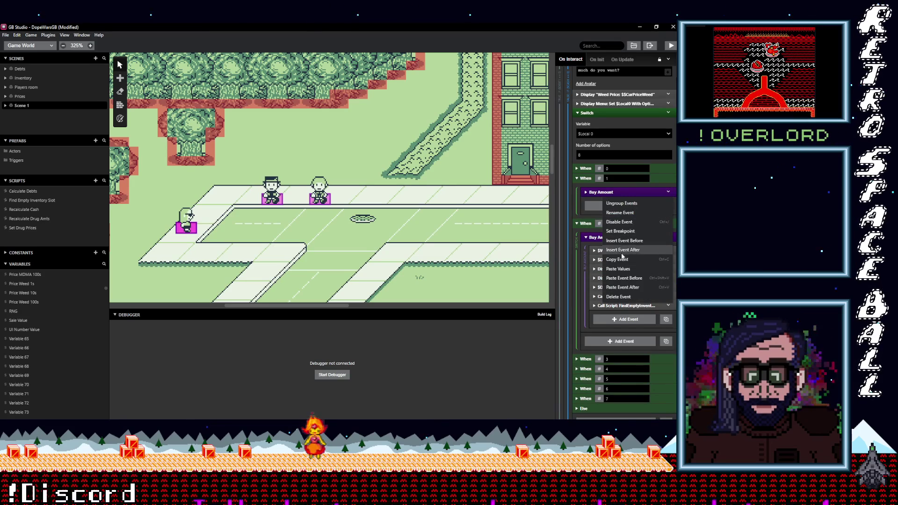
Replace When 2's Buy Amount group with a pasted copy and set its Sale Value to 2.
left_click(623, 237)
left_click(671, 239)
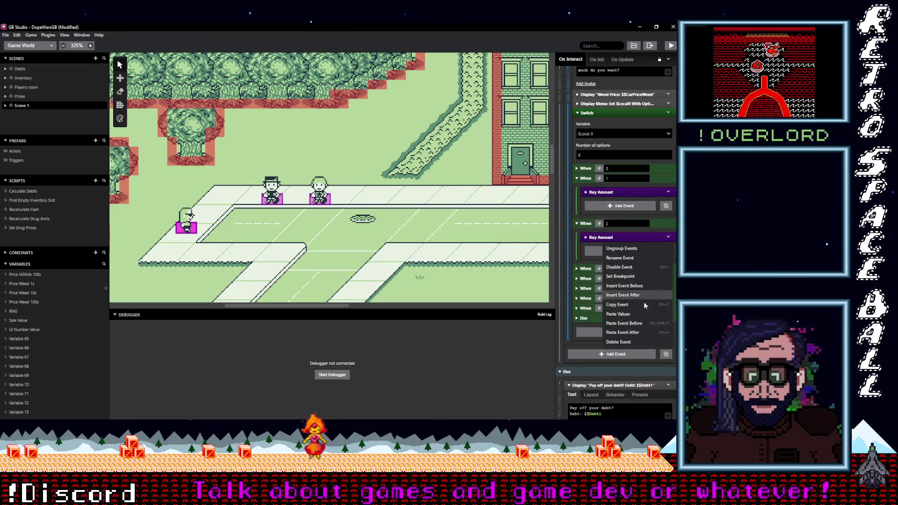
left_click(641, 326)
left_click(615, 242)
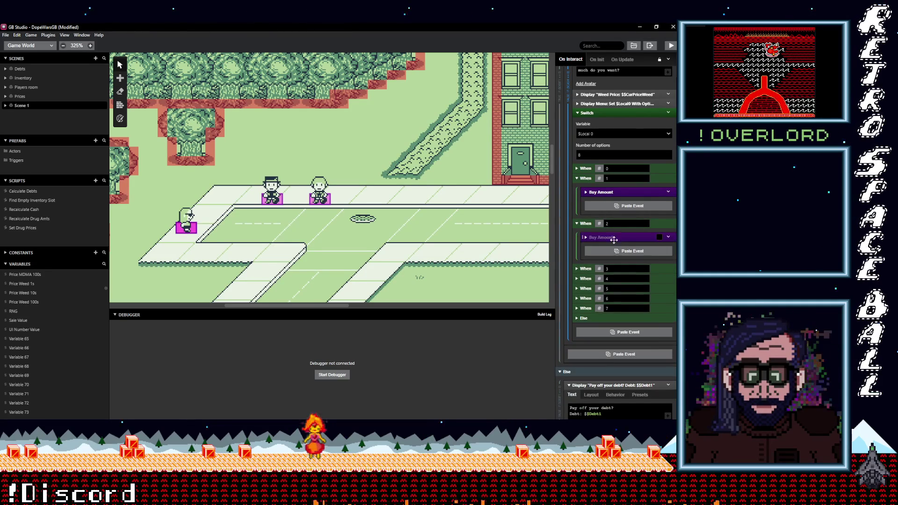
left_click(618, 237)
left_click(635, 252)
double_click(608, 292)
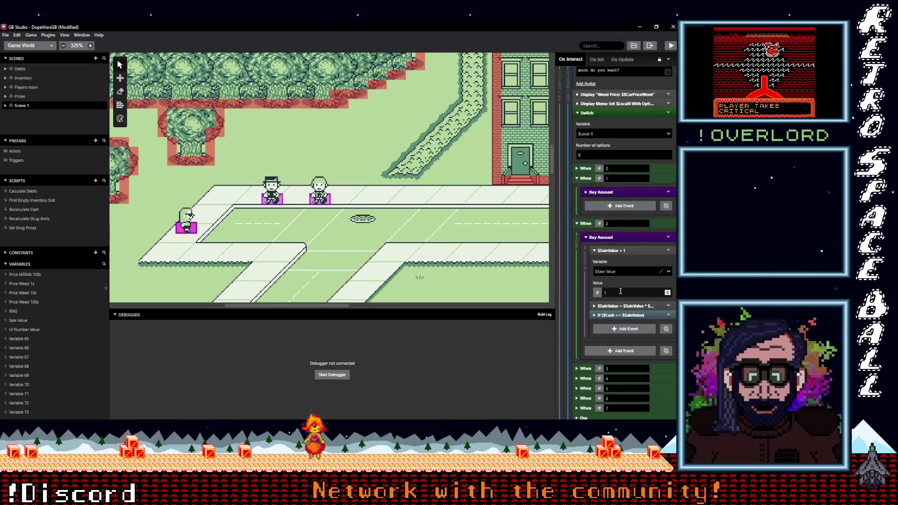
type("2")
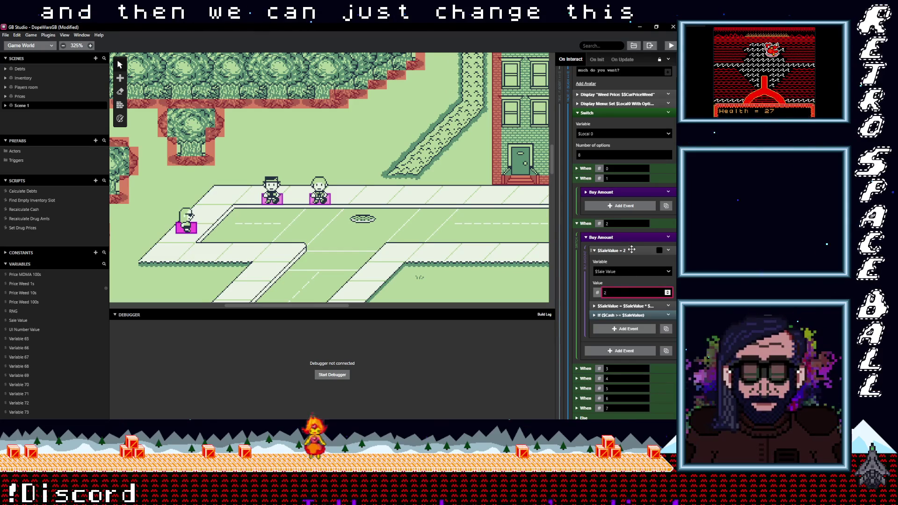
left_click(634, 251)
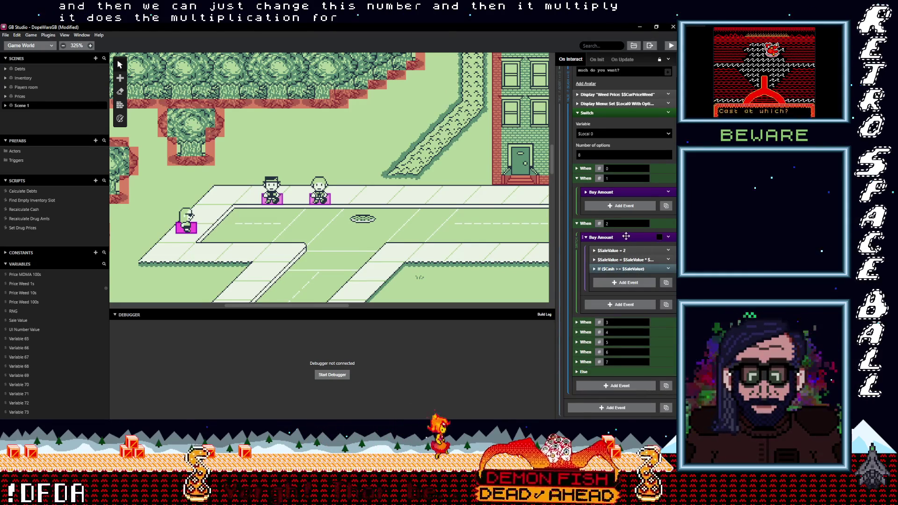
left_click(653, 239)
Paste the Buy Amount group into When 3 and select its Sale Value for editing.
left_click(668, 237)
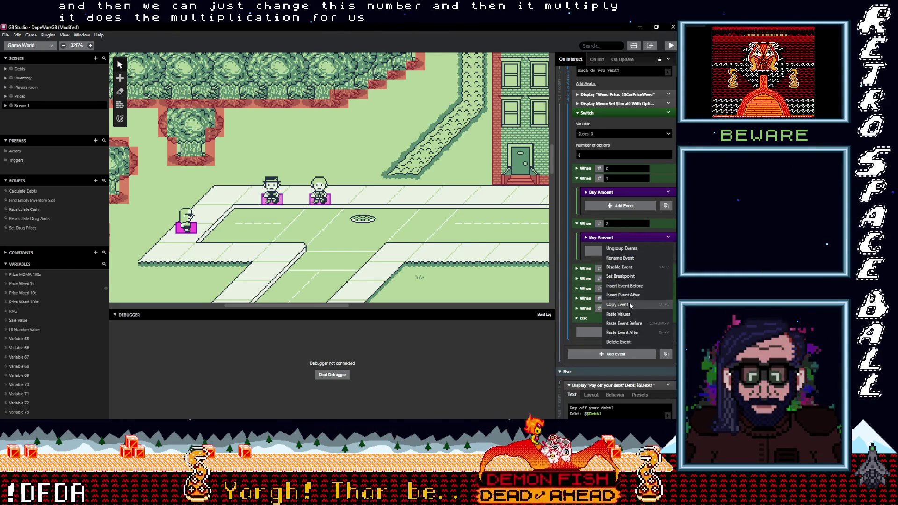
left_click(662, 268)
left_click(620, 292, "alt")
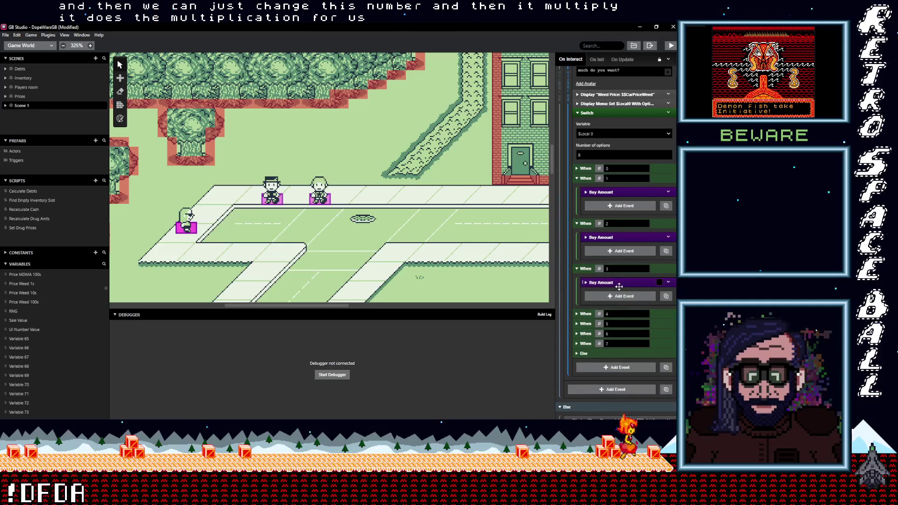
left_click(639, 296)
double_click(606, 338)
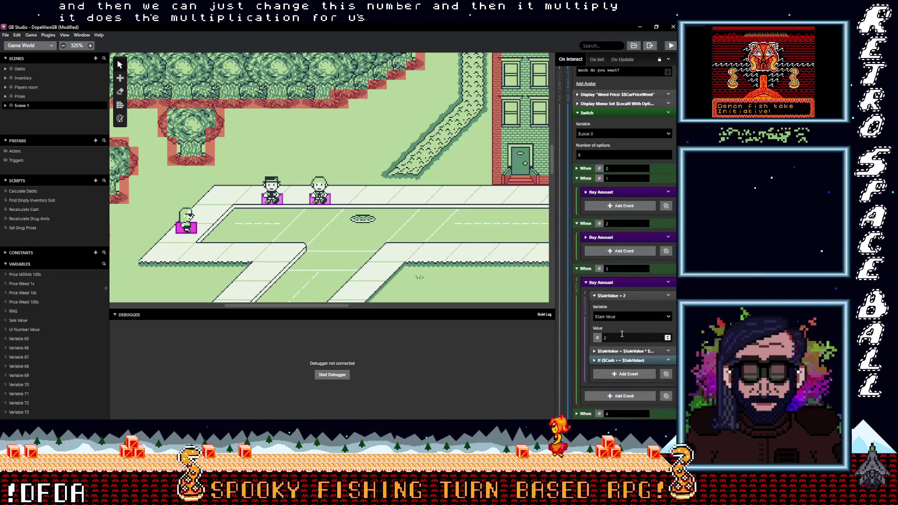
left_click(630, 295)
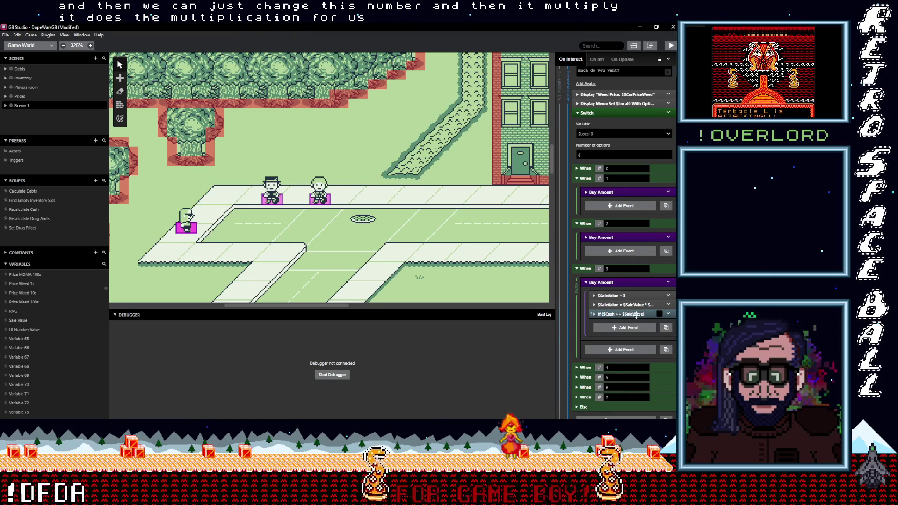
Review When 3's cash condition and nested $WeedAmt and $Debt1 events, then open the group's options.
left_click(637, 315)
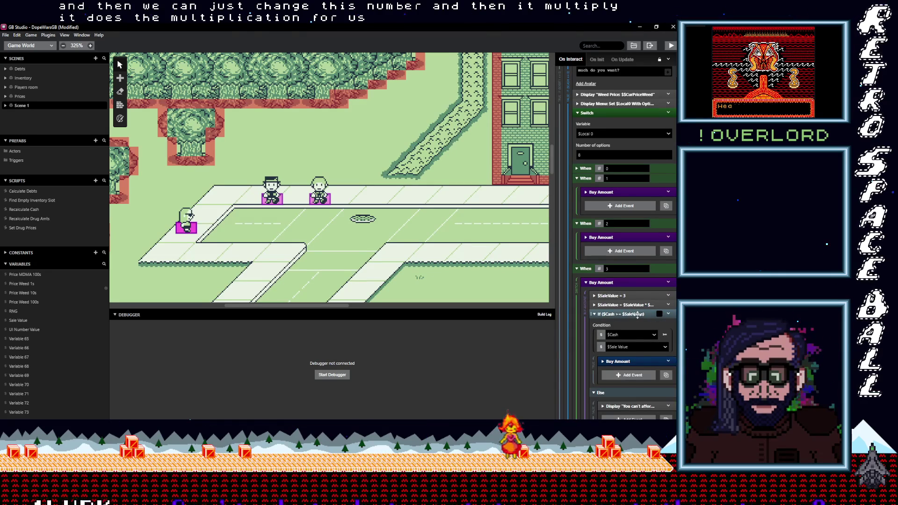
left_click(630, 358)
scroll(655, 347, "down", 3)
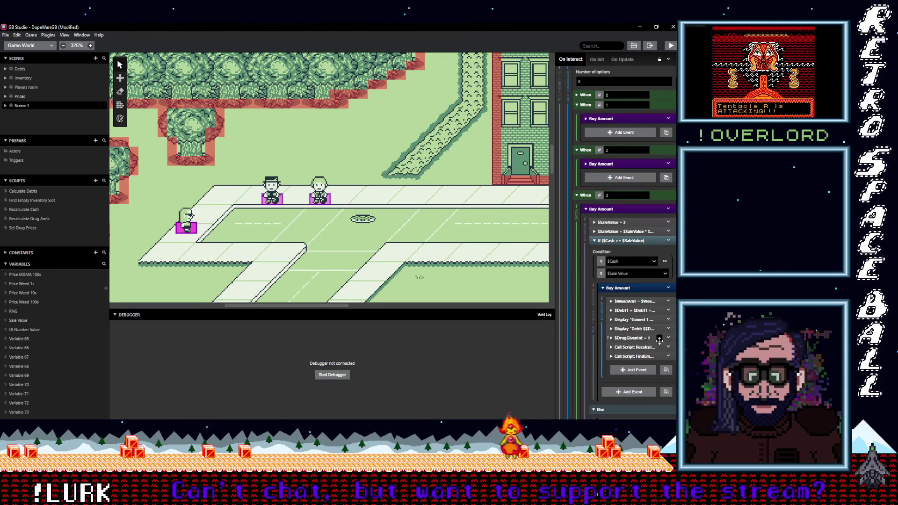
left_click(647, 301)
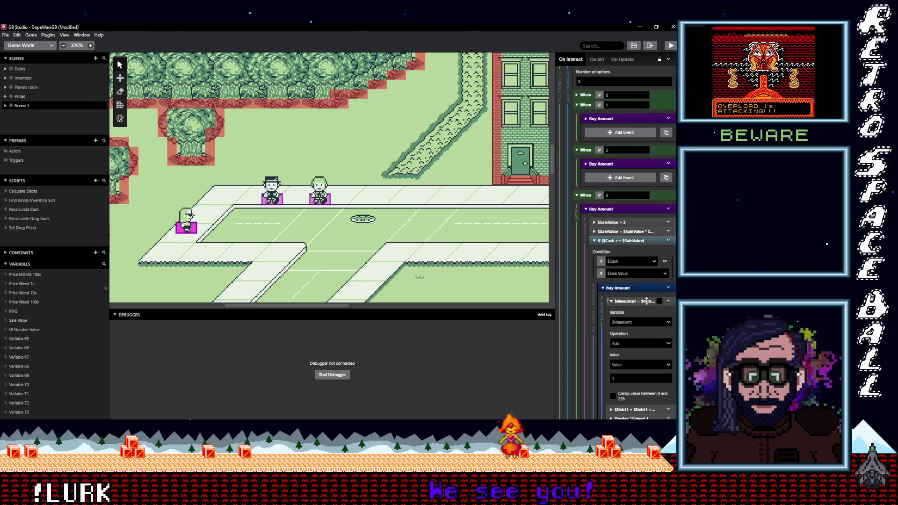
left_click(646, 301)
left_click(647, 310)
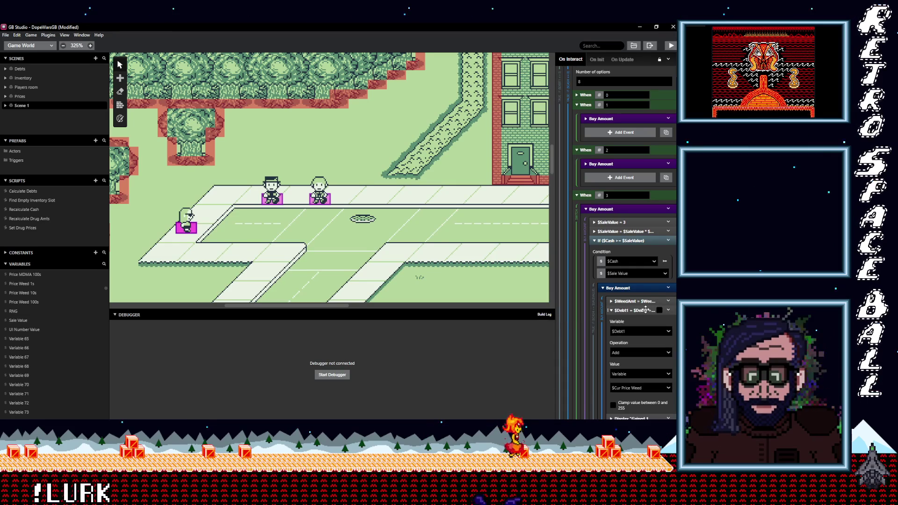
left_click(646, 310)
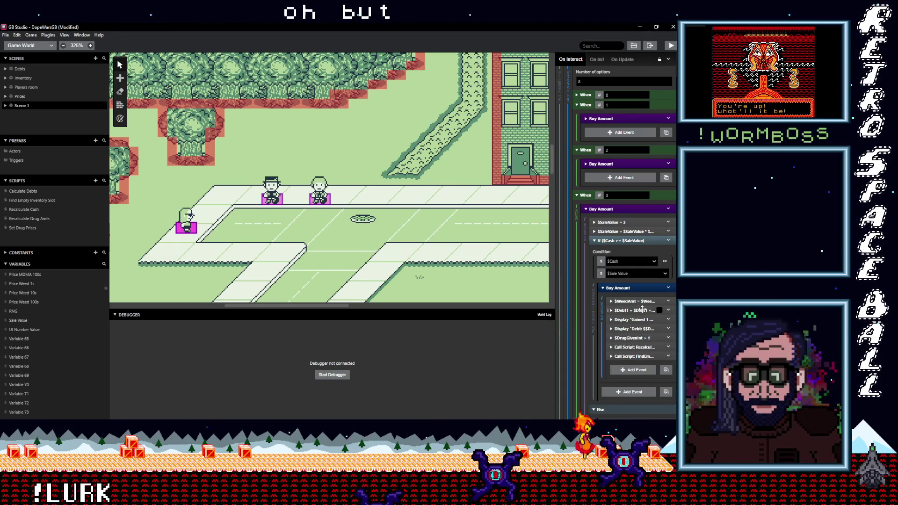
left_click(669, 210)
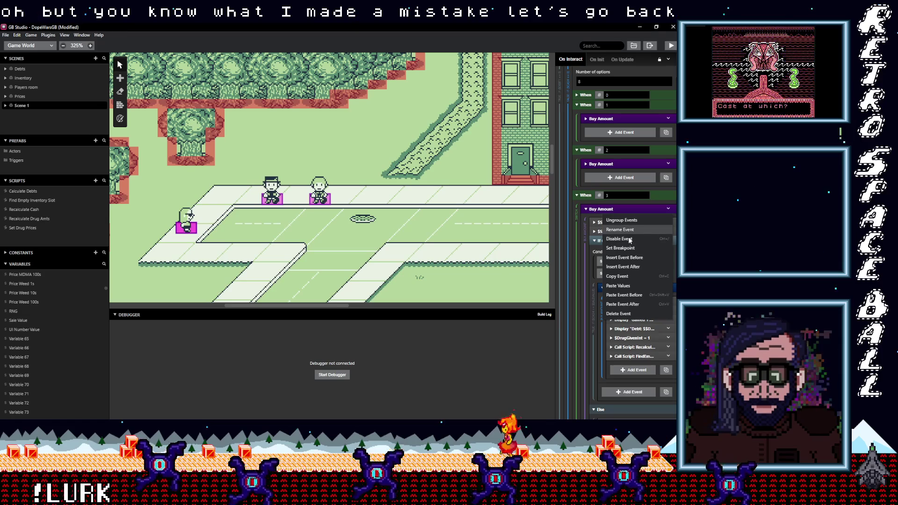
Delete the Buy Amount groups from When 3 and When 2.
left_click(618, 314)
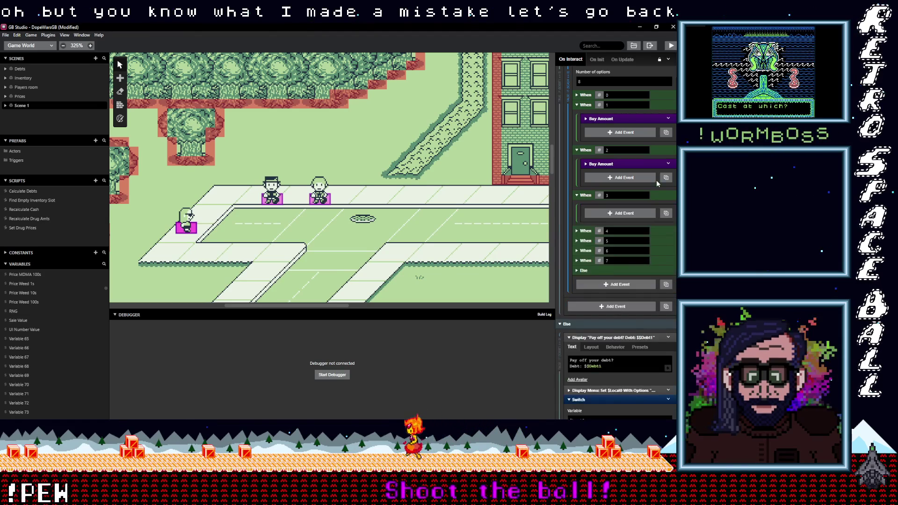
left_click(669, 164)
left_click(627, 270)
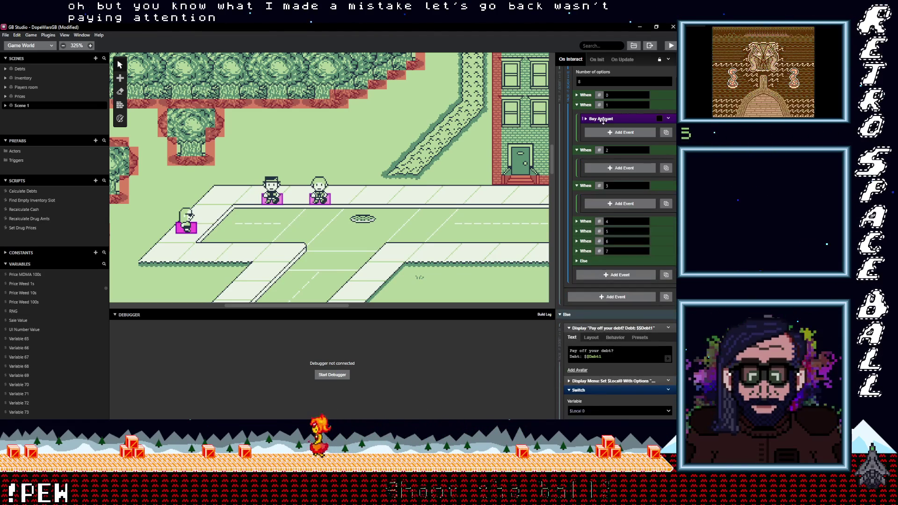
Expand When 1's Buy Amount, cash condition and nested purchase events, and widen the event panel.
left_click(603, 118)
left_click(618, 150)
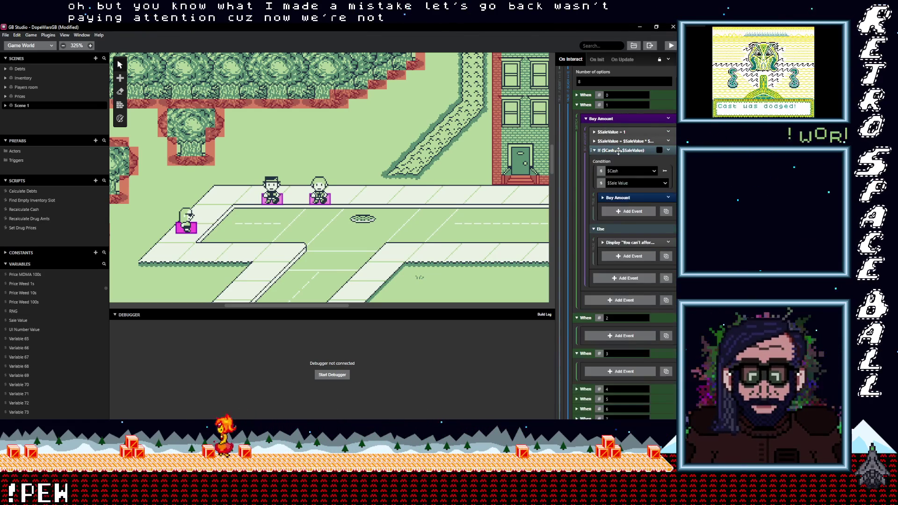
left_click(625, 197)
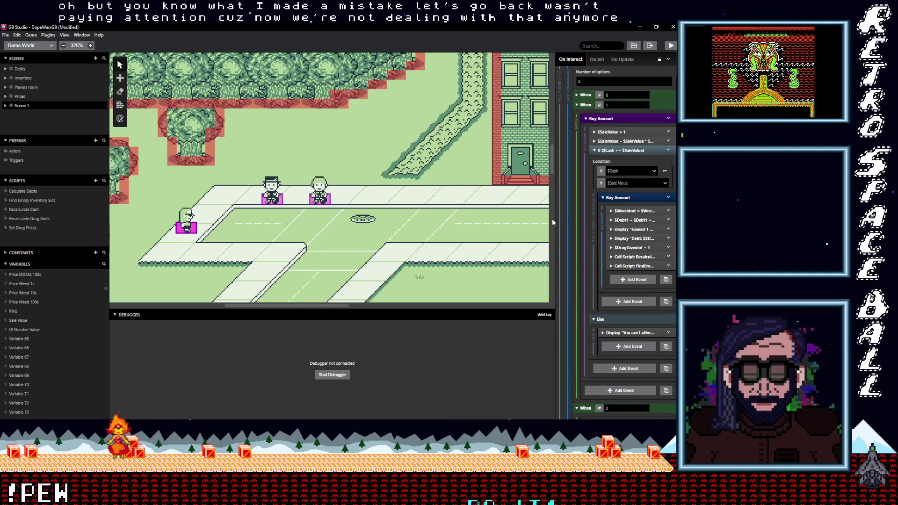
left_click_drag(557, 220, 483, 224)
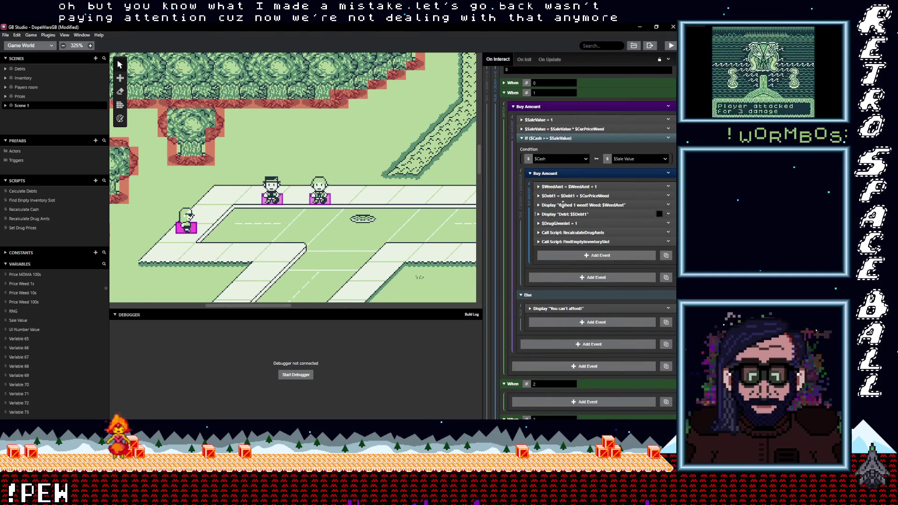
Try making the $WeedAmt add value a variable, searching for Sale Value, then abandon the search.
left_click(608, 187)
left_click(613, 188)
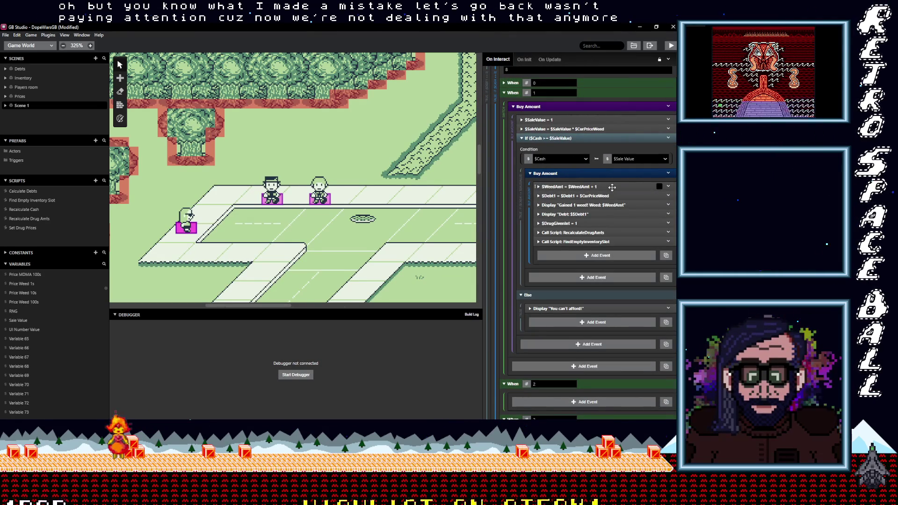
left_click(606, 188)
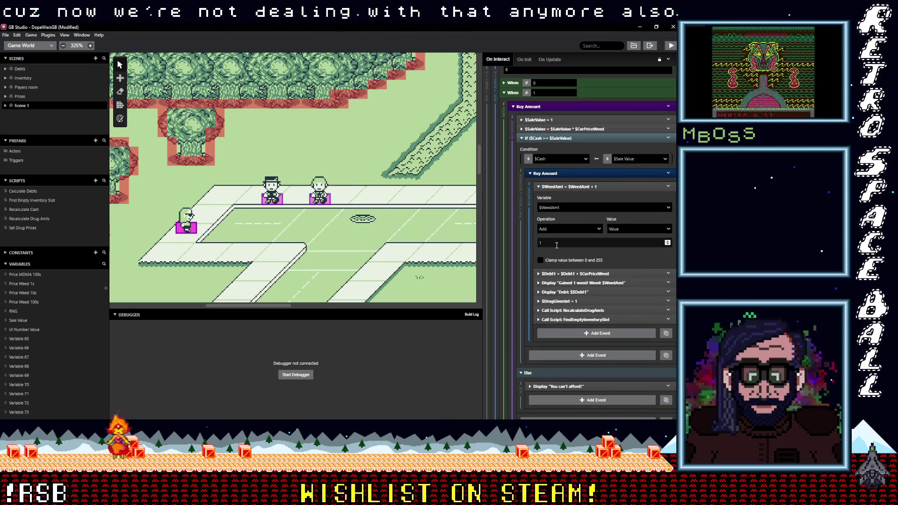
left_click(620, 229)
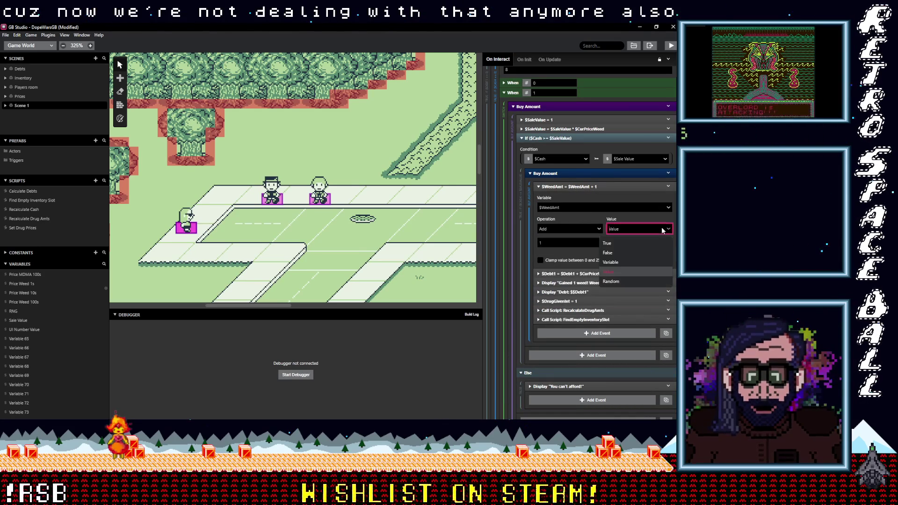
left_click(620, 262)
left_click(597, 243)
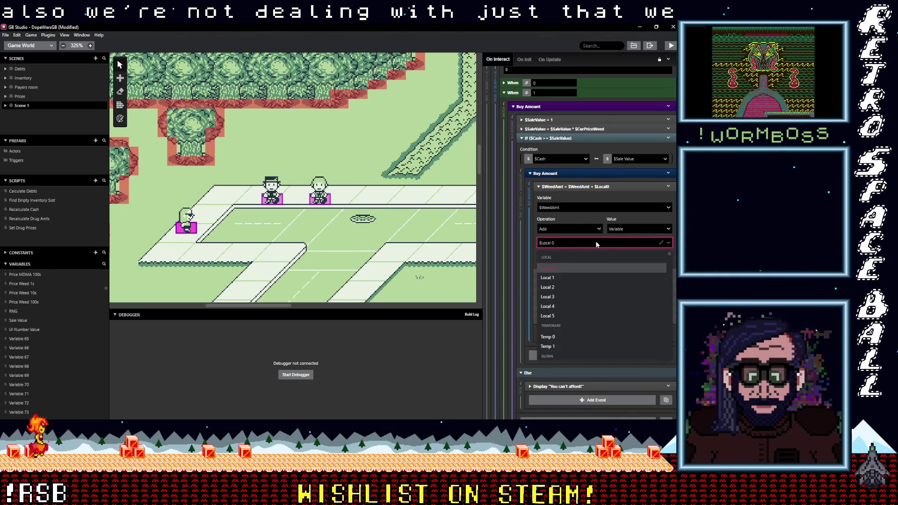
type("sale")
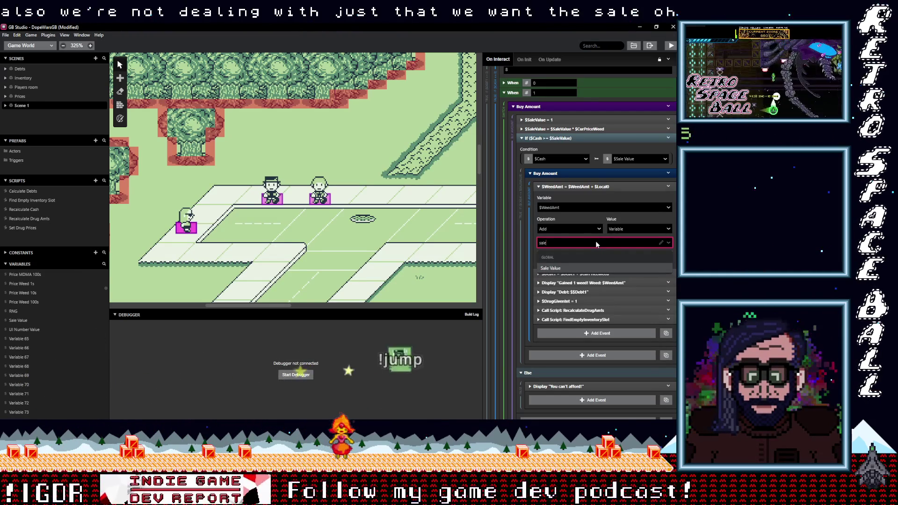
key("BackSpace")
key("BackSpace")
key("BackSpace")
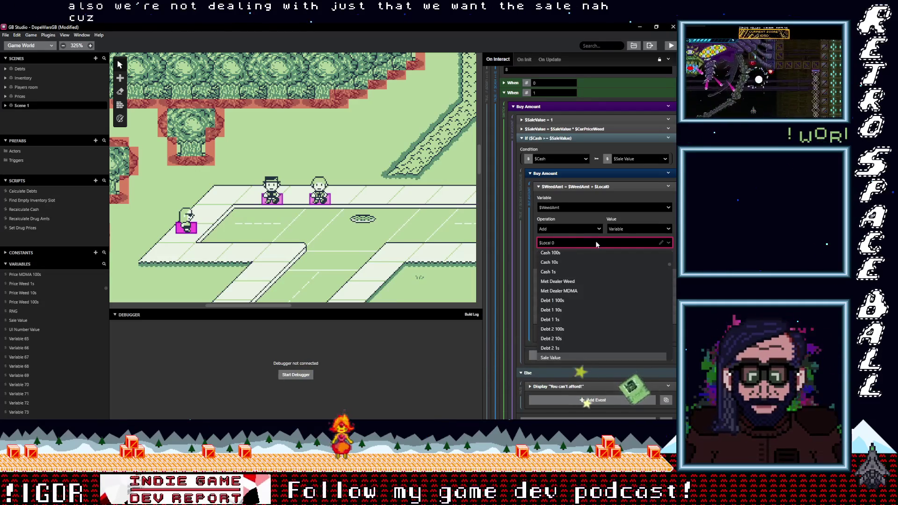
left_click(596, 244)
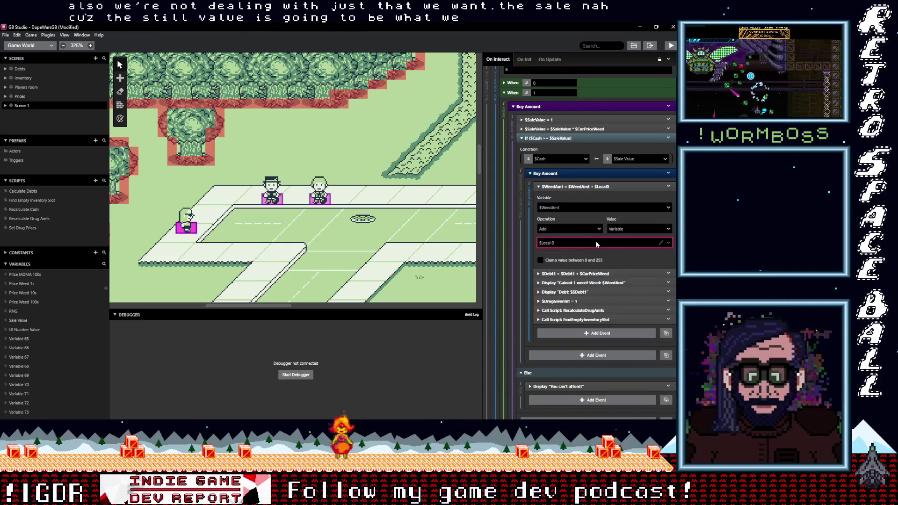
Revert the $WeedAmt add value to a fixed 1 and expand the $Debt1 event.
left_click(635, 229)
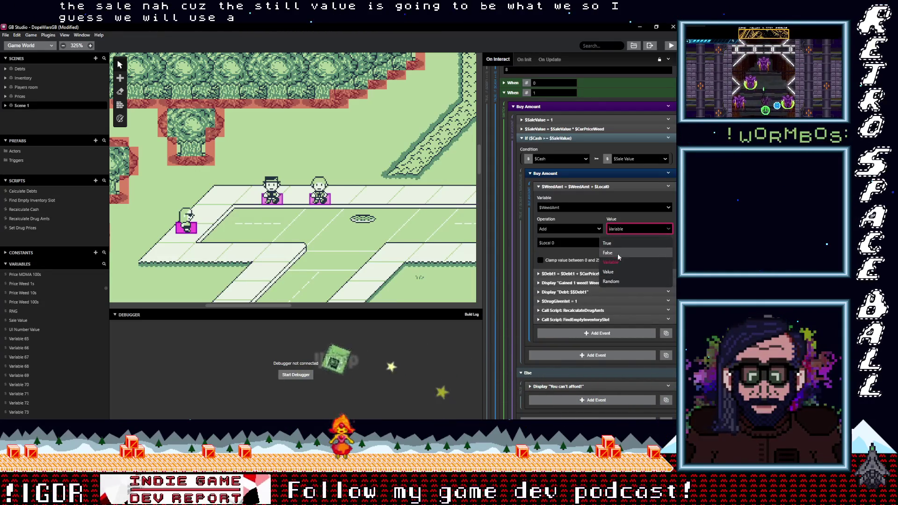
left_click(608, 272)
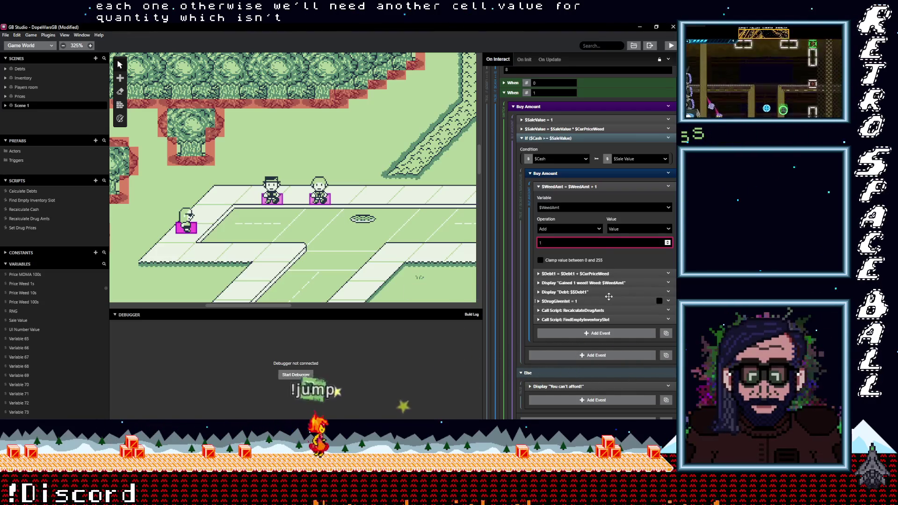
left_click(617, 274)
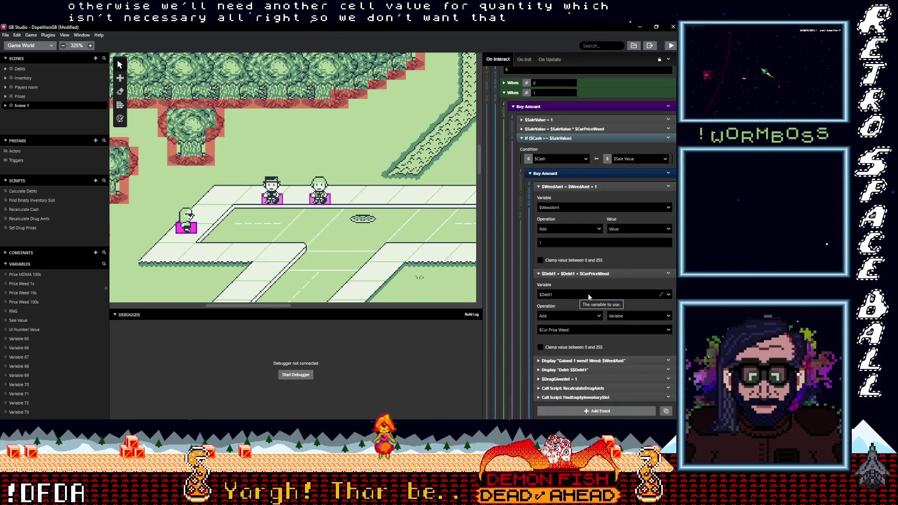
Change the $Debt1 event to subtract $SaleValue from $Cash.
left_click(573, 294)
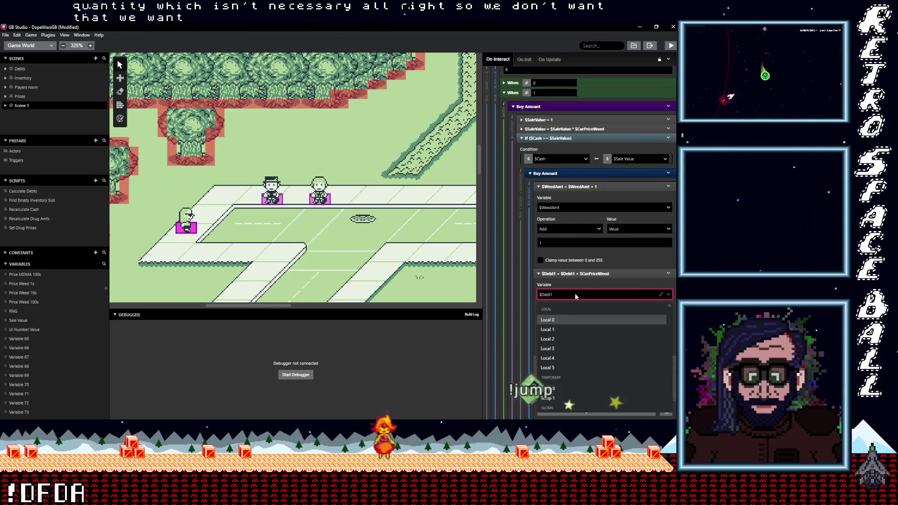
type("ca")
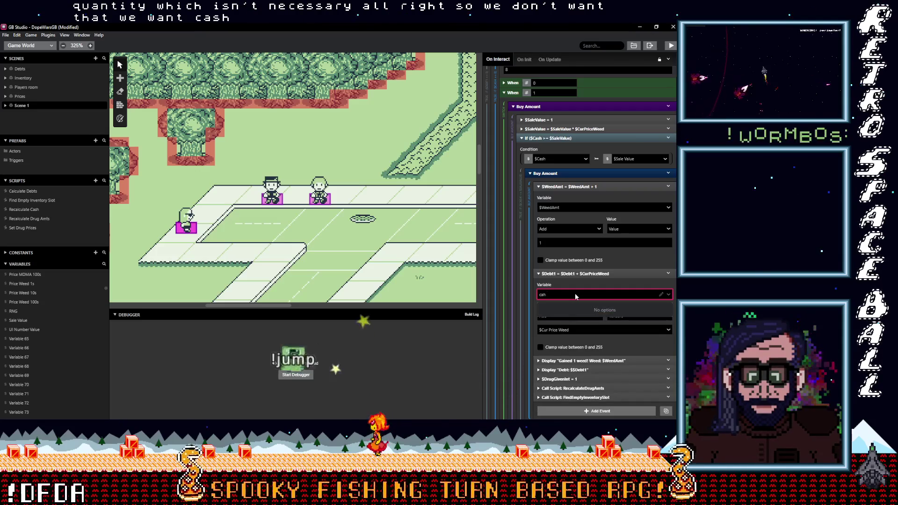
type("sh")
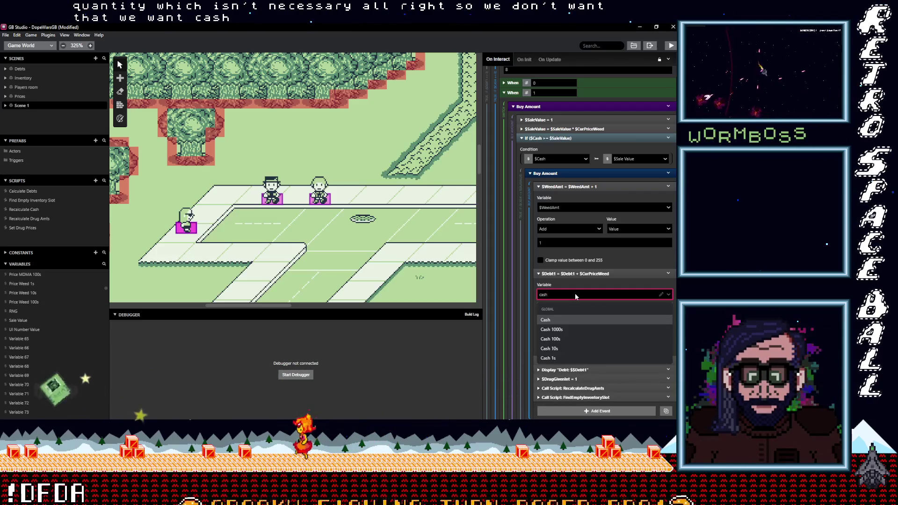
left_click(566, 318)
left_click(582, 317)
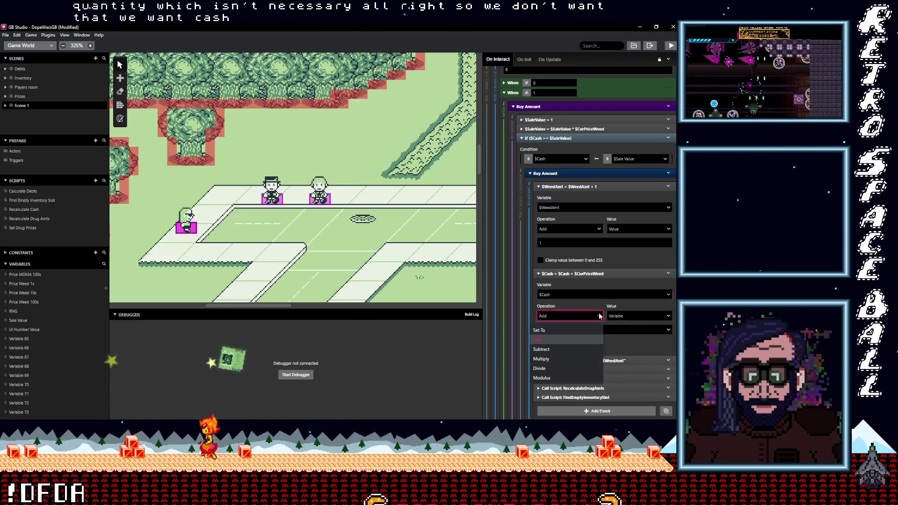
left_click(547, 351)
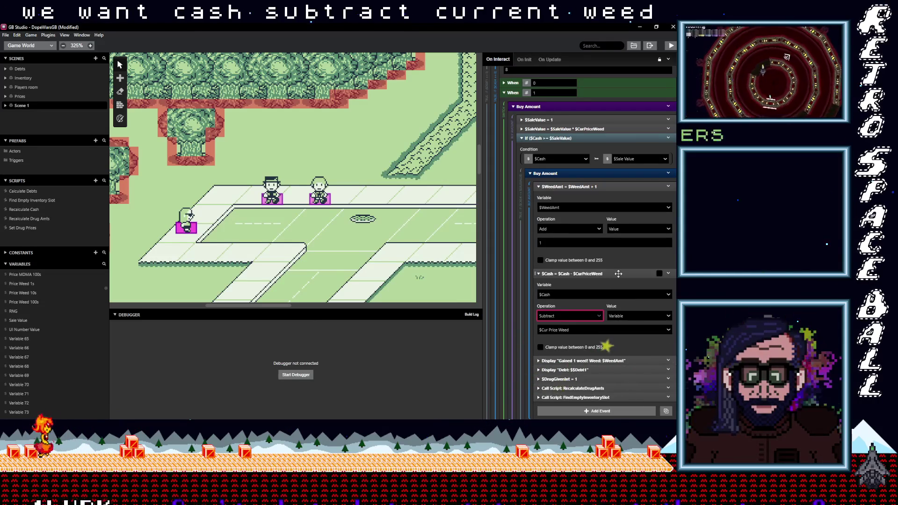
left_click(583, 331)
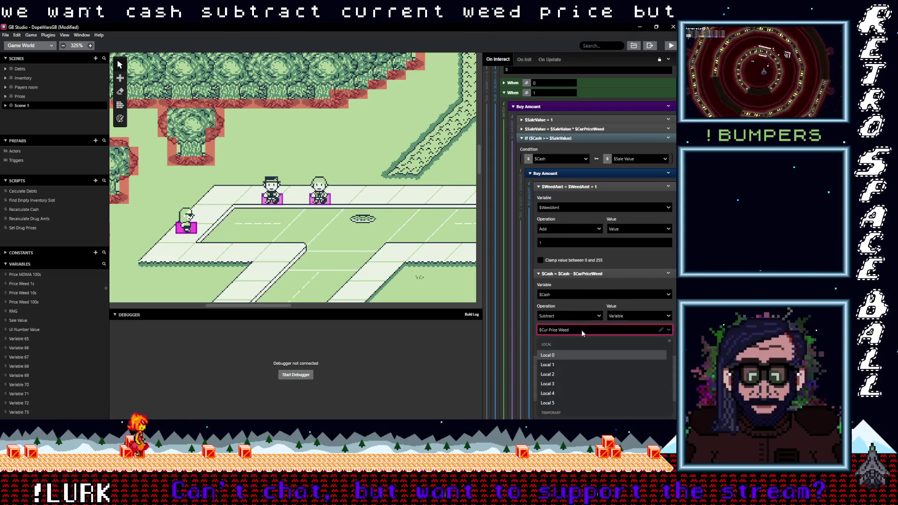
type("sal")
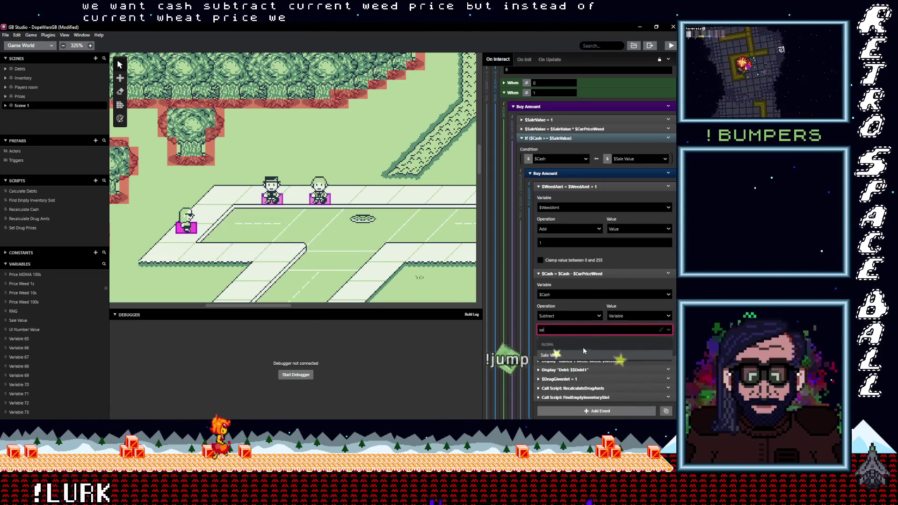
left_click(583, 354)
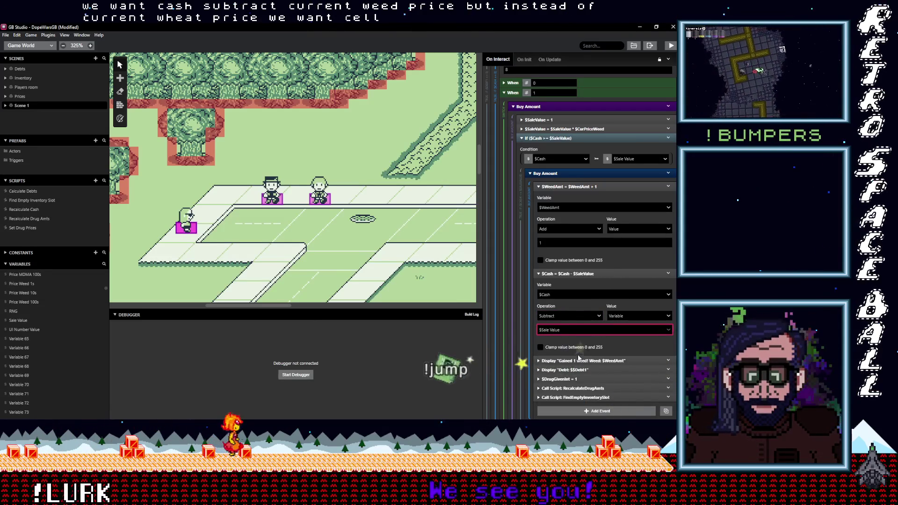
left_click(603, 274)
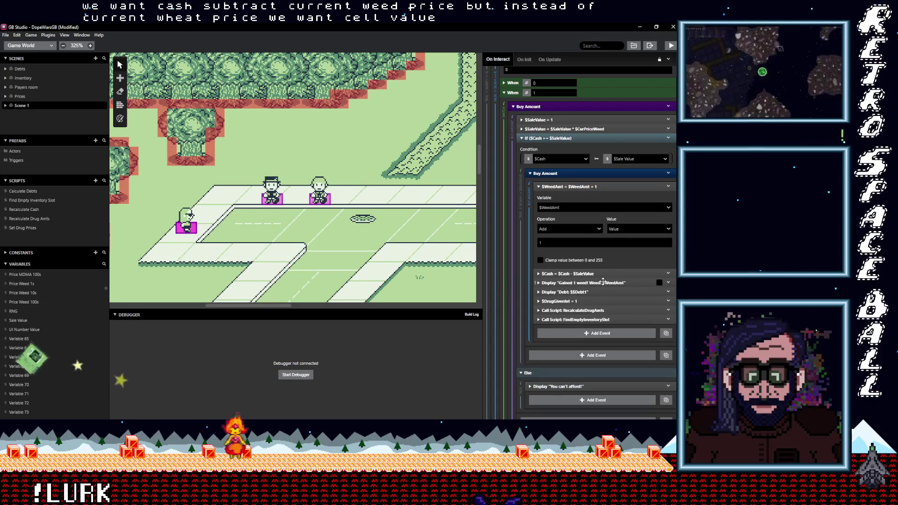
Edit the follow-up message to read 'Cash: $$Cash' instead of showing the Debt1 value.
left_click(601, 283)
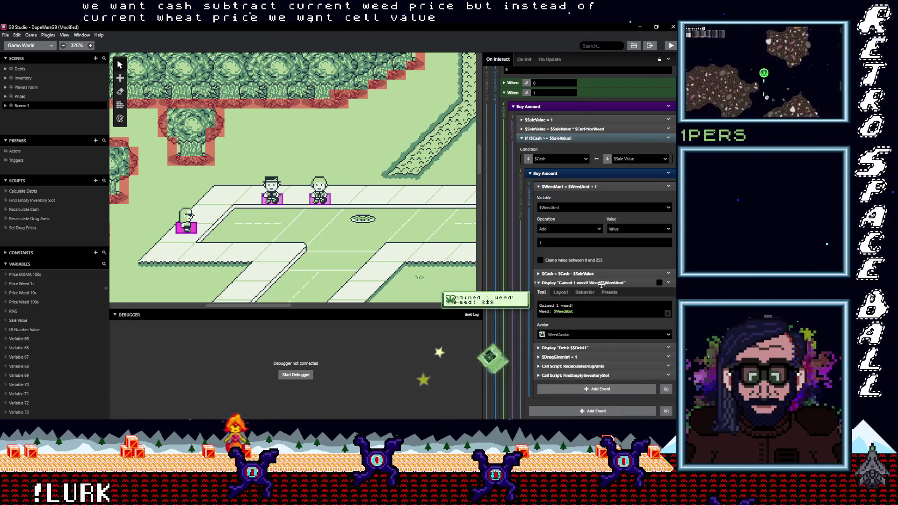
left_click(601, 283)
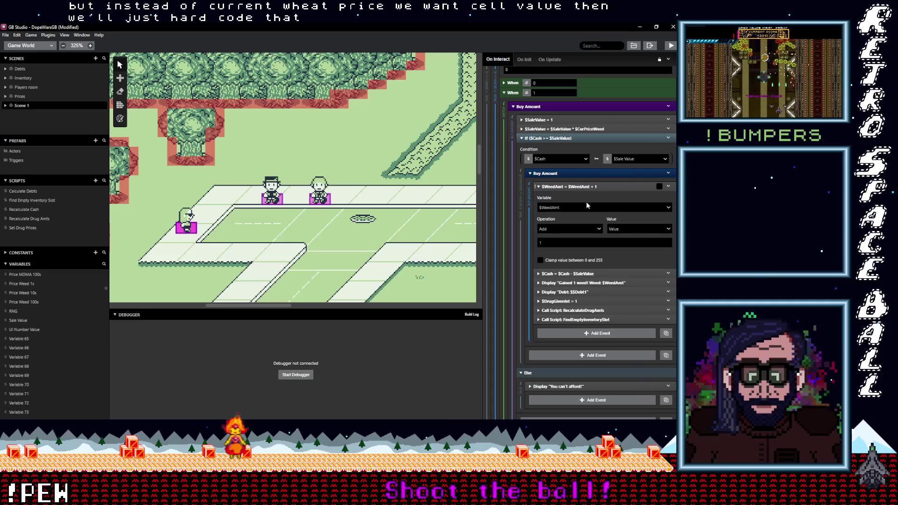
left_click(587, 292)
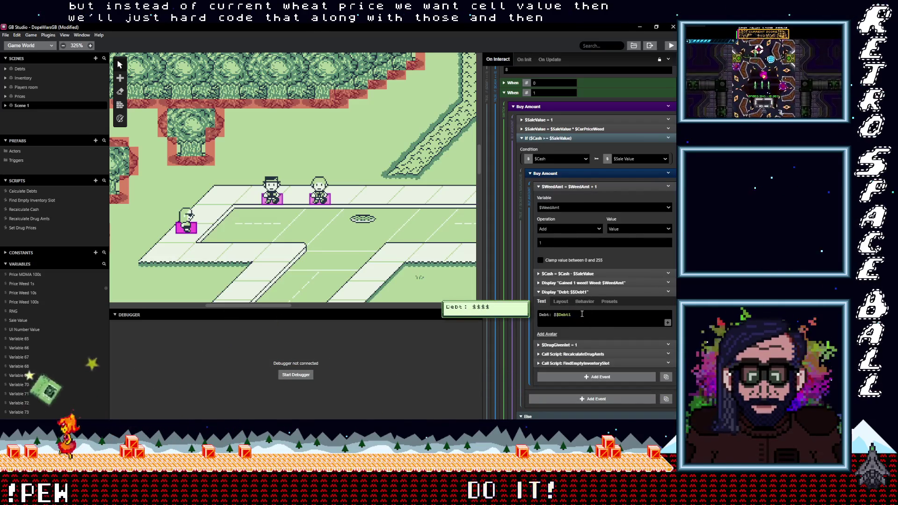
double_click(544, 314)
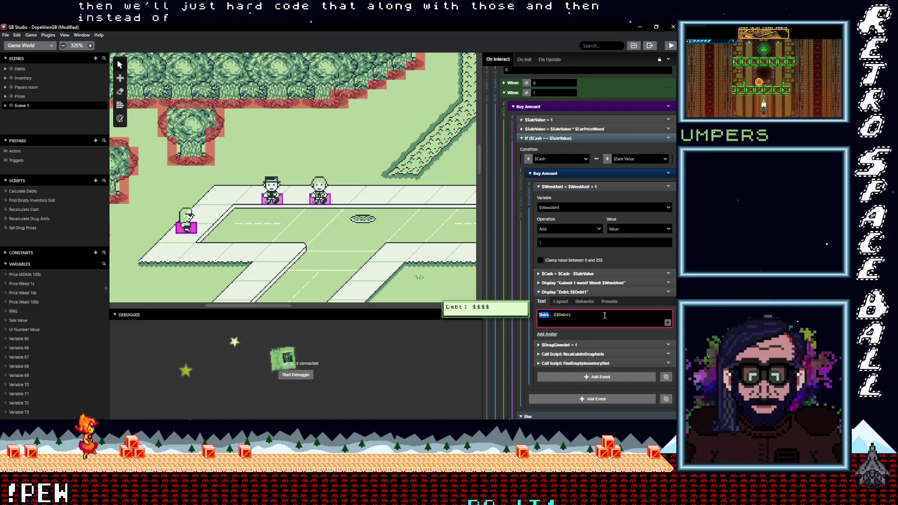
type("Cash")
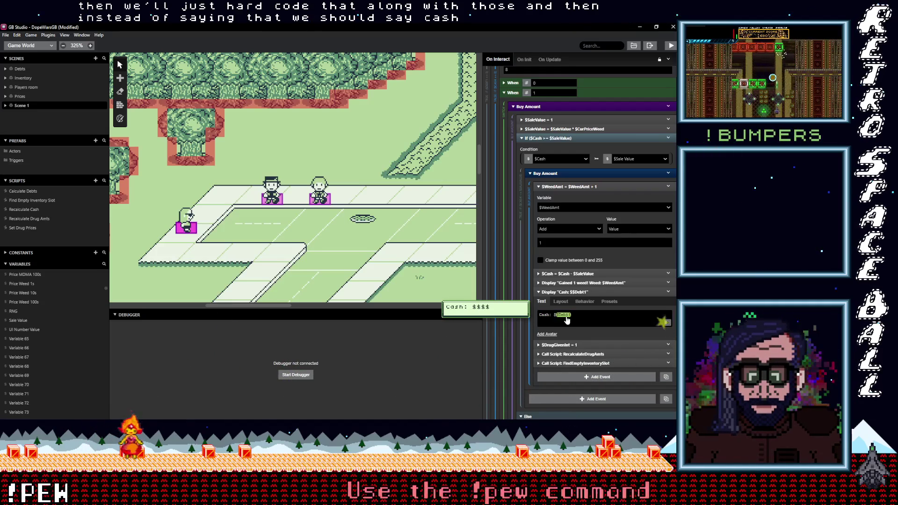
left_click(564, 316)
type("as")
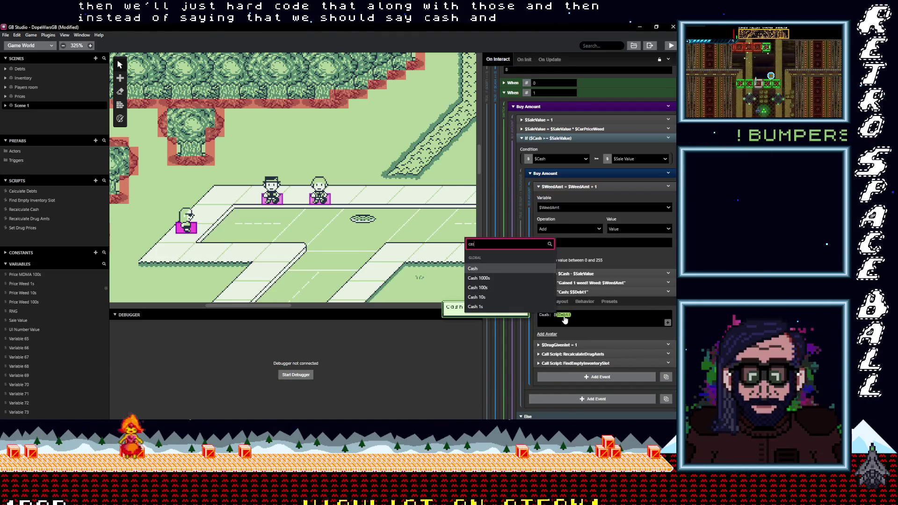
left_click(480, 269)
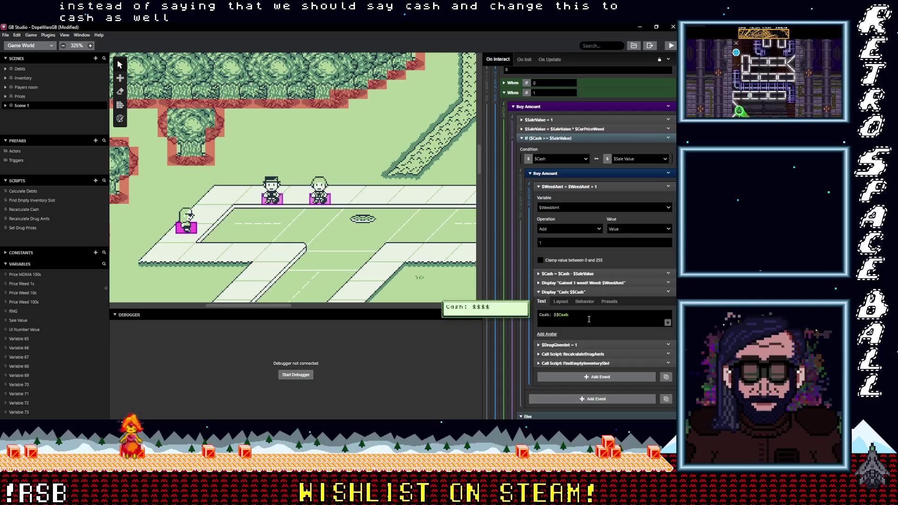
left_click(596, 292)
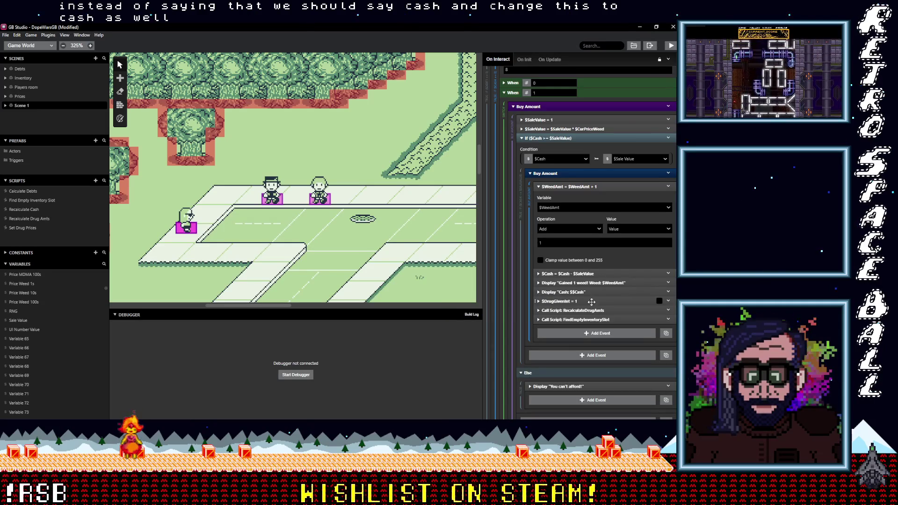
Collapse When 1's Buy Amount group, copy it, and paste it into When 2.
left_click(584, 185)
left_click(590, 174)
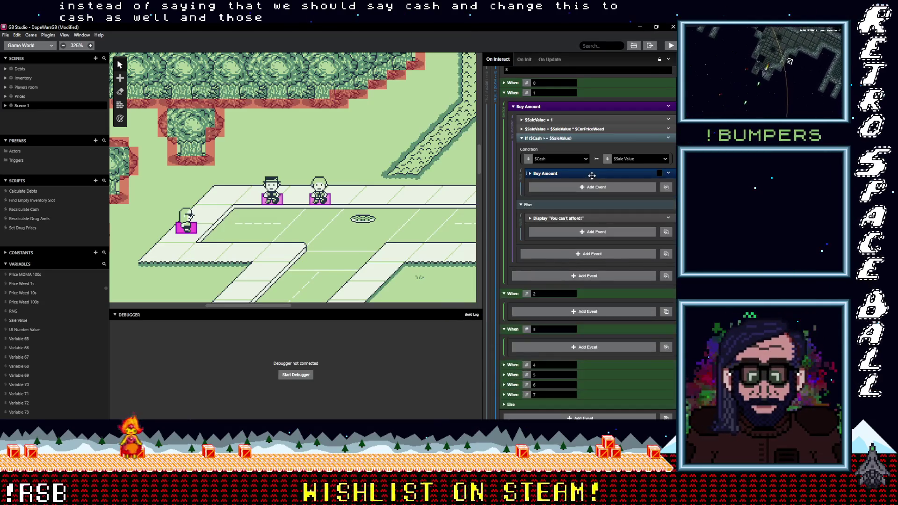
left_click(669, 174)
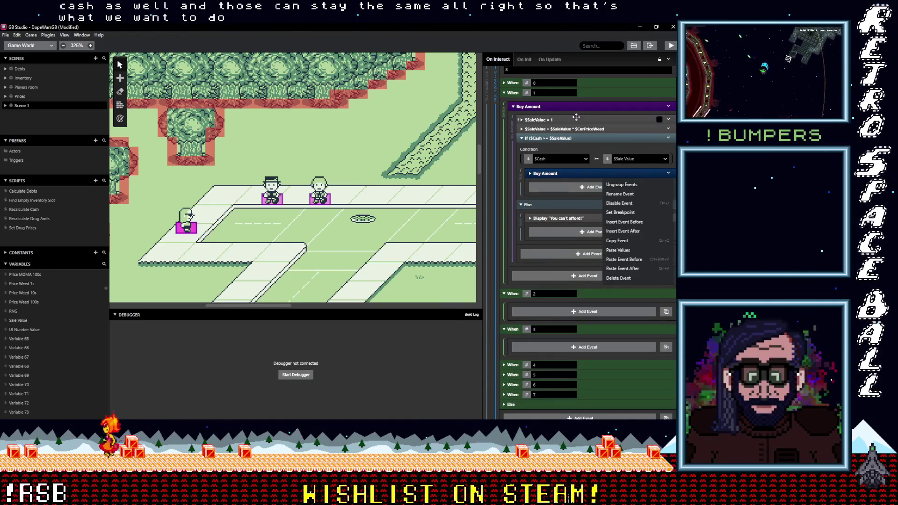
left_click(577, 107)
left_click(668, 107)
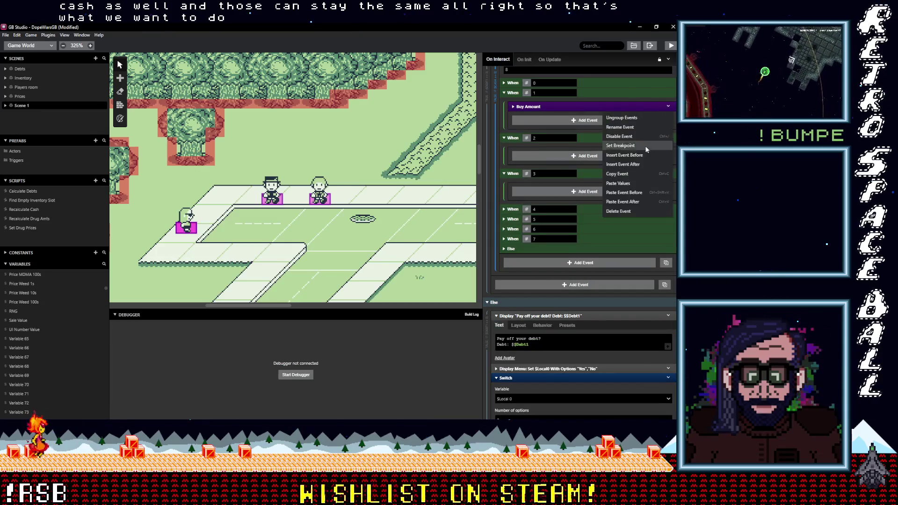
left_click(623, 176)
left_click(585, 158, "alt")
left_click(577, 152)
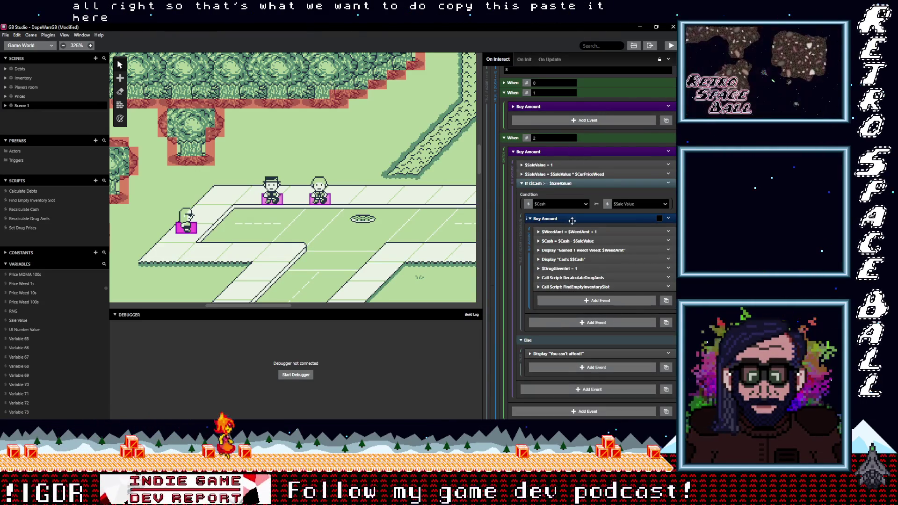
Set the pasted group's Sale Value to 2, weed add to 2, and message to 'Gained 2 weed!'.
left_click(554, 164)
left_click(543, 207)
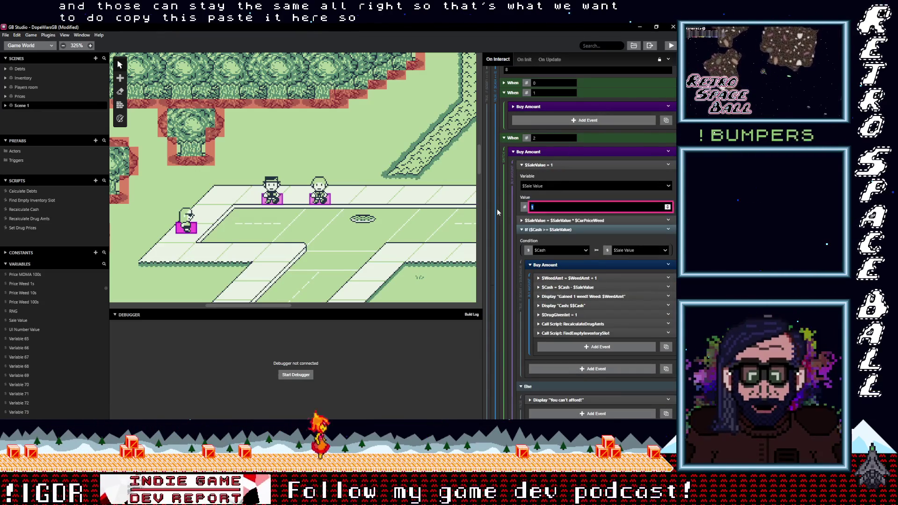
type("2")
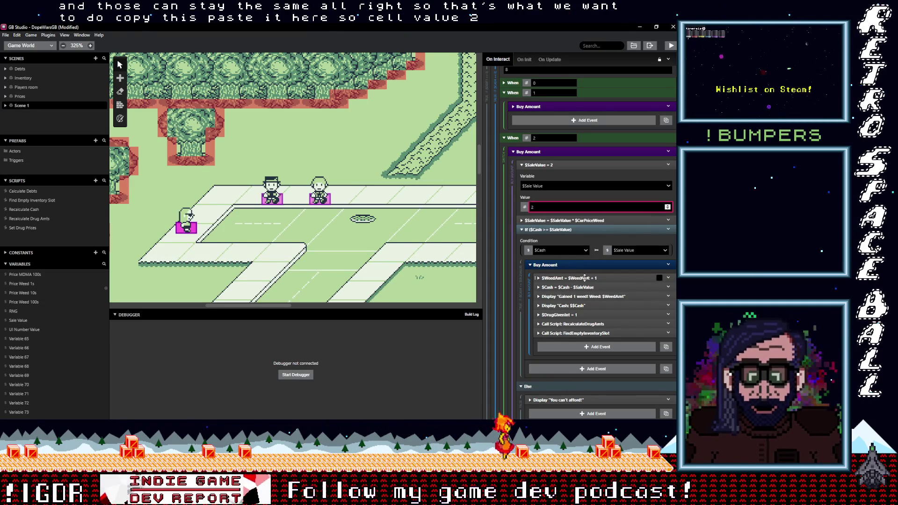
left_click(584, 278)
left_click(545, 334)
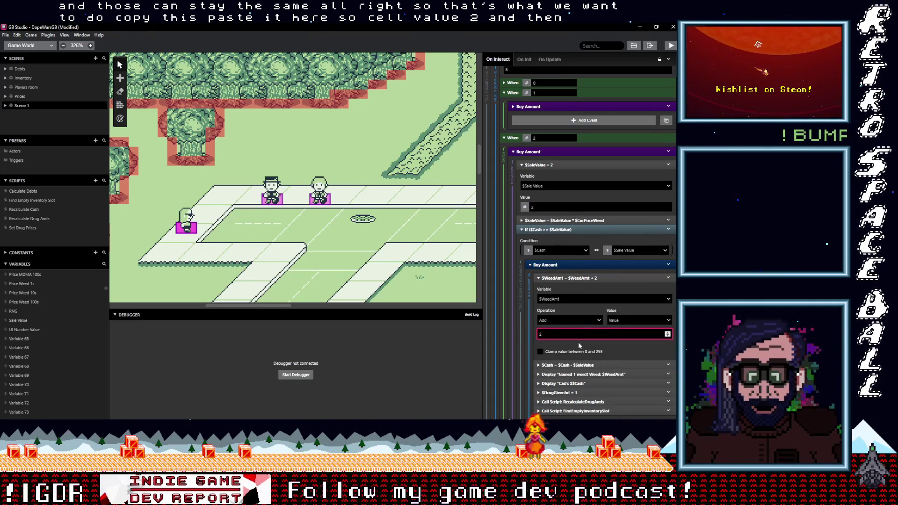
scroll(579, 344, "down", 3)
left_click(586, 302)
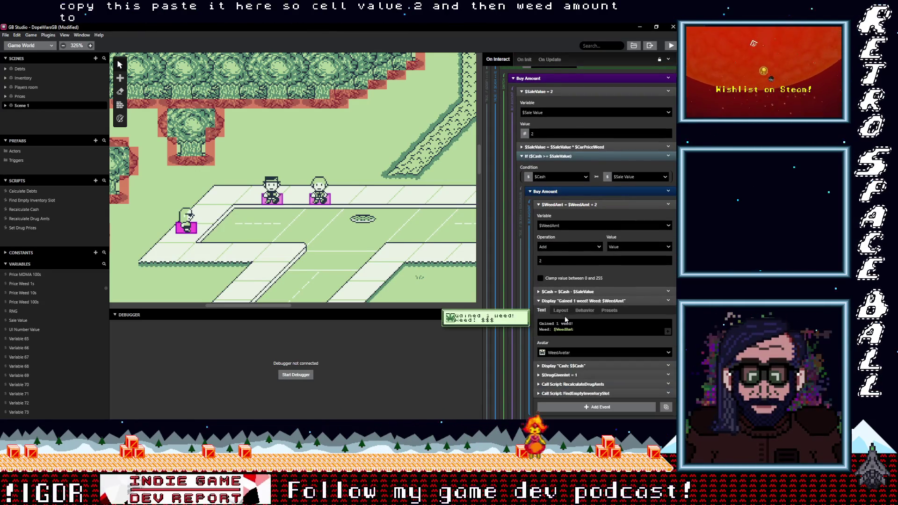
left_click(564, 326)
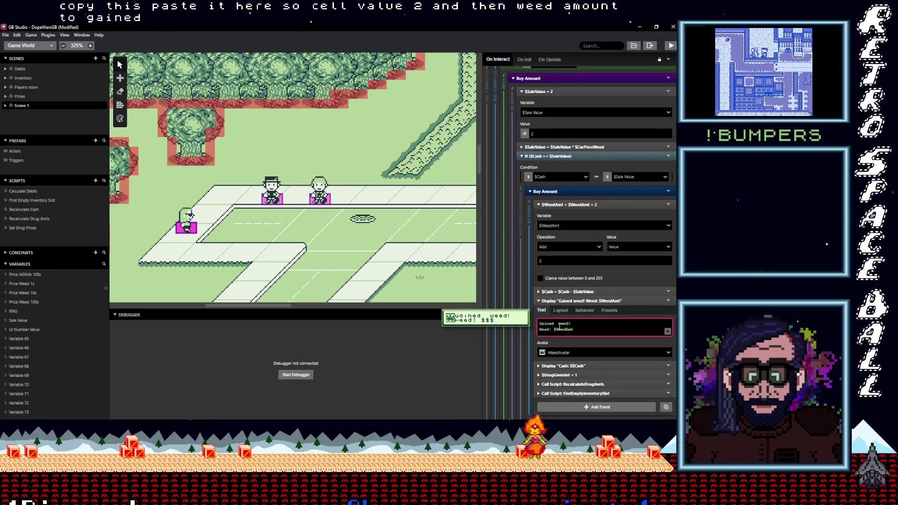
type("2")
scroll(585, 326, "down", 3)
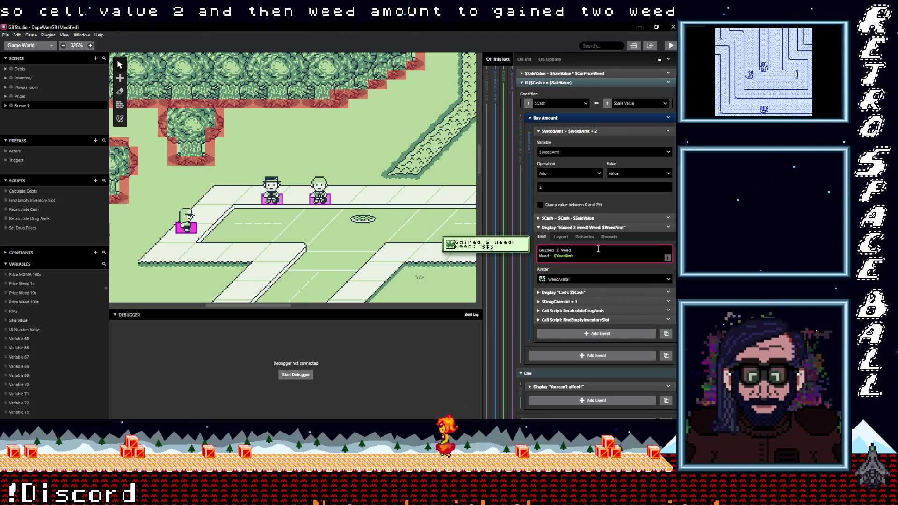
scroll(592, 215, "up", 2)
scroll(580, 119, "up", 2)
left_click(672, 113)
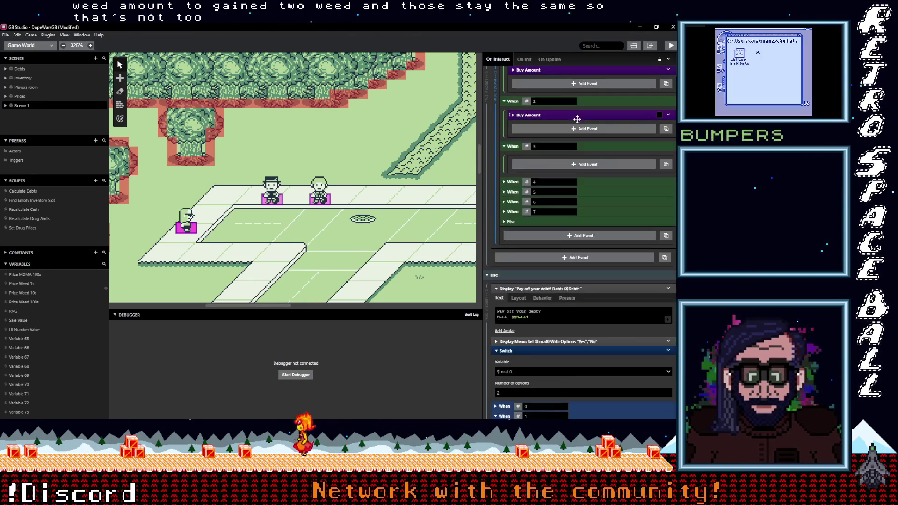
Copy When 2's Buy Amount group into When 3 and set its Sale Value to 3.
left_click(668, 115)
left_click(611, 180)
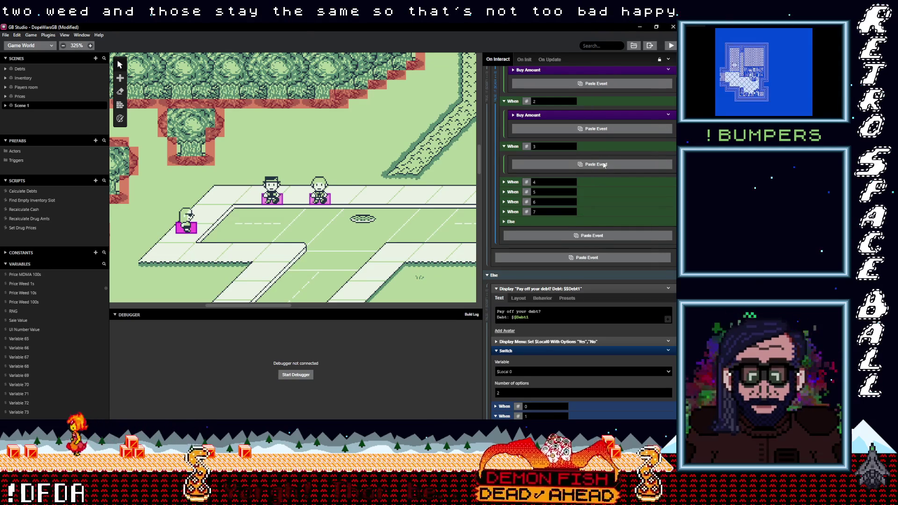
left_click(605, 168, "alt")
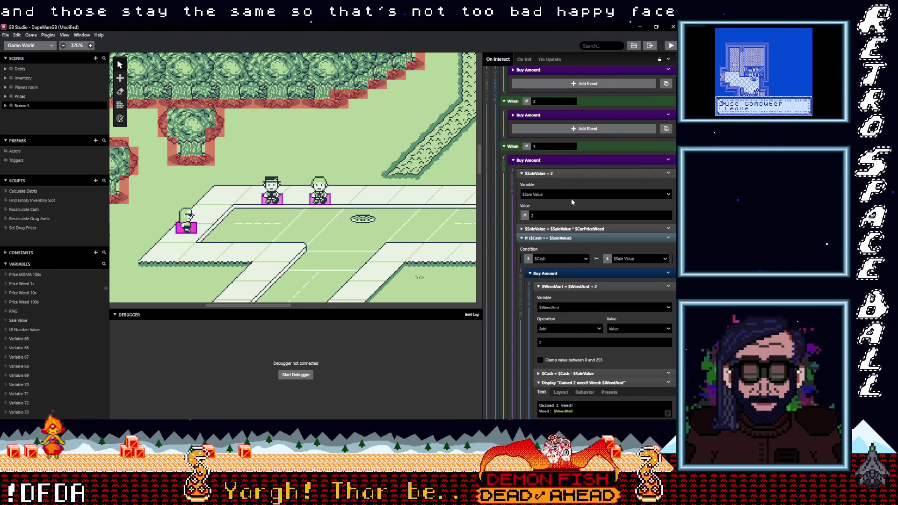
double_click(580, 215)
type("3")
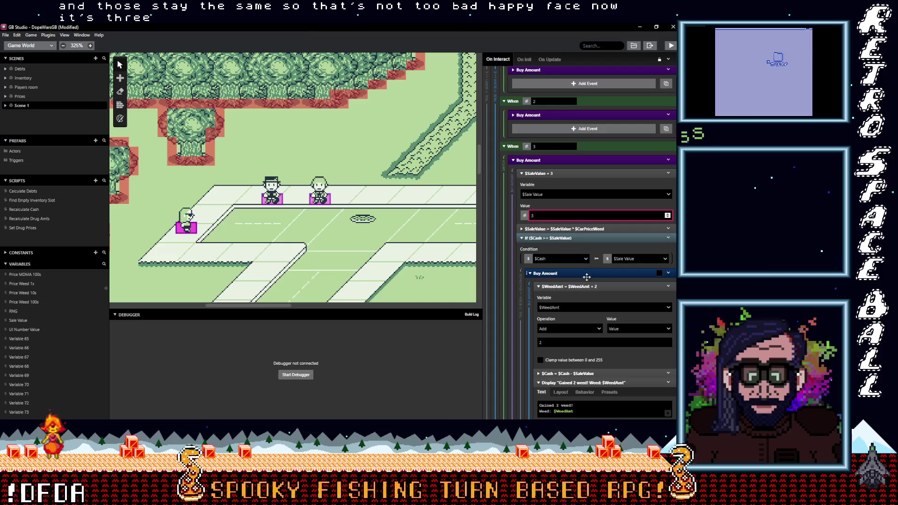
Change When 3's weed add value to 3 and message to 'Gained 3 weed!', then copy the group.
scroll(591, 284, "down", 3)
double_click(543, 269)
type("3")
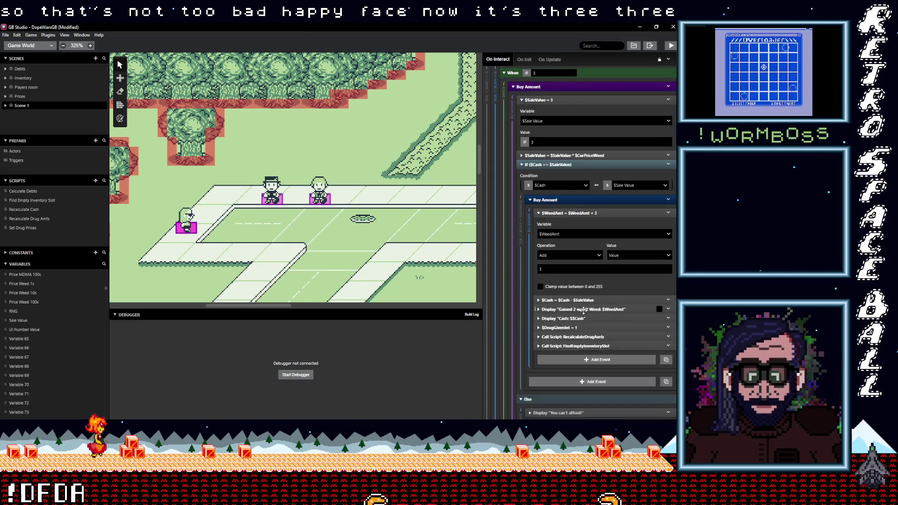
double_click(560, 332)
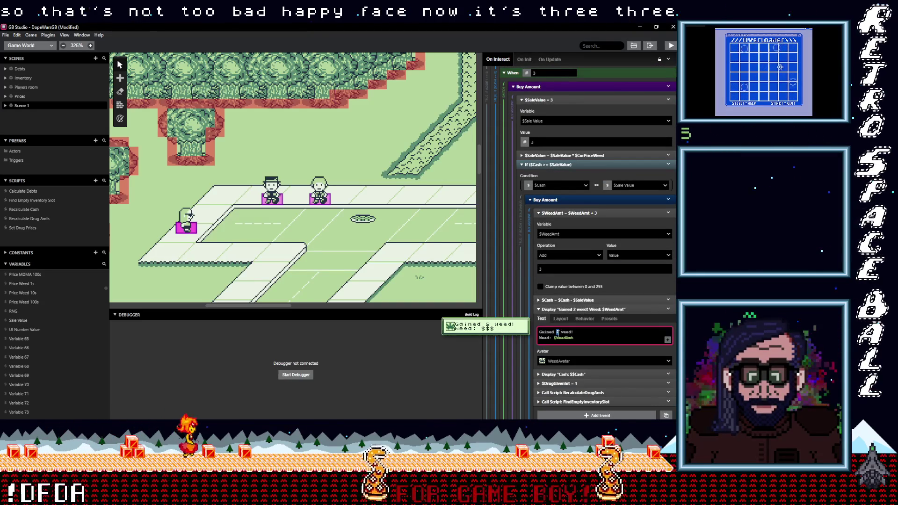
type("3")
scroll(590, 342, "down", 3)
scroll(591, 342, "down", 2)
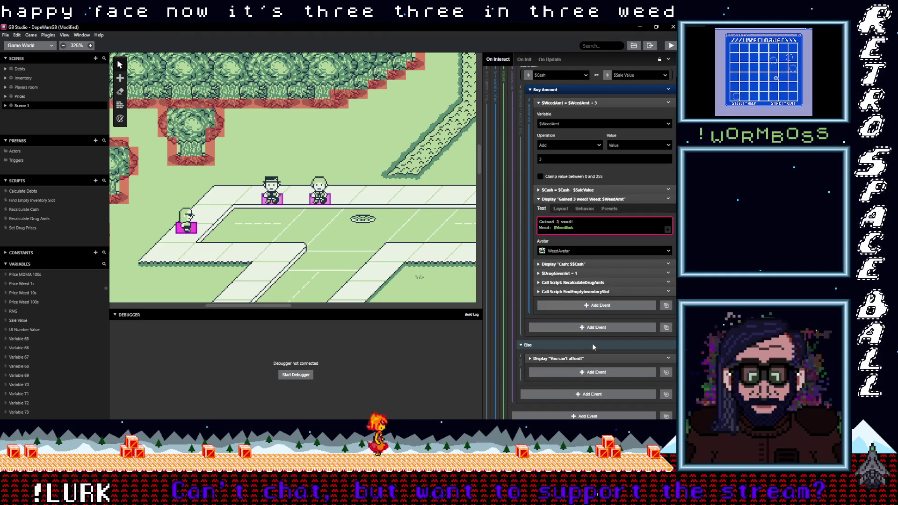
scroll(593, 343, "up", 8)
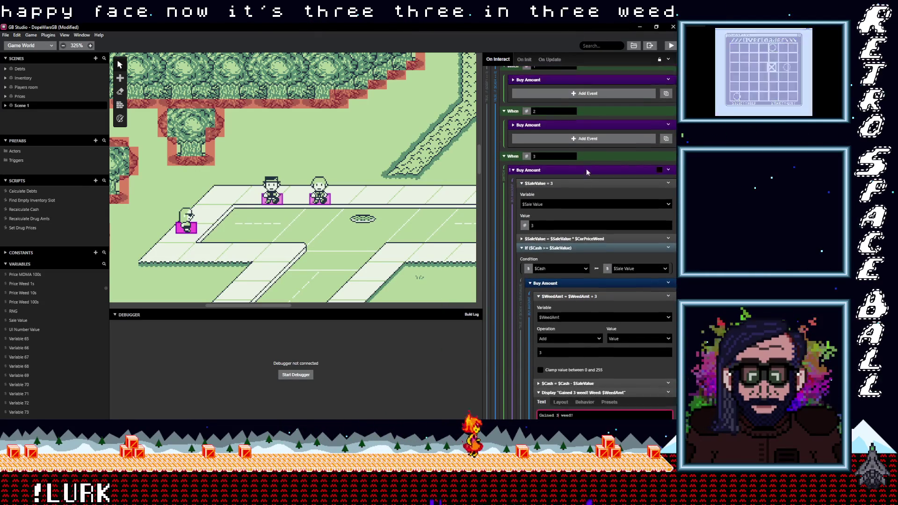
scroll(586, 171, "up", 1)
left_click(669, 198)
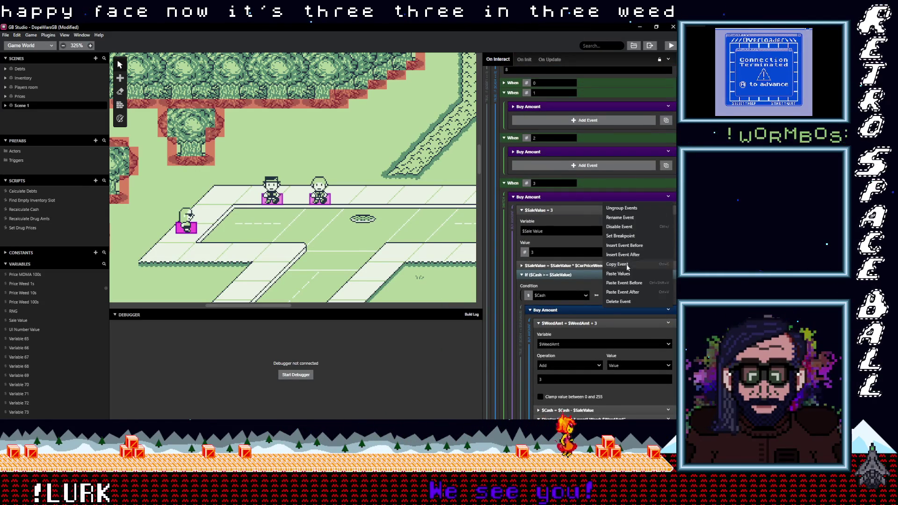
scroll(586, 277, "down", 12)
scroll(587, 277, "down", 2)
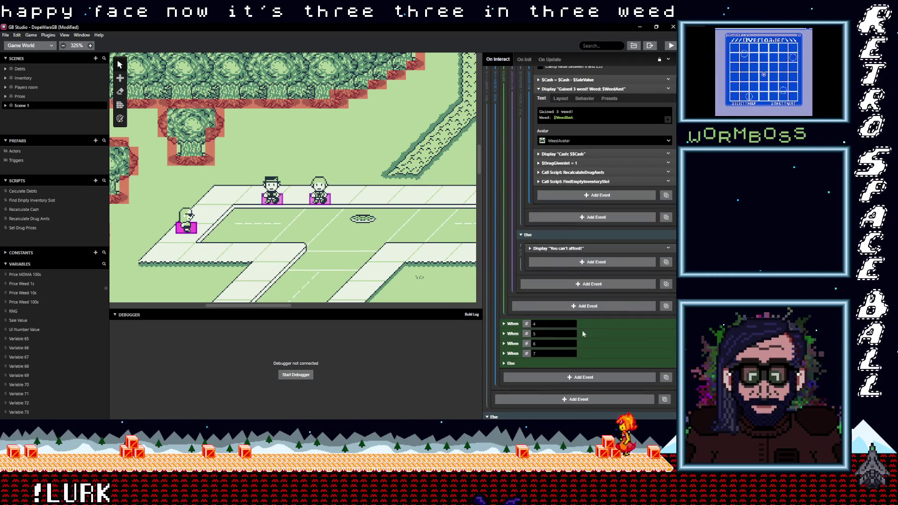
Paste the Buy Amount group into When 4, setting sale value, weed add and message to 4.
left_click(593, 324)
scroll(583, 305, "down", 3)
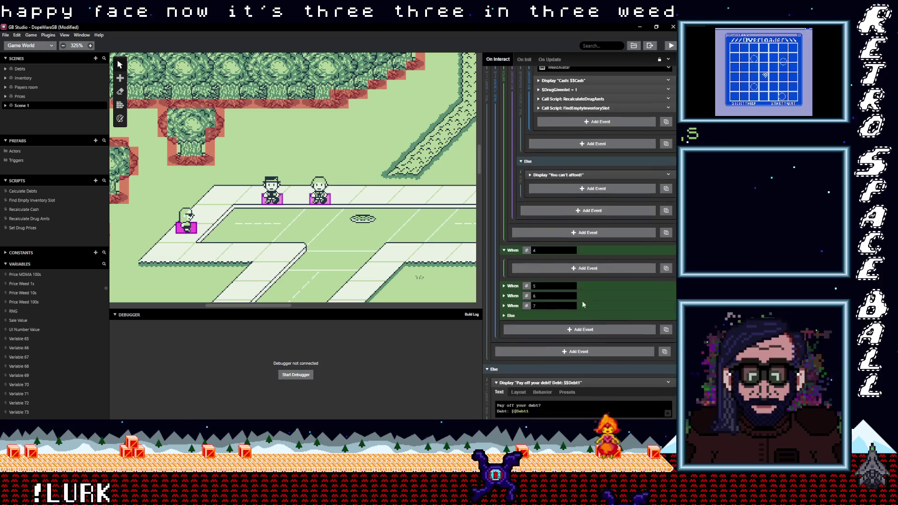
left_click(583, 270, "alt")
left_click(552, 319)
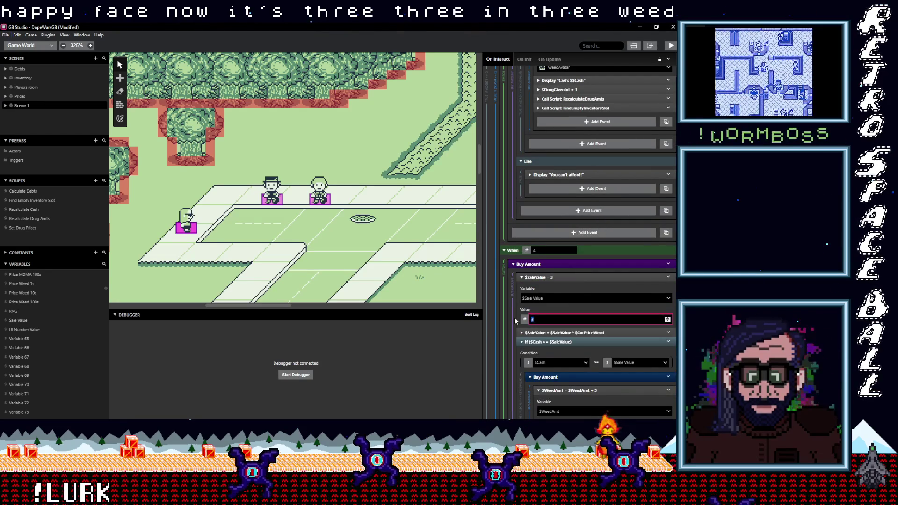
type("4")
scroll(540, 319, "down", 5)
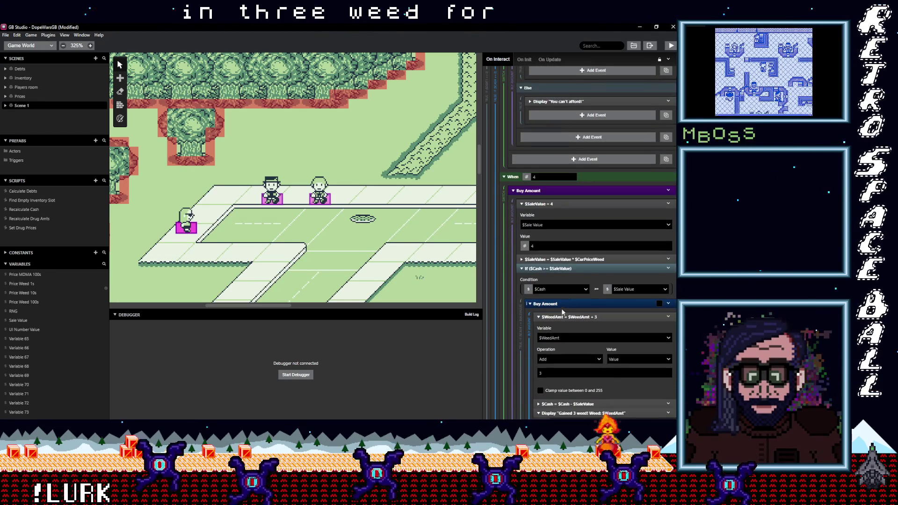
left_click(539, 337)
type("4")
scroll(559, 289, "down", 5)
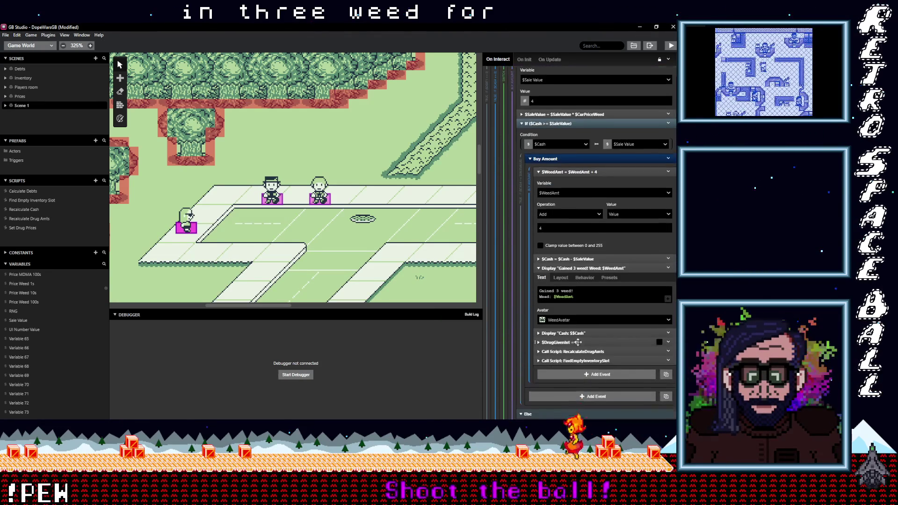
left_click(560, 289)
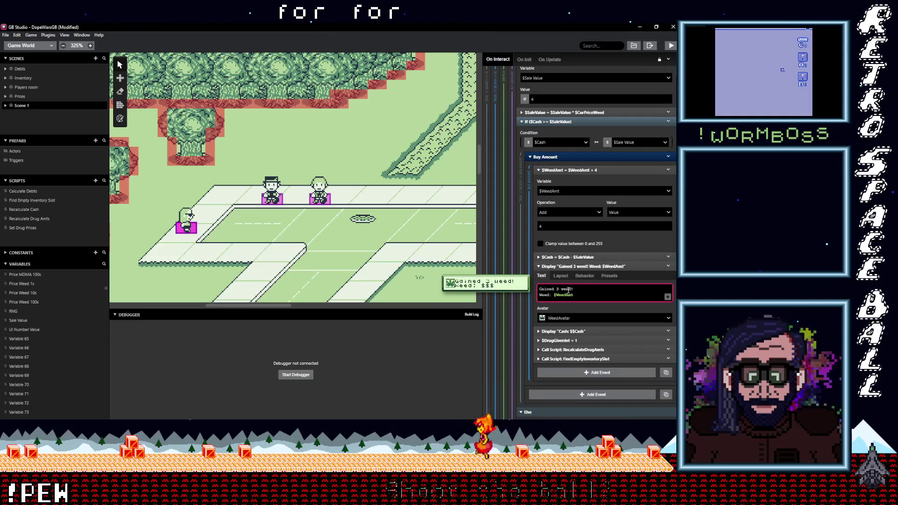
type("4")
scroll(572, 302, "down", 8)
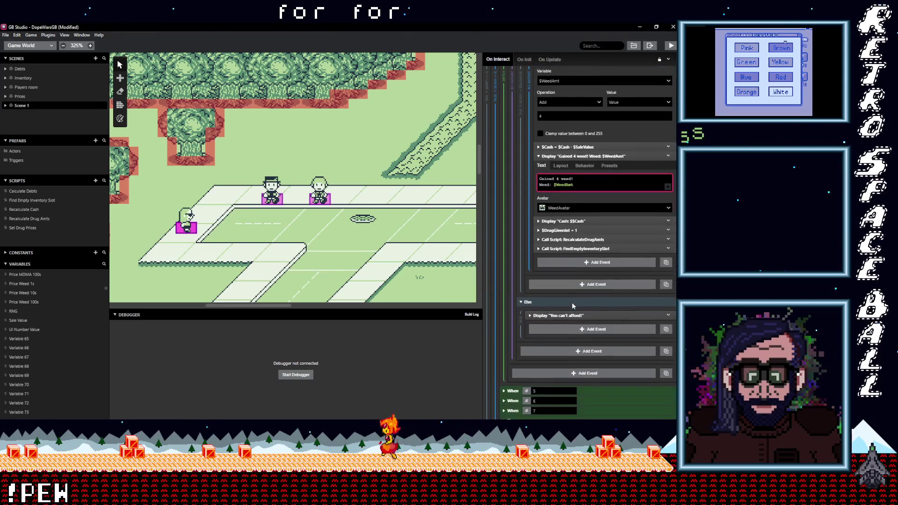
Paste the group into When 5, setting sale value, weed add and message to 5.
left_click(588, 318)
key("alt")
left_click(585, 338)
scroll(585, 280, "down", 3)
left_click(532, 276)
scroll(601, 332, "down", 3)
double_click(600, 332)
type("5")
scroll(601, 332, "down", 3)
left_click(559, 319)
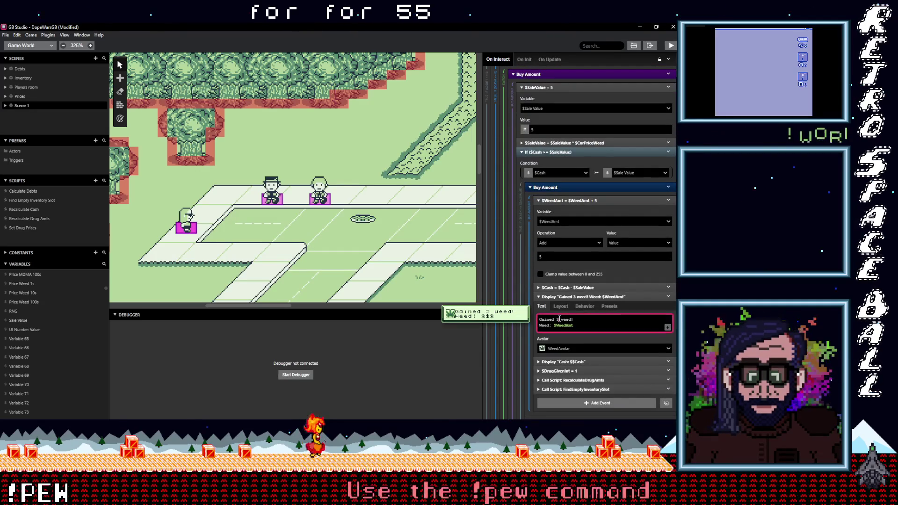
type("5")
scroll(585, 304, "down", 10)
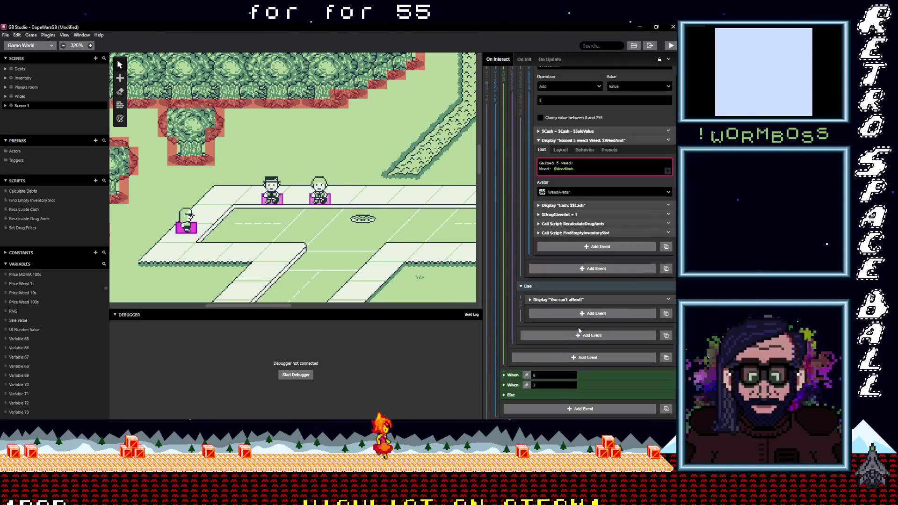
left_click(599, 275)
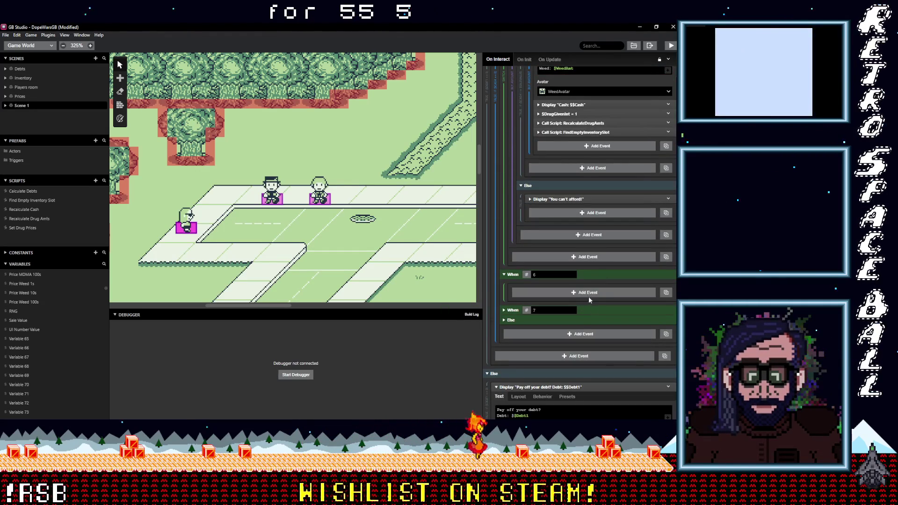
In the When 6 case, change the sale value, added weed and 'Gained' message to 10.
left_click(550, 344)
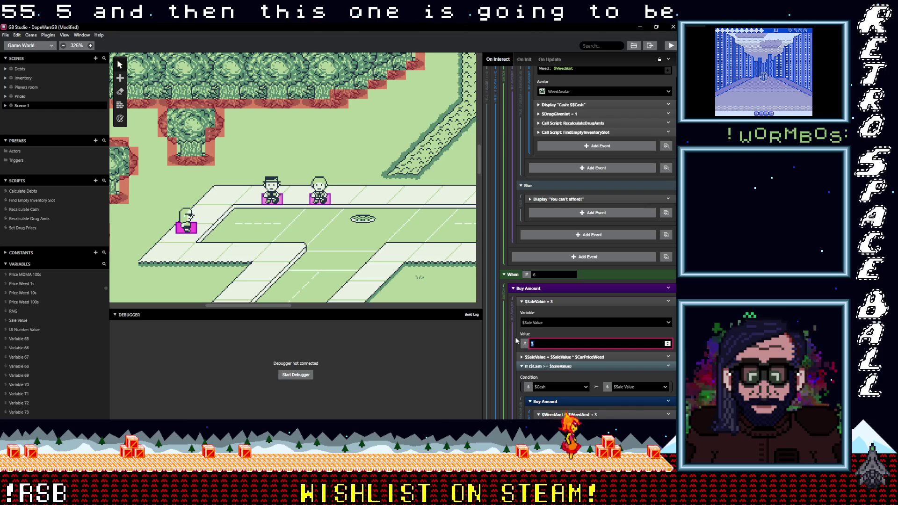
scroll(553, 343, "down", 5)
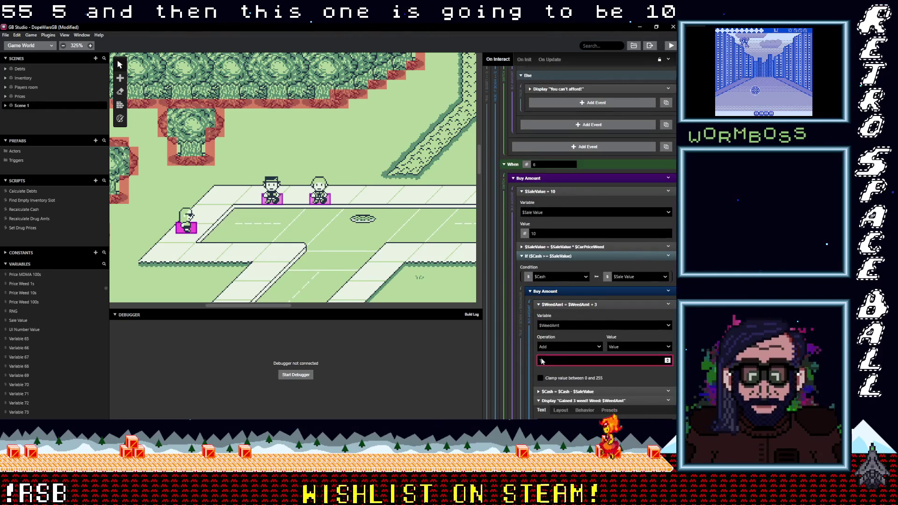
scroll(568, 363, "down", 2)
double_click(558, 315)
scroll(569, 323, "down", 7)
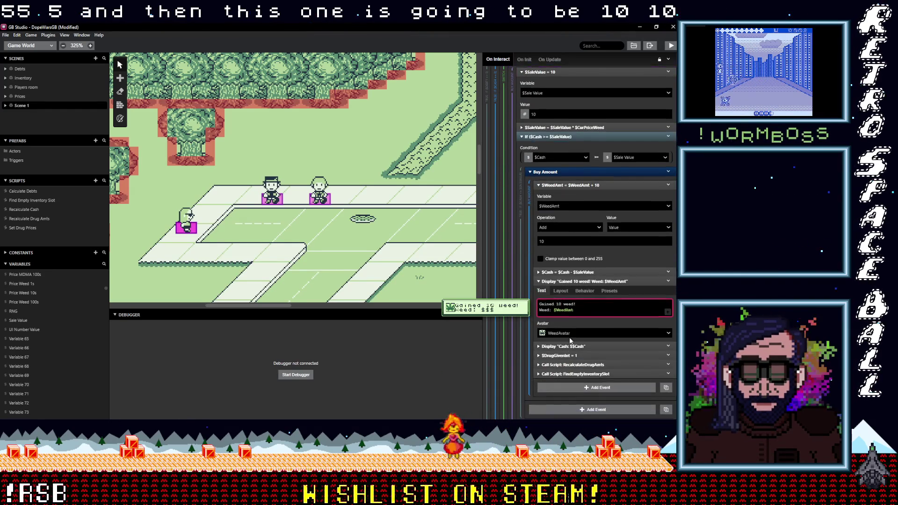
Expand When 7 and set its sale value, added weed and 'Gained' message to 20.
left_click(593, 305)
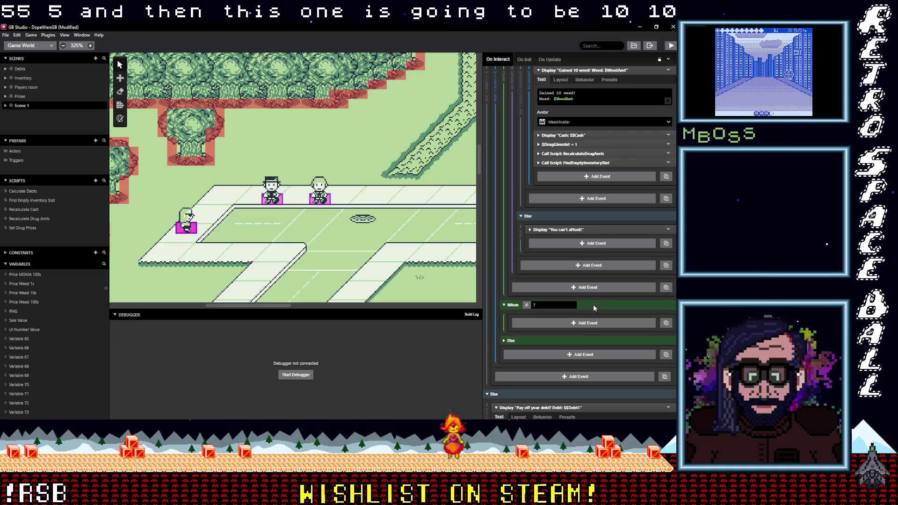
left_click(580, 324)
scroll(559, 352, "down", 2)
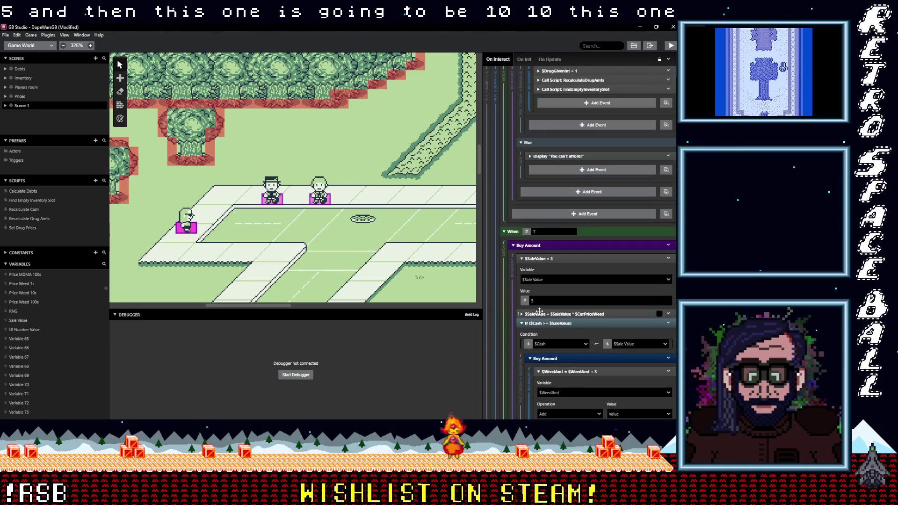
double_click(533, 301)
type("20")
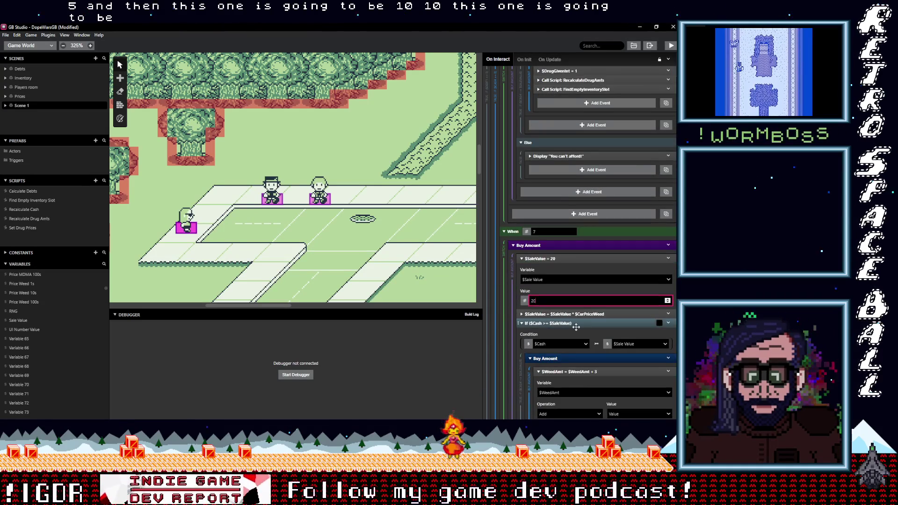
scroll(578, 329, "down", 3)
double_click(547, 318)
type("20")
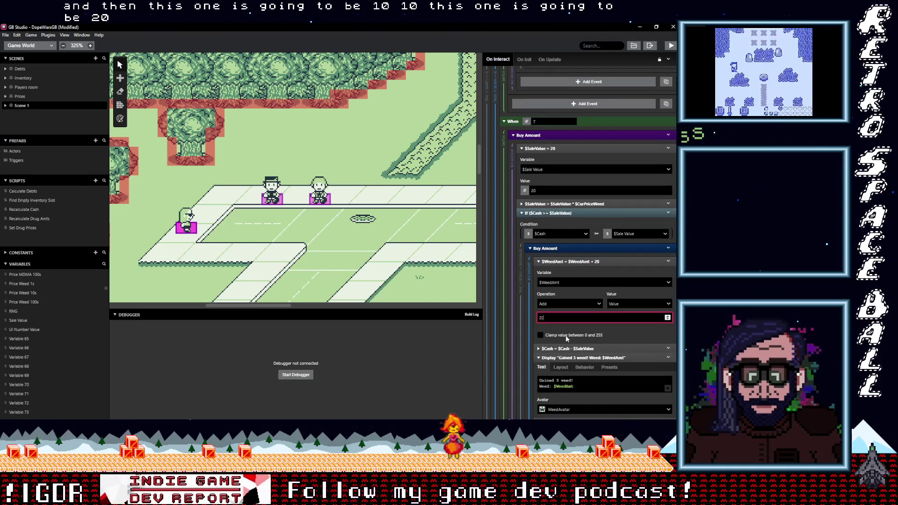
double_click(558, 380)
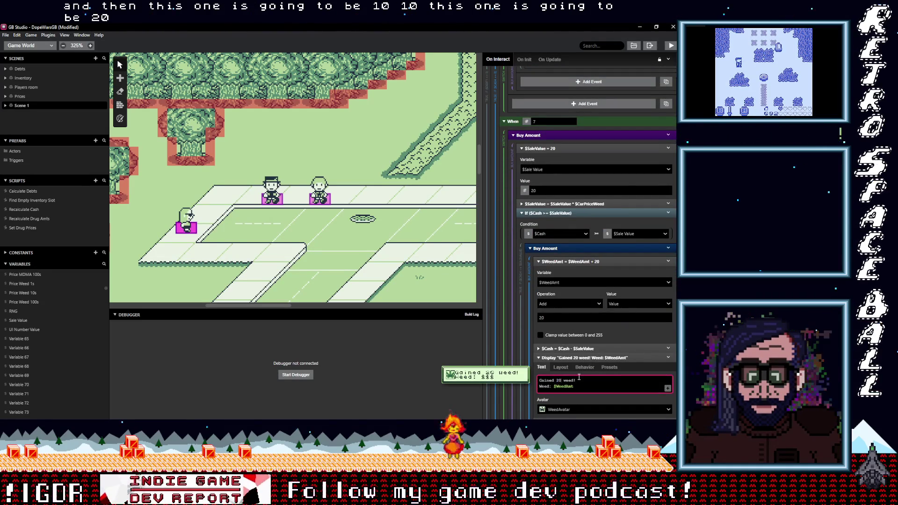
scroll(579, 377, "down", 5)
scroll(578, 372, "down", 2)
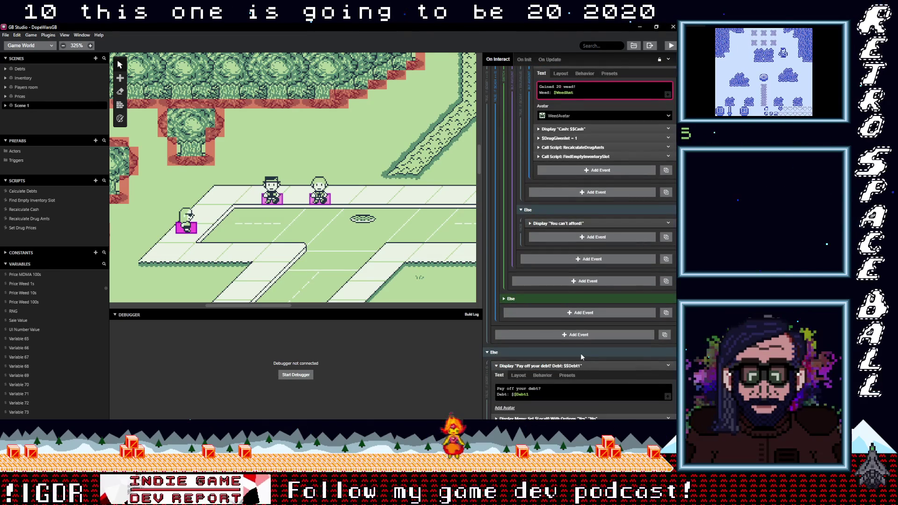
Collapse the When 1, When 2 and When 3 quantity cases.
scroll(580, 353, "up", 8)
scroll(581, 352, "down", 15)
scroll(580, 353, "up", 10)
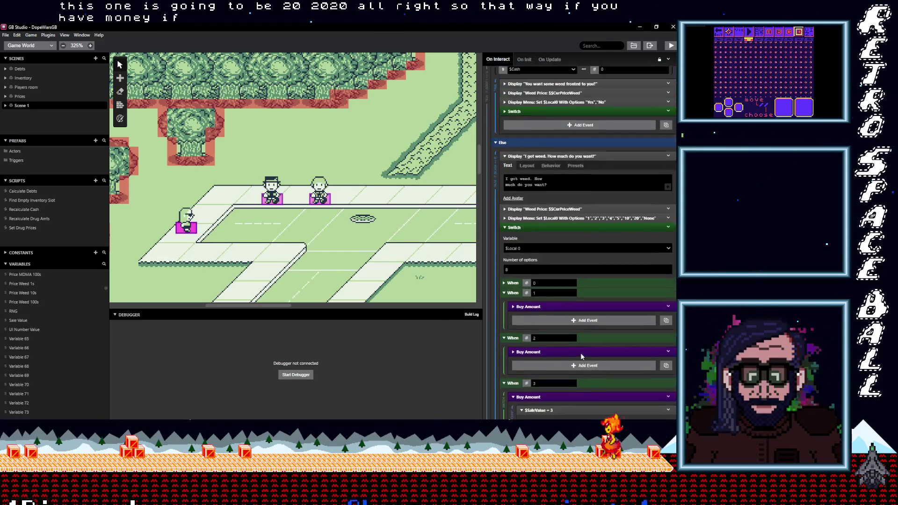
scroll(580, 353, "up", 2)
scroll(595, 273, "up", 3)
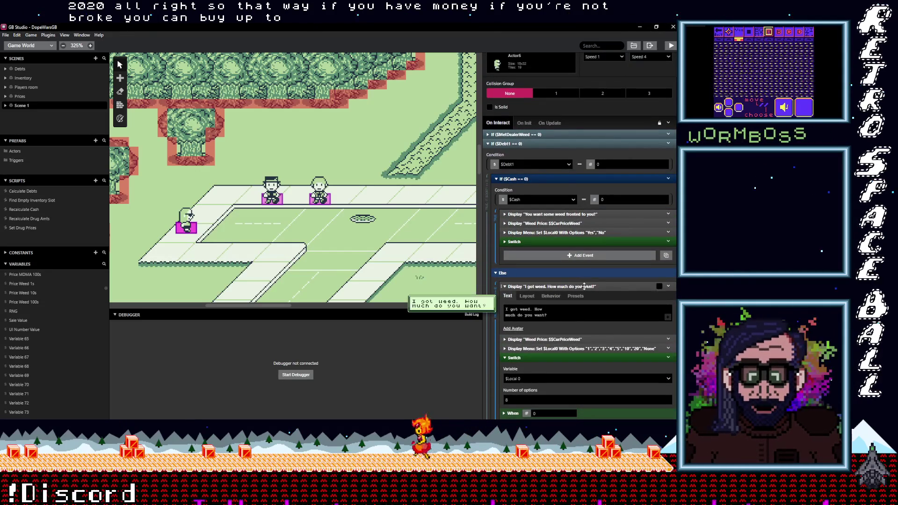
scroll(581, 308, "down", 5)
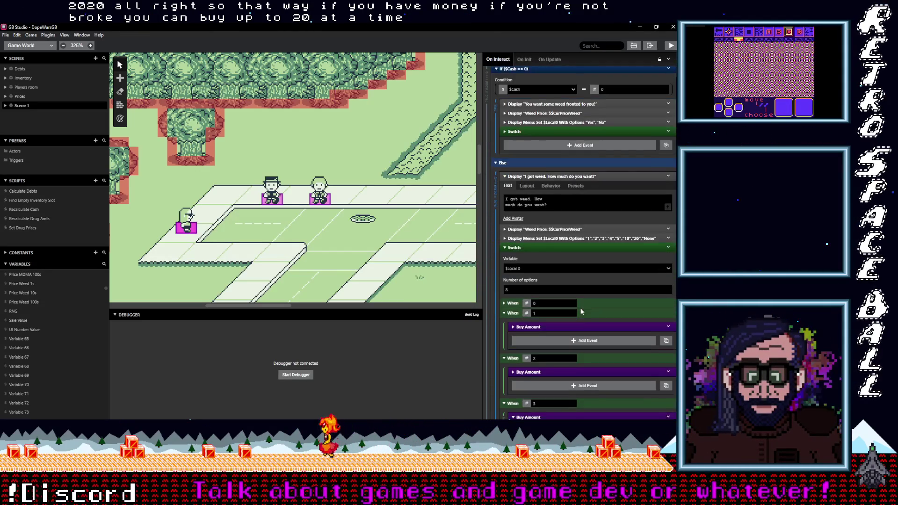
scroll(582, 311, "down", 2)
left_click_drag(589, 274, 589, 265)
left_click(590, 276)
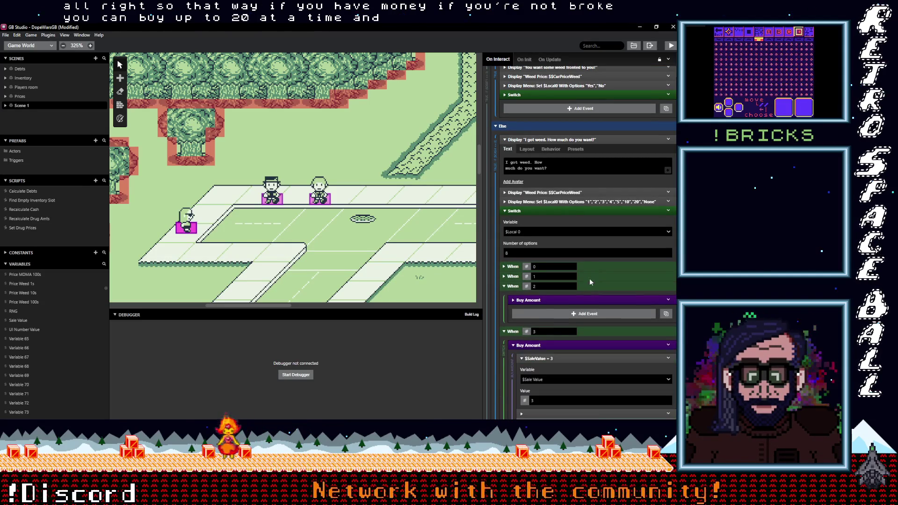
left_click(589, 286)
left_click(589, 296)
Expand the Display Menu event and check its options: 1, 2, 3, 4, 5, 10, 20, None.
scroll(592, 296, "up", 4)
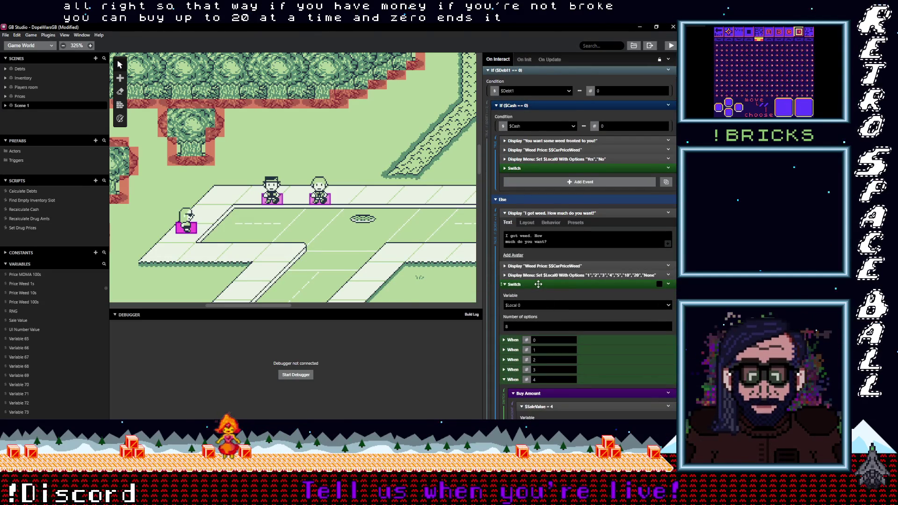
scroll(548, 290, "up", 2)
left_click(555, 312)
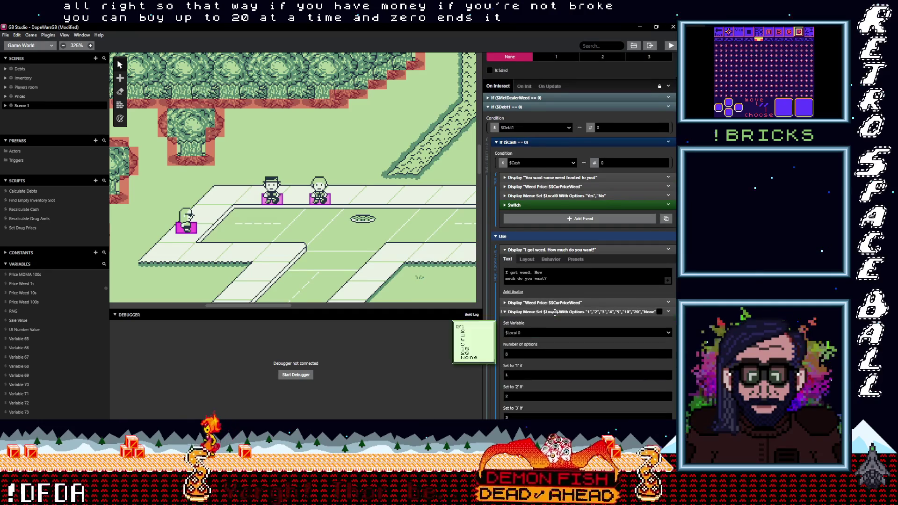
scroll(556, 313, "down", 4)
scroll(555, 312, "down", 2)
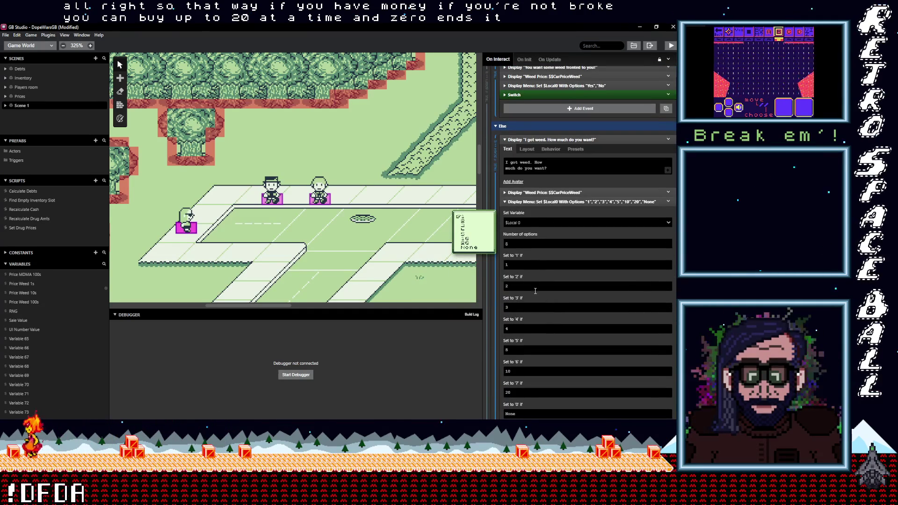
scroll(534, 310, "down", 4)
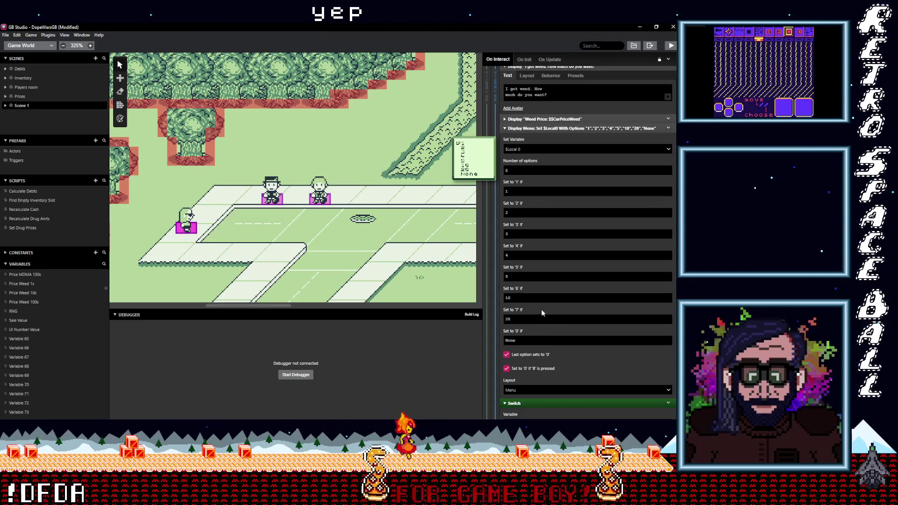
Save the project with Ctrl+S and collapse the 'I got weed' dialogue event.
key("ctrl+s")
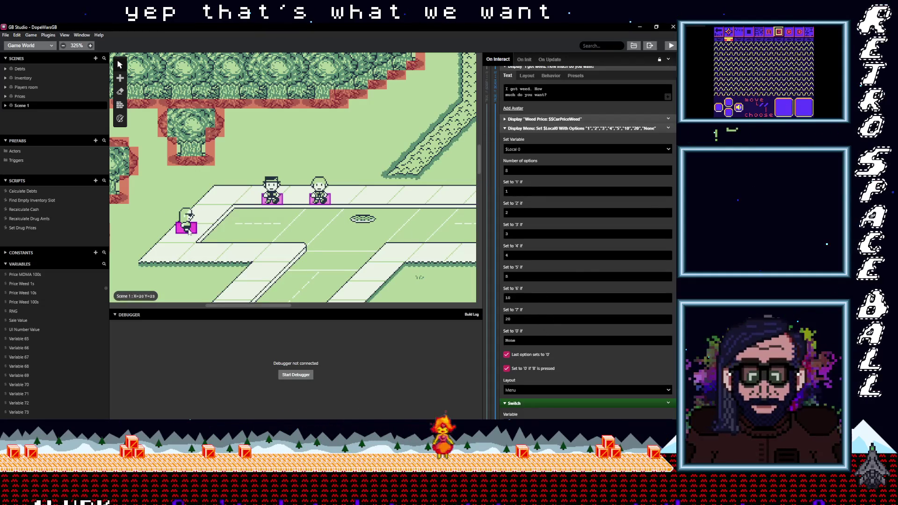
scroll(585, 267, "up", 3)
scroll(586, 273, "up", 2)
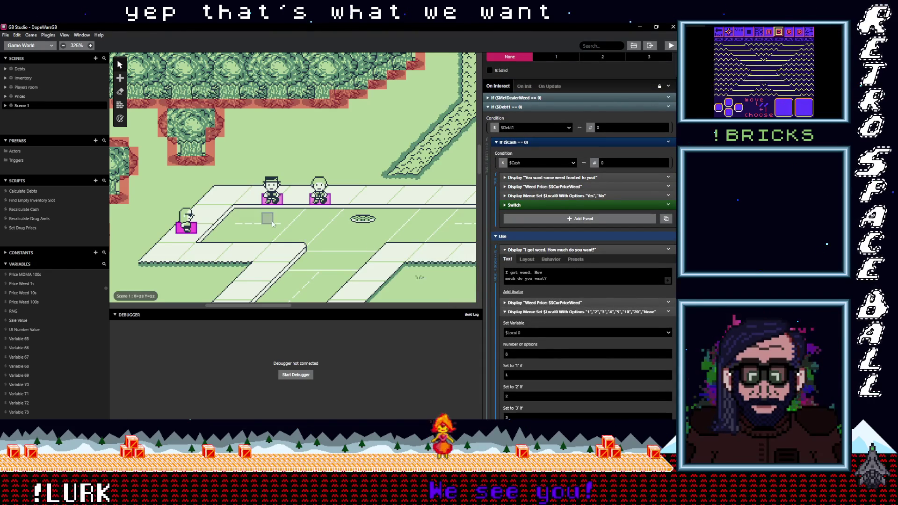
left_click(561, 250)
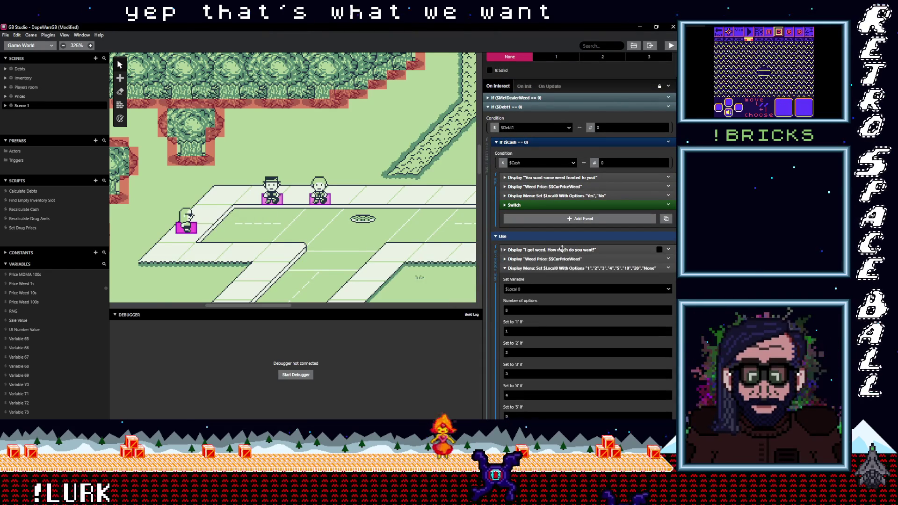
Collapse the quantity Display Menu, its Switch cases and the If $Cash == 0 branch.
left_click(551, 269)
left_click(547, 277)
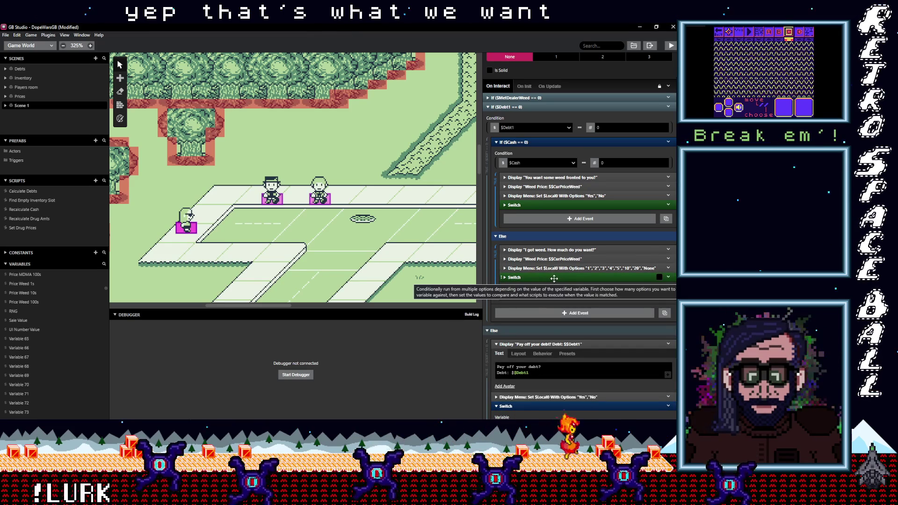
left_click(542, 142)
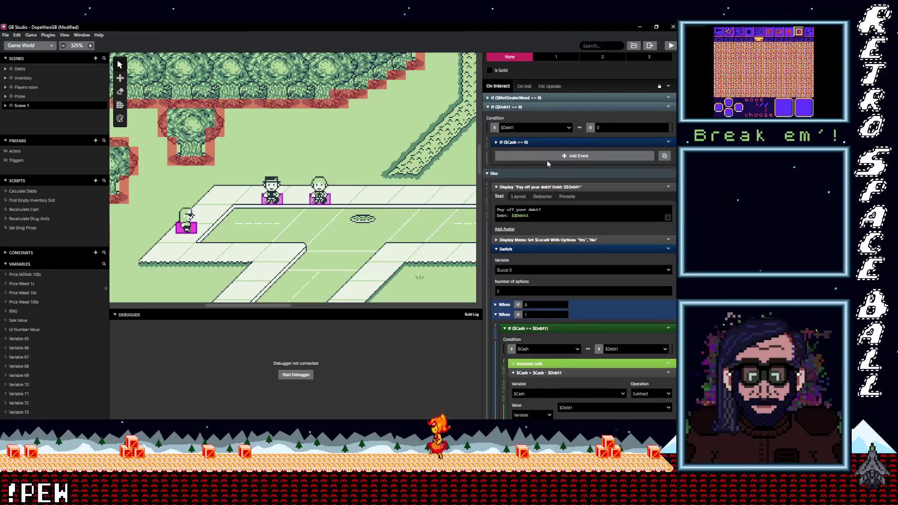
scroll(547, 162, "up", 2)
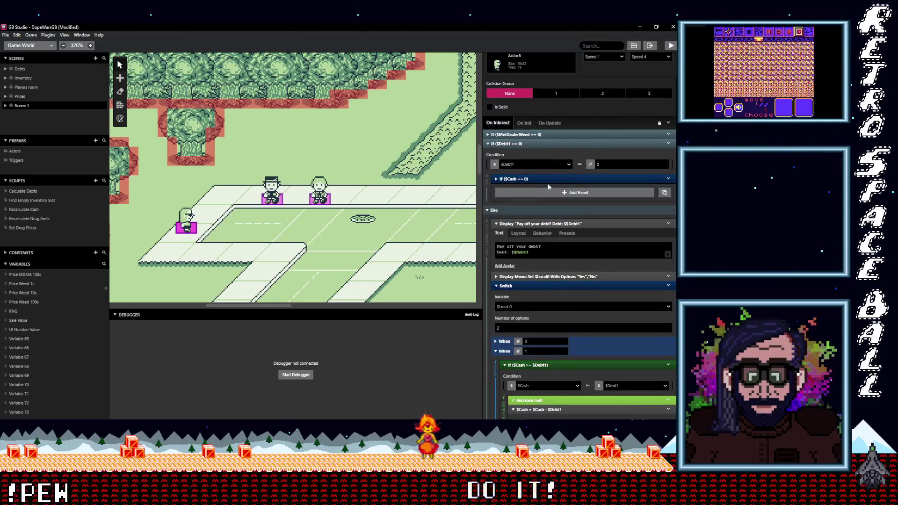
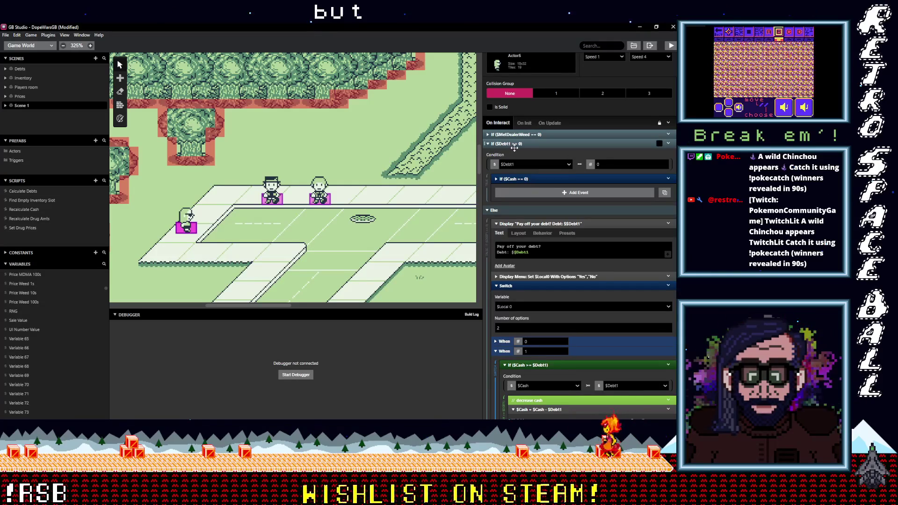
Copy the four buy events from the weed dealer's Else branch under If $Cash == 0.
left_click(536, 179)
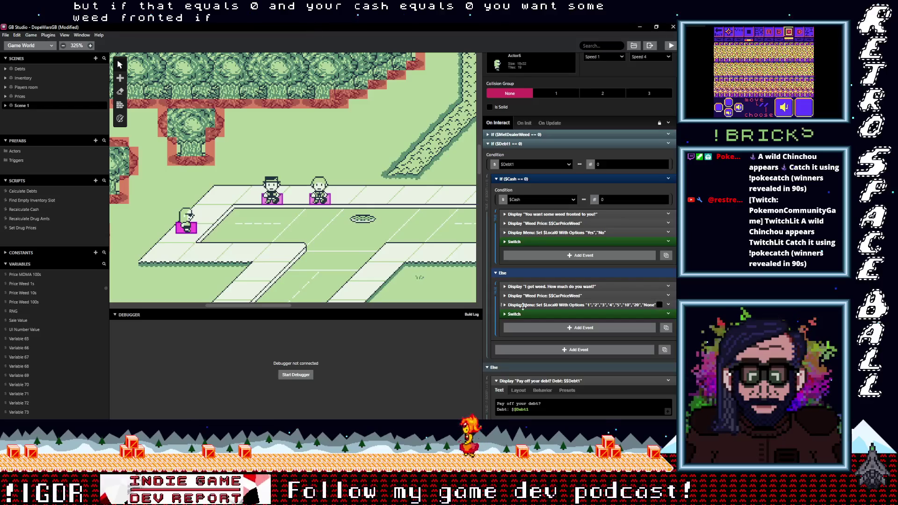
mouse_move(548, 286)
left_mouse_down()
mouse_move(555, 308)
mouse_move(611, 314)
left_mouse_up()
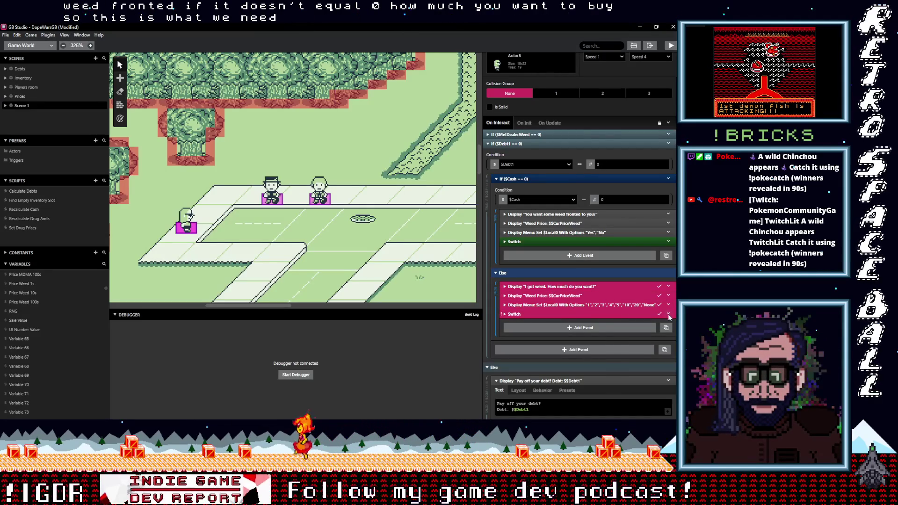
left_click(669, 318)
left_click(627, 374)
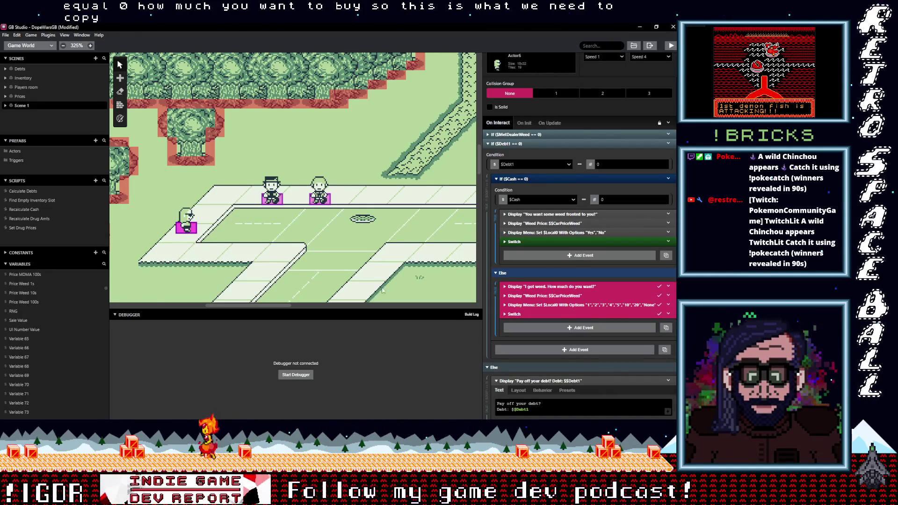
Collapse the MDMA dealer's MDMA Price dialogue and Switch events.
scroll(548, 309, "down", 10)
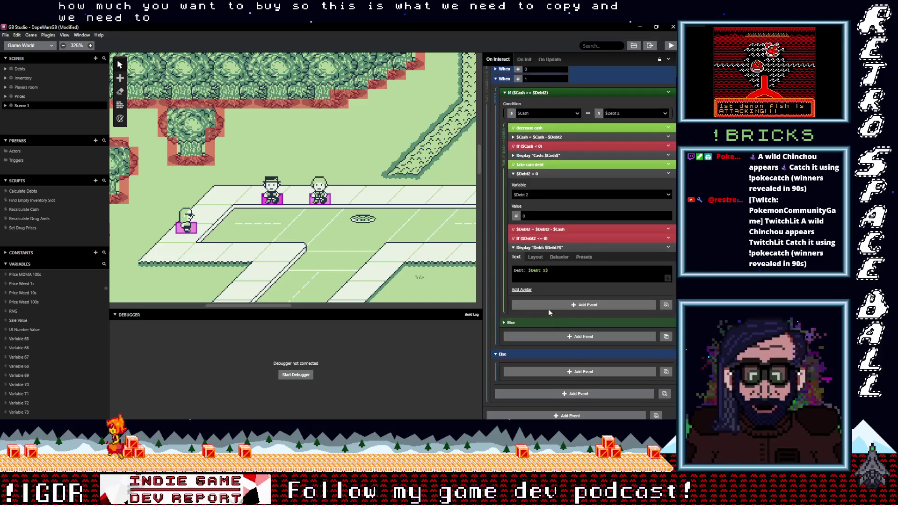
scroll(548, 309, "up", 5)
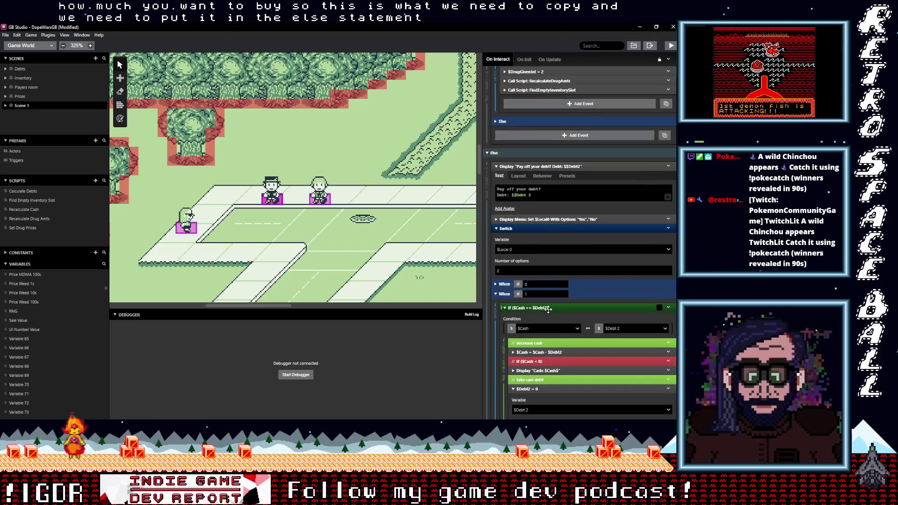
scroll(549, 309, "up", 4)
scroll(549, 309, "up", 6)
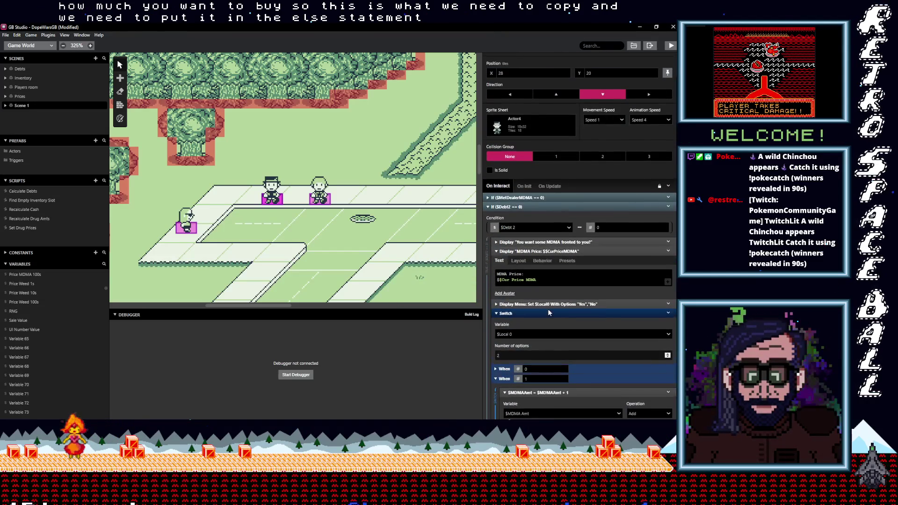
left_click(533, 251)
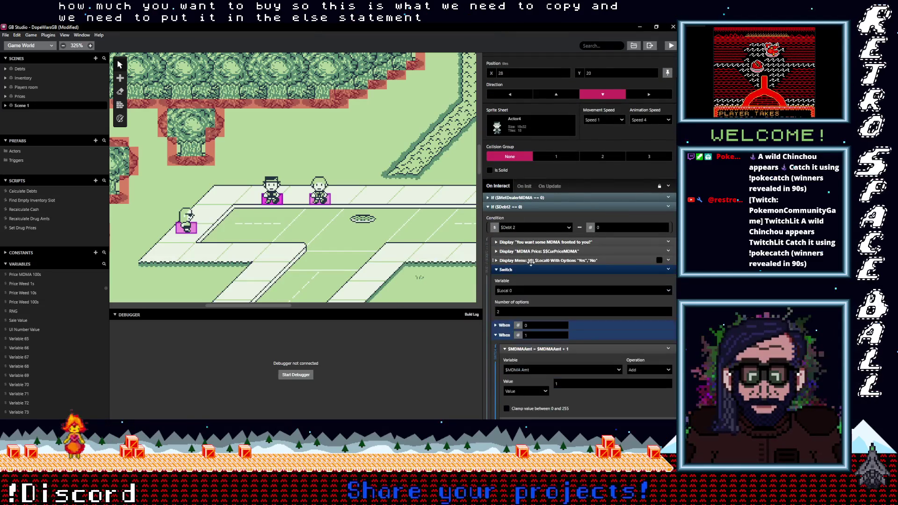
left_click(530, 270)
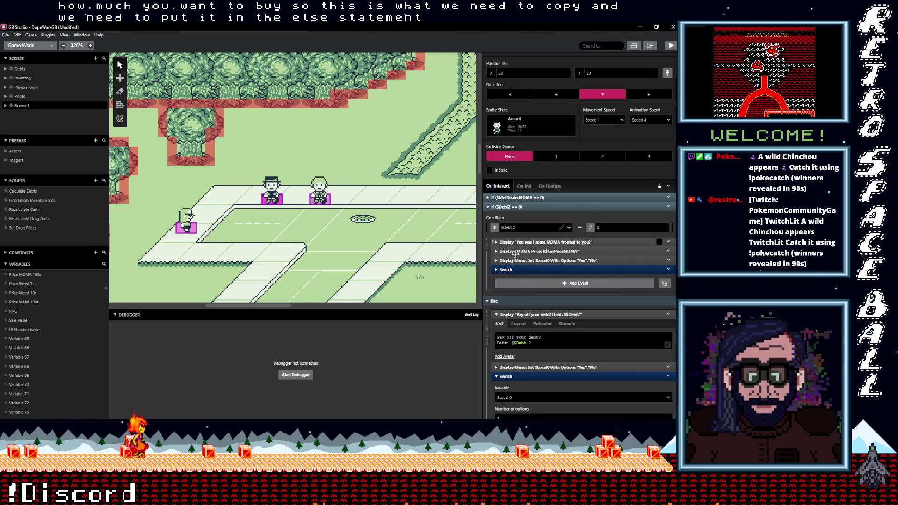
left_click(192, 228)
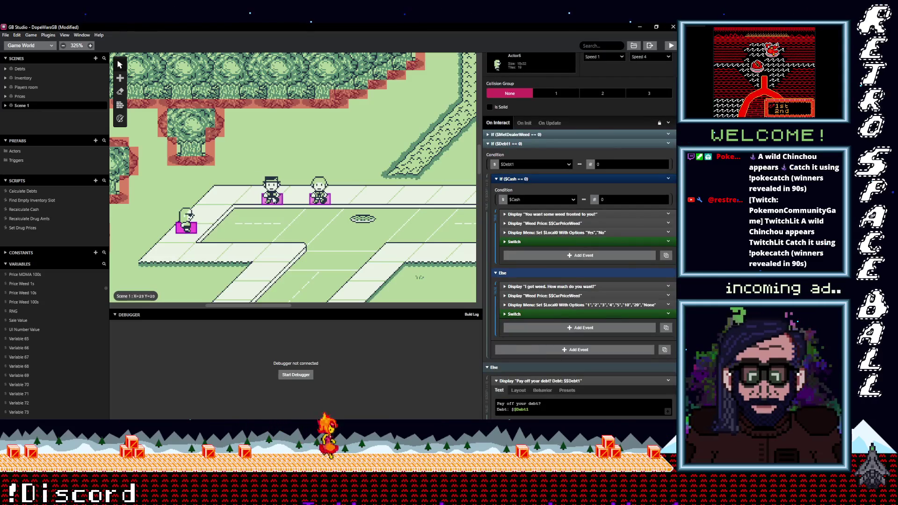
Add a Variable Compare With Value check on $Cash to the MDMA dealer's script.
left_click(274, 200)
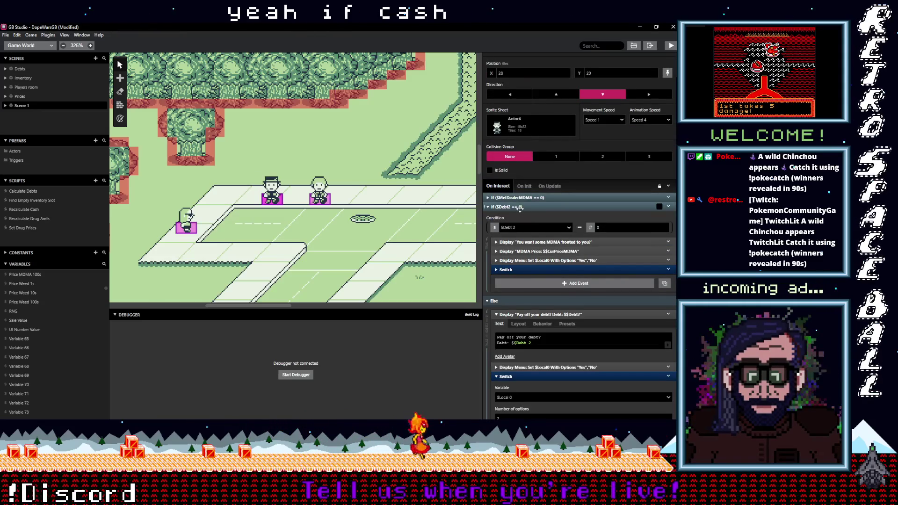
left_click(192, 228)
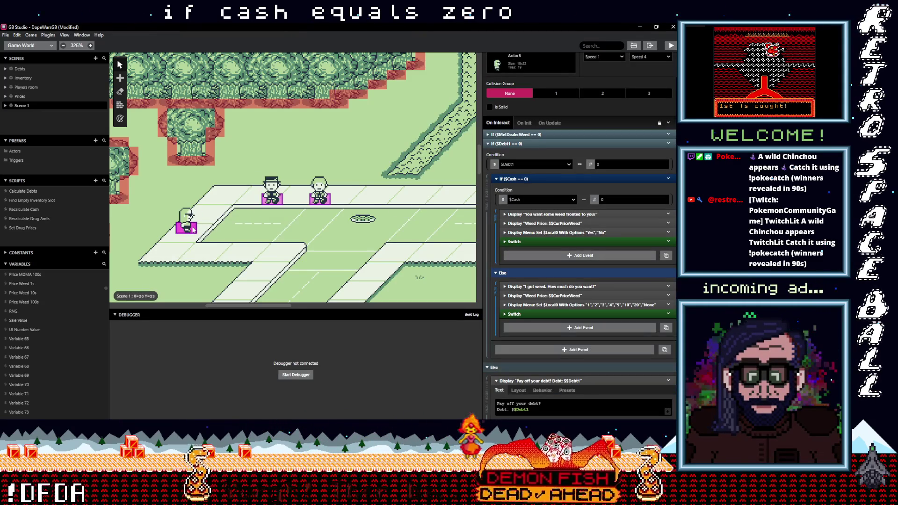
left_click(272, 196)
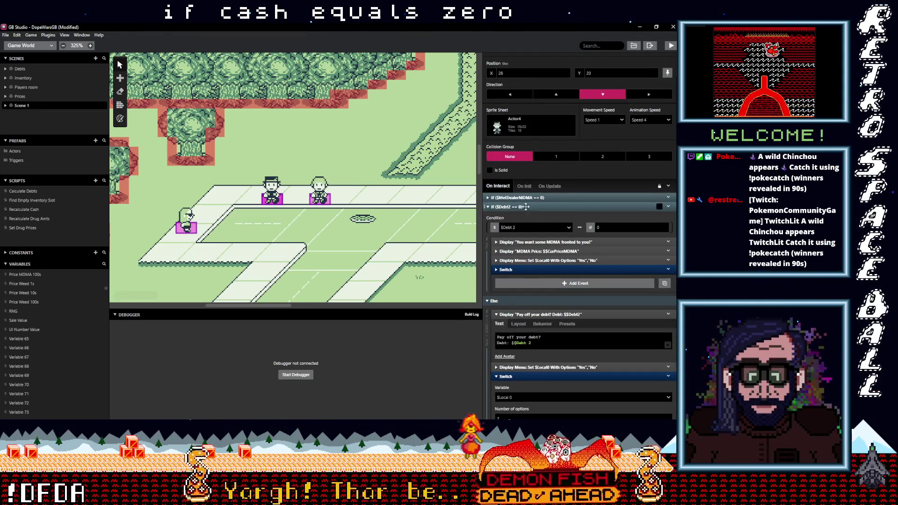
left_click(542, 285)
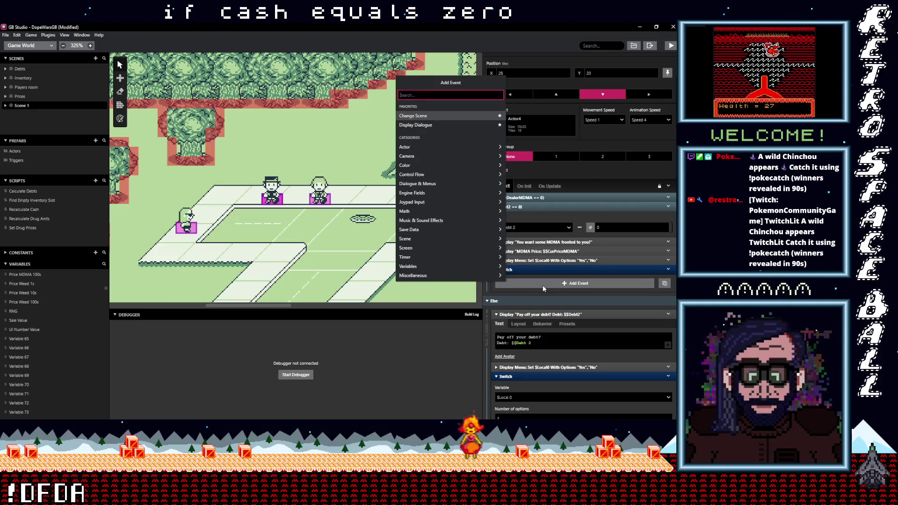
type("if")
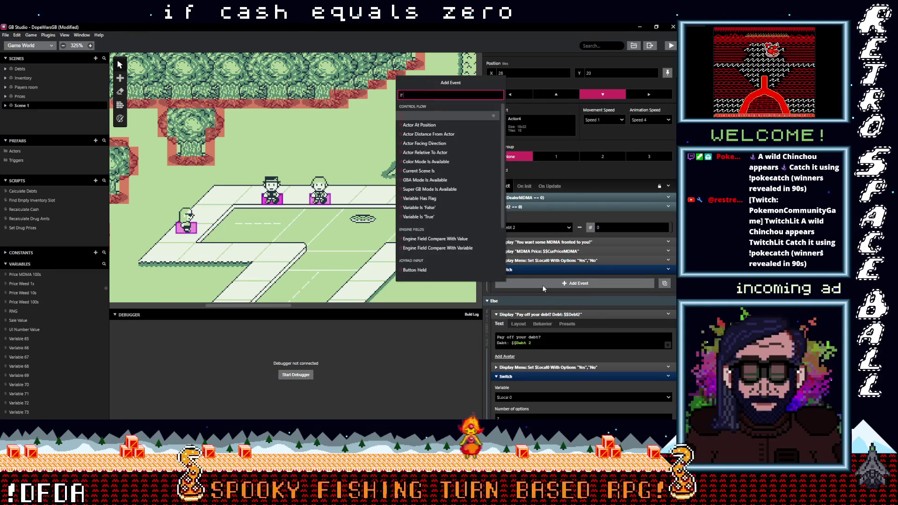
type(" var val")
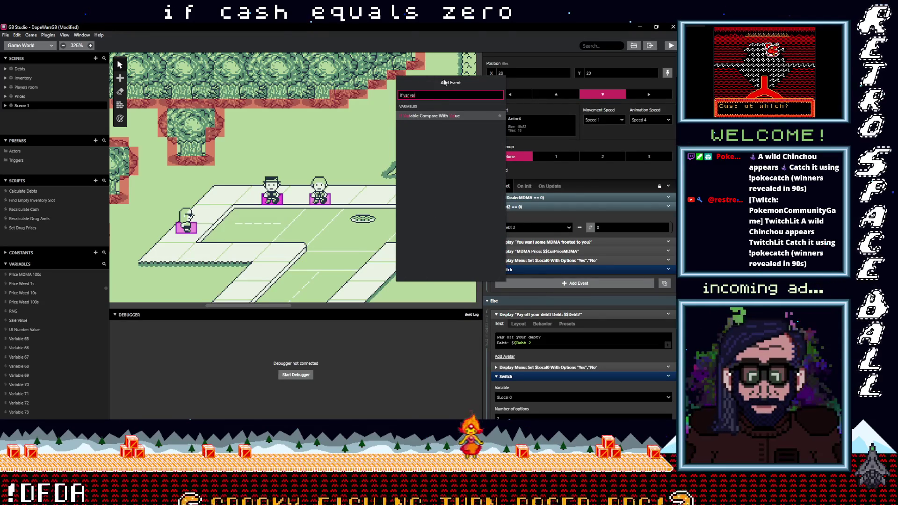
left_click(453, 116)
left_click(540, 301)
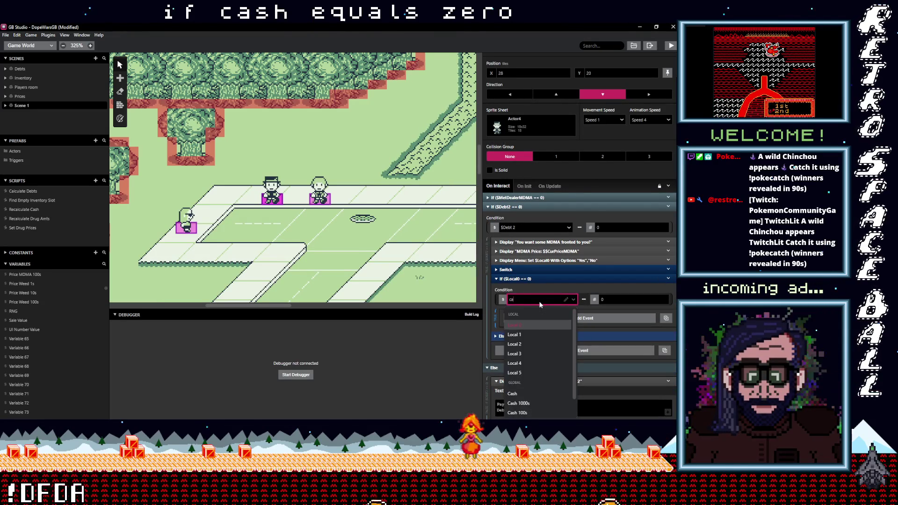
type("cas")
left_click(531, 324)
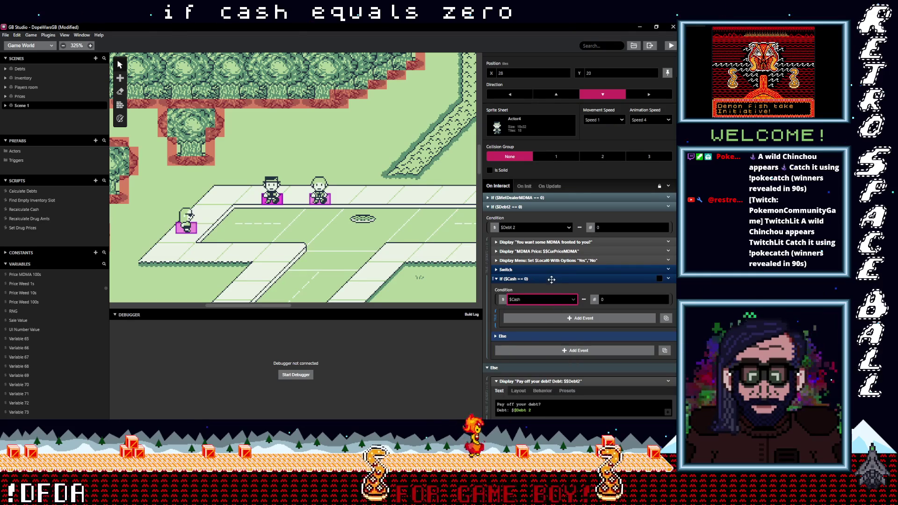
Move the MDMA fronting prompt, price, menu and Switch into the $Cash == 0 check.
left_click(545, 269, "shift")
left_click(543, 260, "shift")
left_click(543, 242, "shift")
left_click_drag(538, 251, 547, 309)
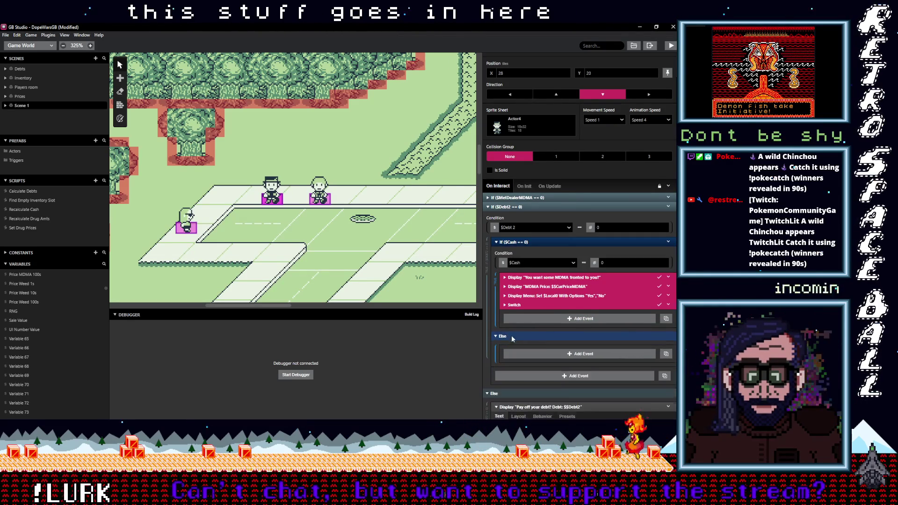
Paste the weed buy events into the Else and change 'I got weed' to 'I got MDMA'.
scroll(539, 334, "down", 1)
left_click(548, 317, "alt")
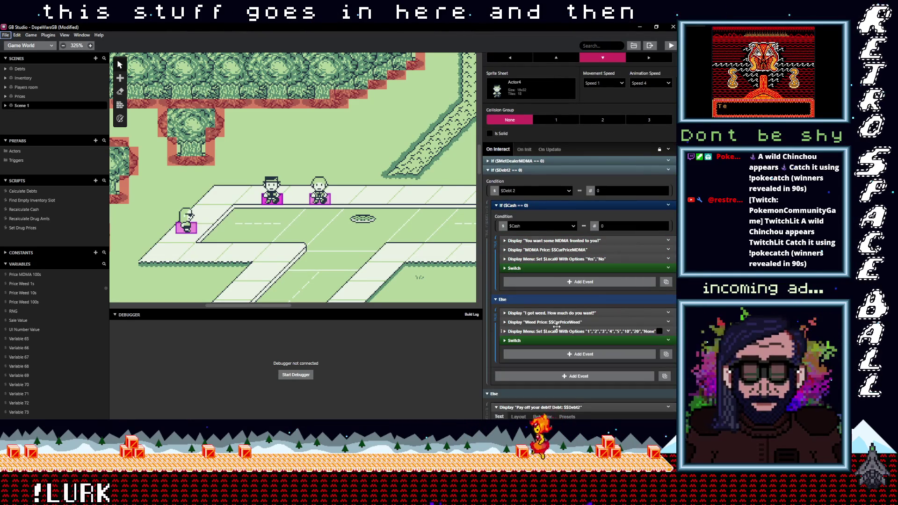
left_click(559, 313)
left_click(528, 336)
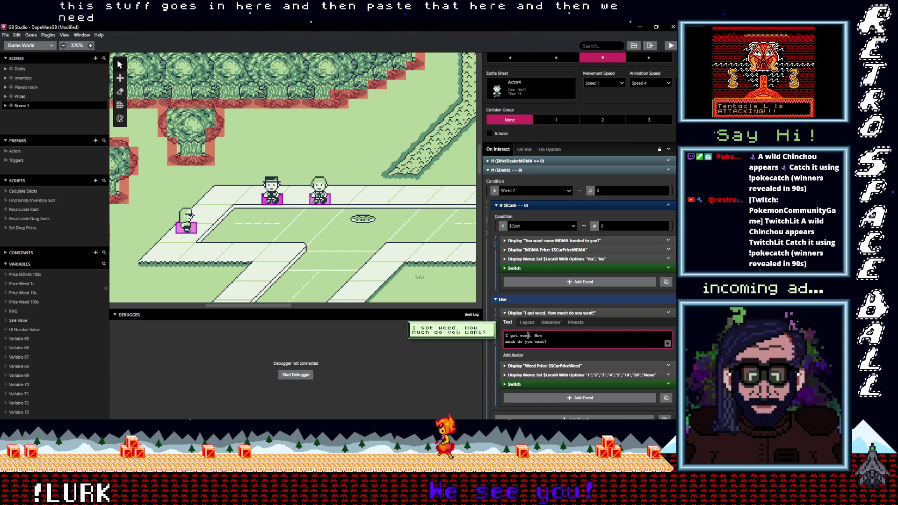
type("MDM")
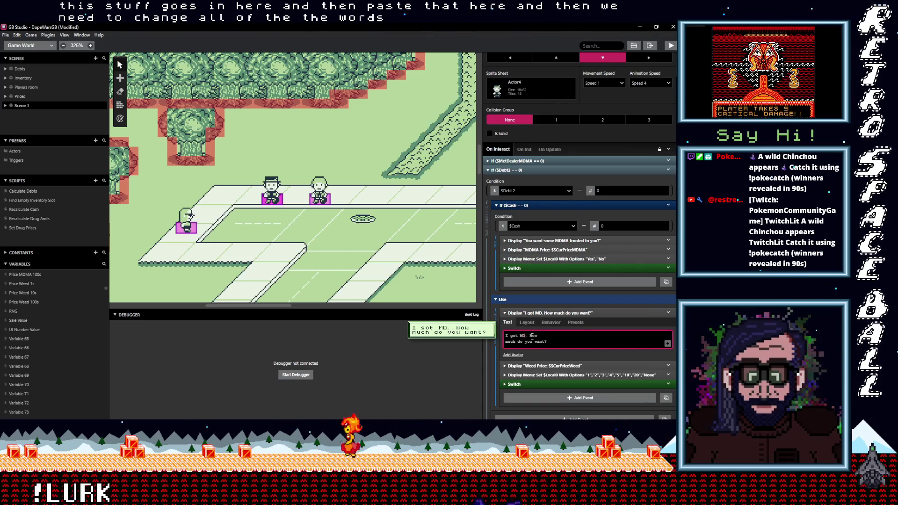
type("A")
Reword the price text to 'MDMA Price' showing the Cur Price MDMA variable.
left_click(548, 366)
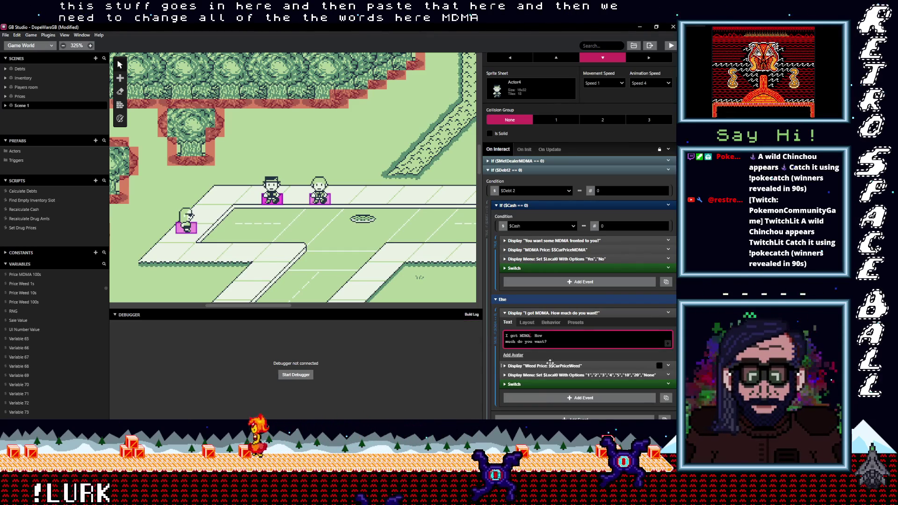
left_click(511, 388)
type("MDMA Price:")
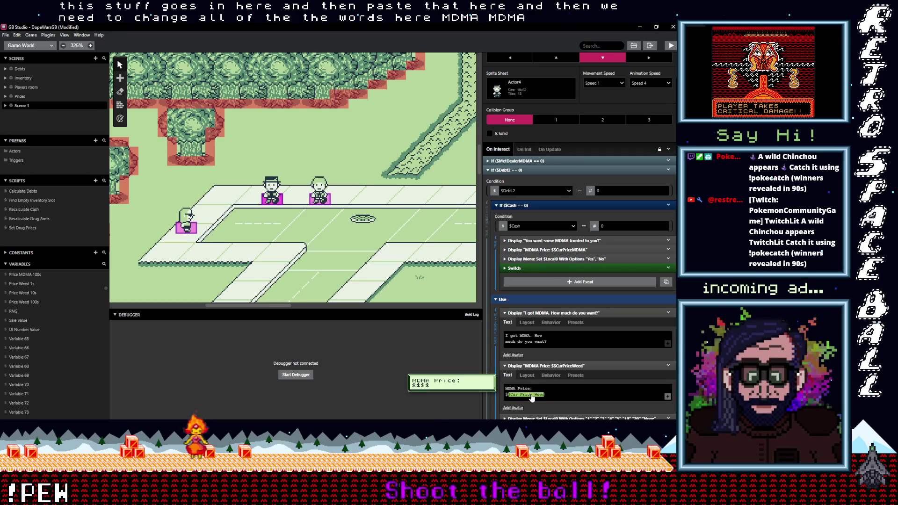
left_click(531, 395)
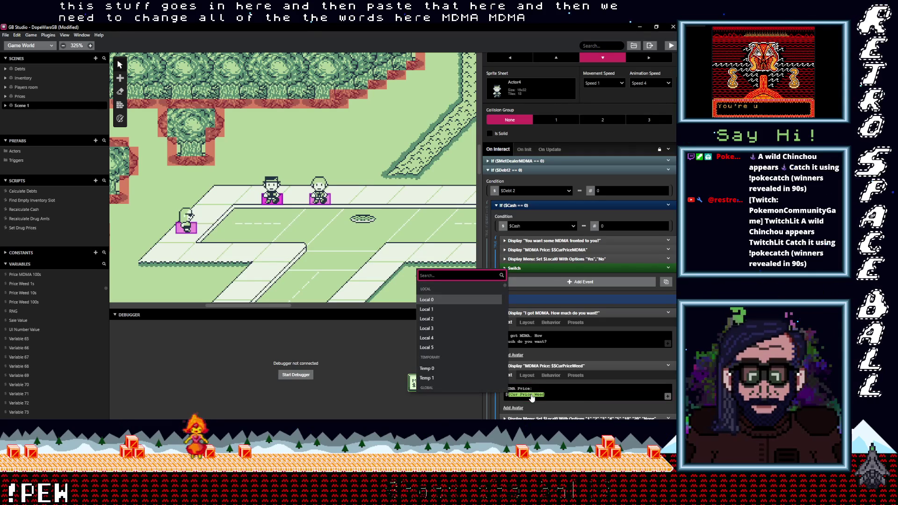
type("cur")
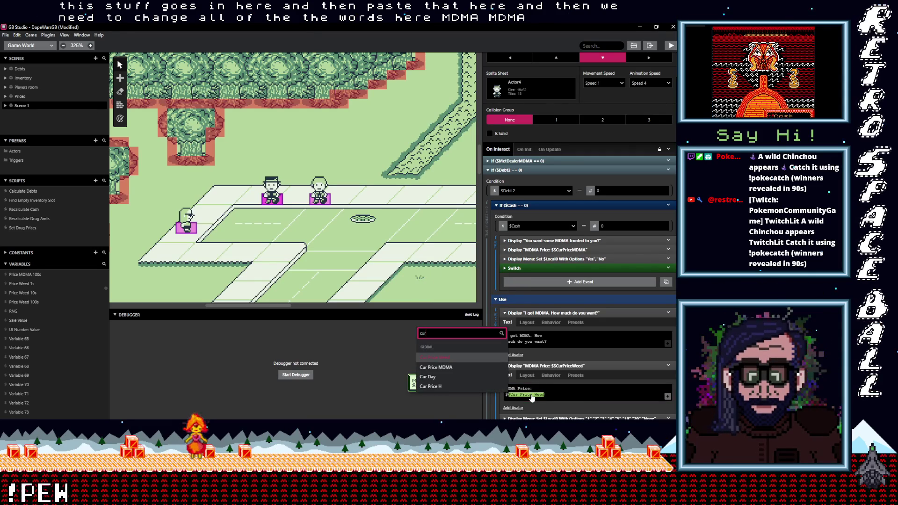
left_click(468, 367)
Check the quantity menu's options and expand the When 1 buy case.
scroll(563, 367, "down", 4)
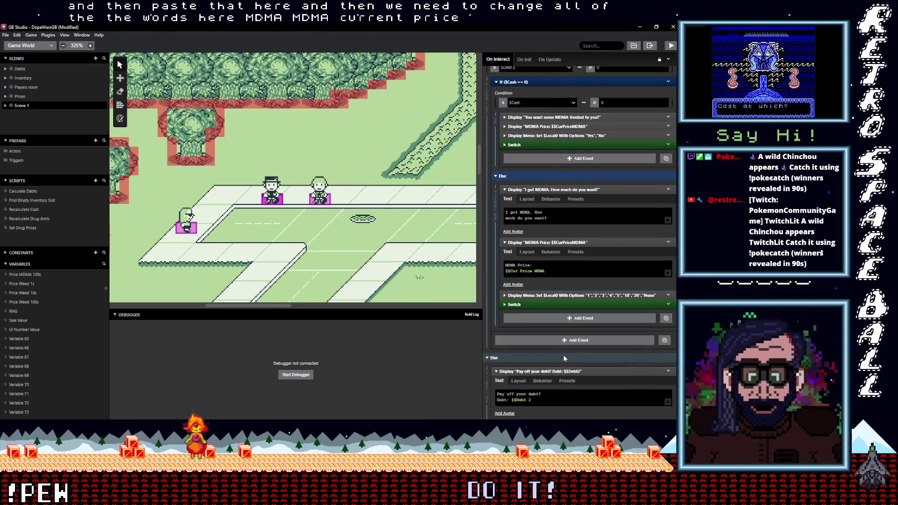
left_click(557, 273)
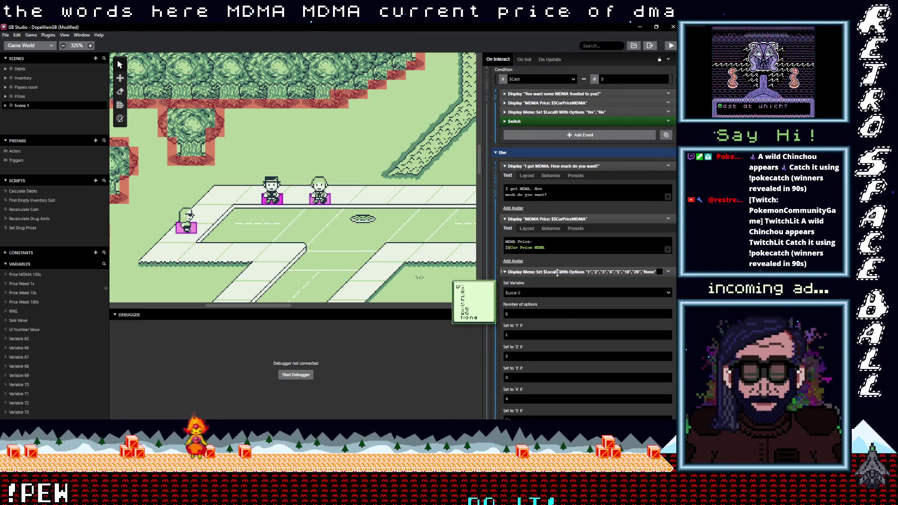
left_click(557, 273)
scroll(570, 272, "down", 3)
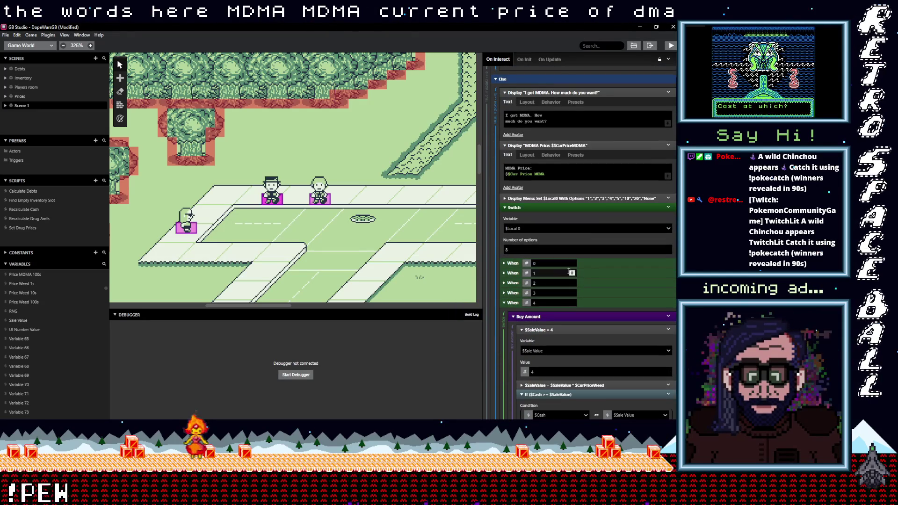
left_click(591, 274)
scroll(583, 284, "down", 1)
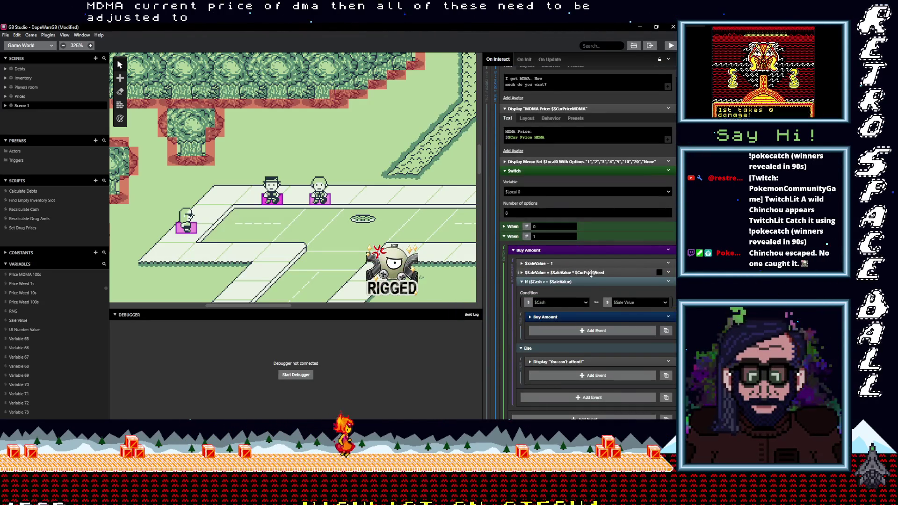
Multiply the buy-one sale value by $Cur Price MDMA.
left_click(575, 272)
left_click(583, 308)
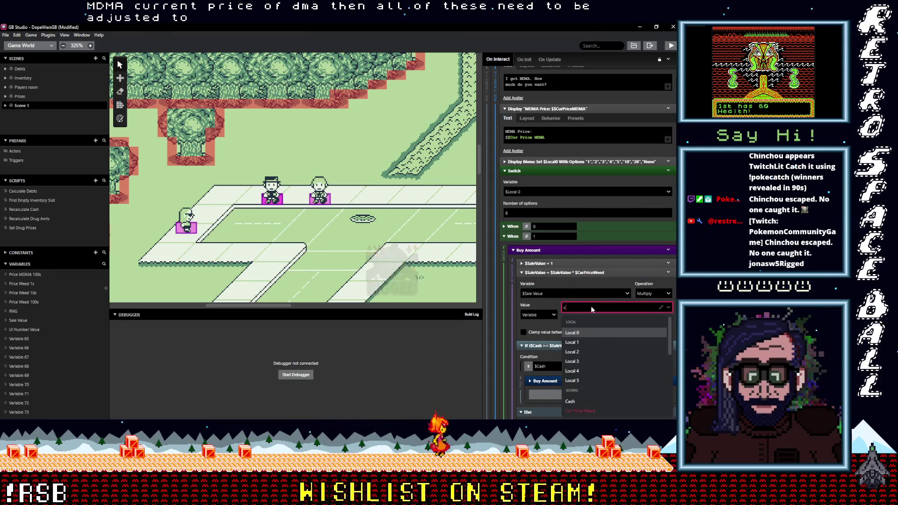
type("cur")
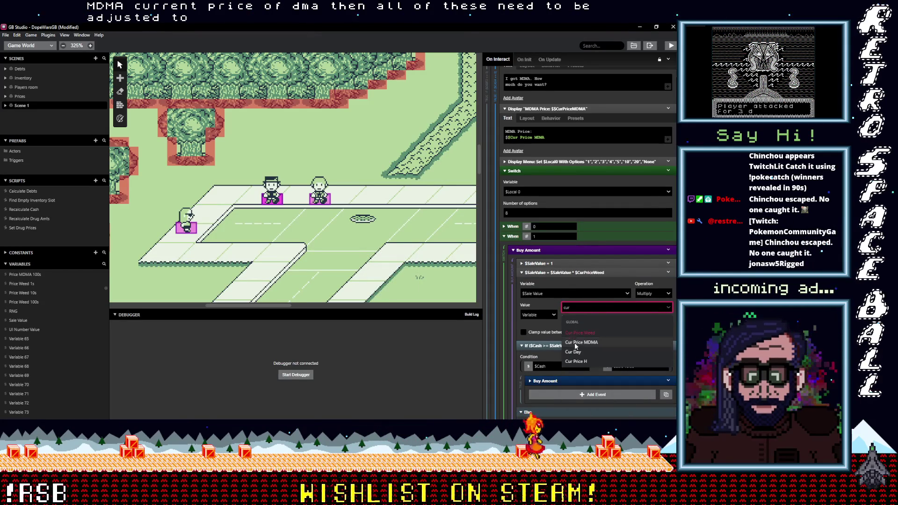
left_click(604, 342)
scroll(608, 327, "down", 2)
scroll(600, 324, "down", 1)
Make the affordable purchase increment $MDMAAmt instead of $WeedAmt.
left_click(577, 271)
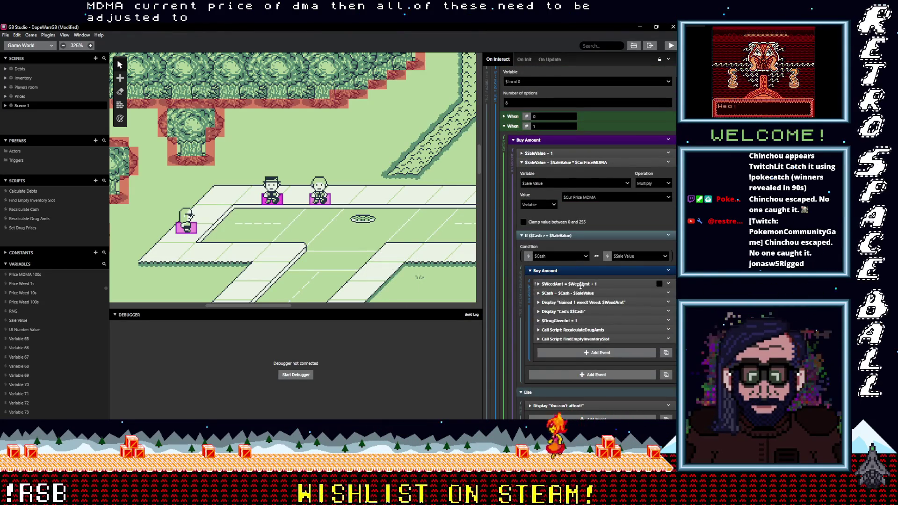
left_click(569, 284)
left_click(568, 305)
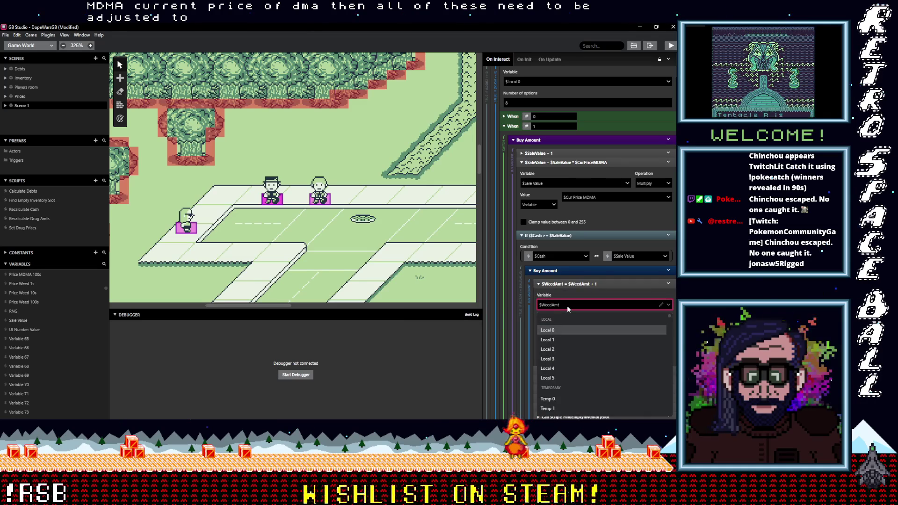
type("md")
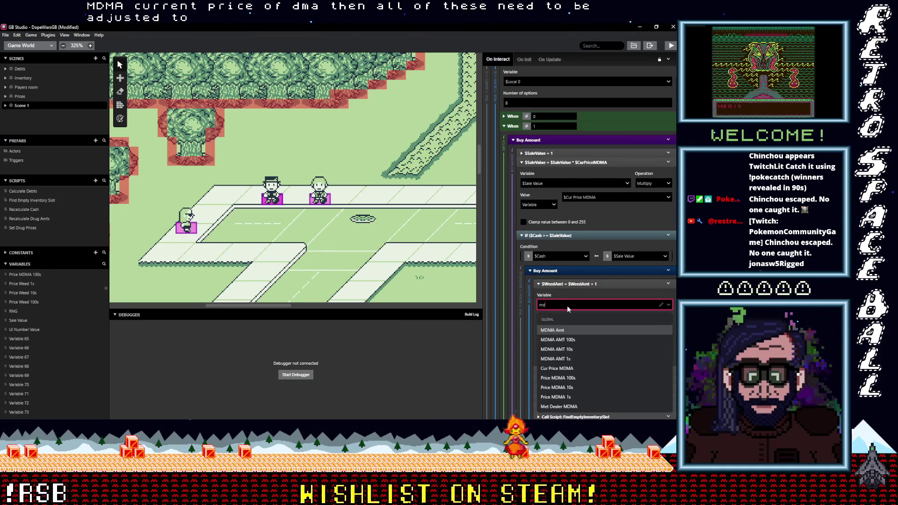
left_click(572, 328)
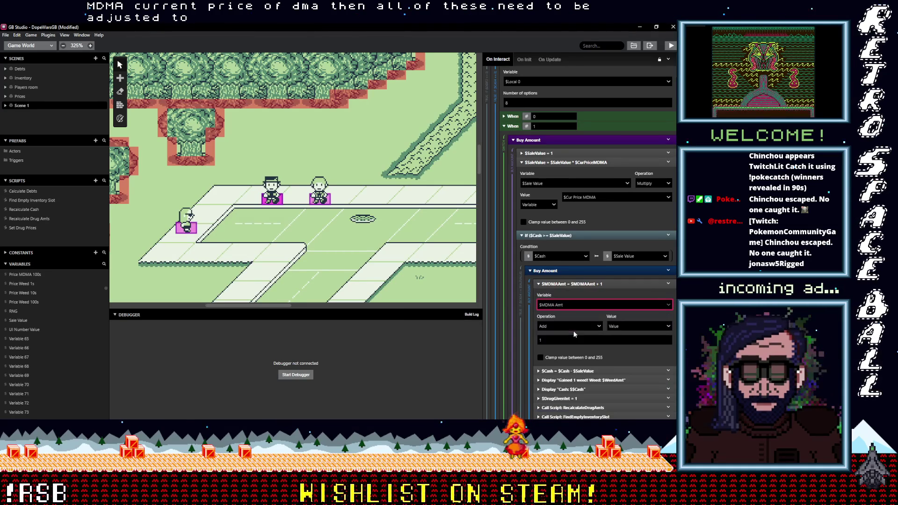
scroll(584, 332, "down", 3)
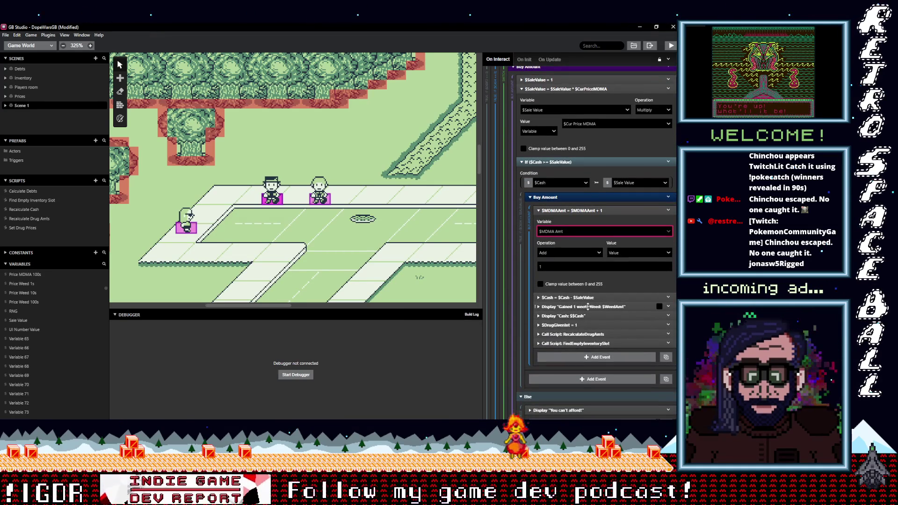
Change the purchase message to 'Gained 1 MDMA!' showing MDMA Amt, with the Baggy1 avatar.
left_click(588, 306)
double_click(565, 329)
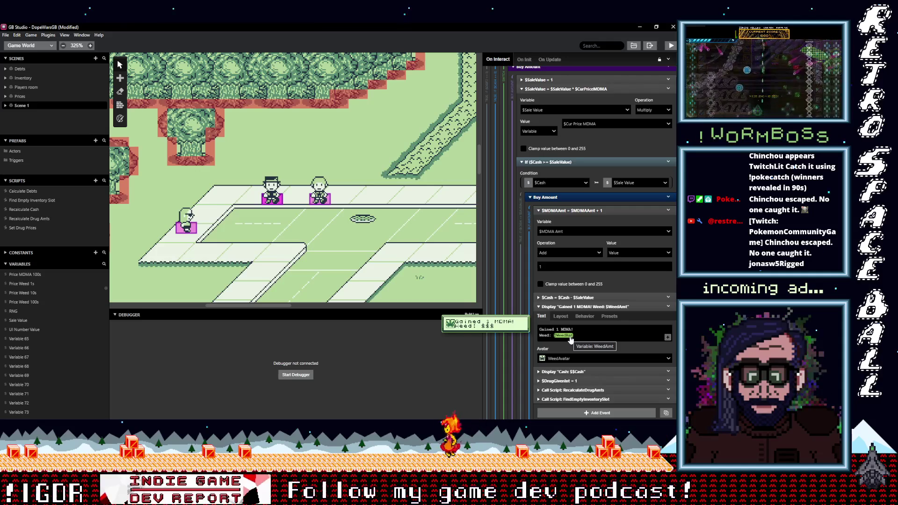
left_click(570, 336)
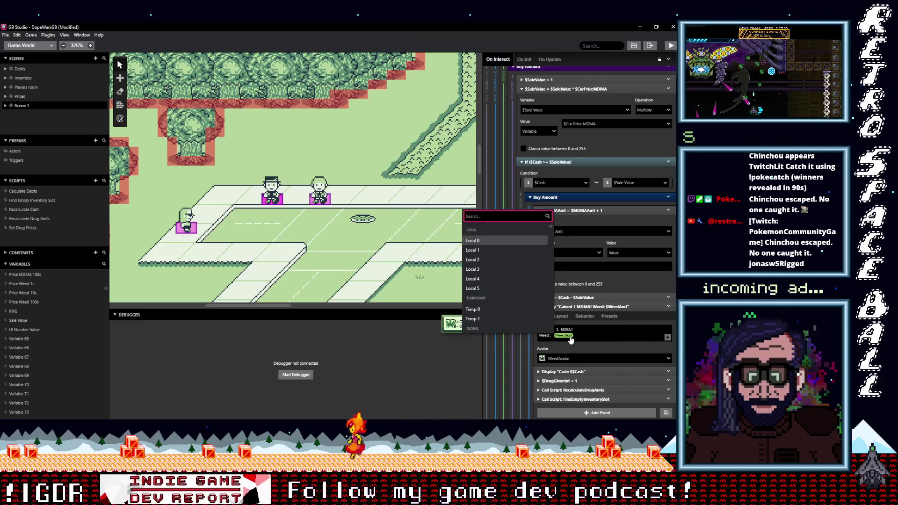
type("md")
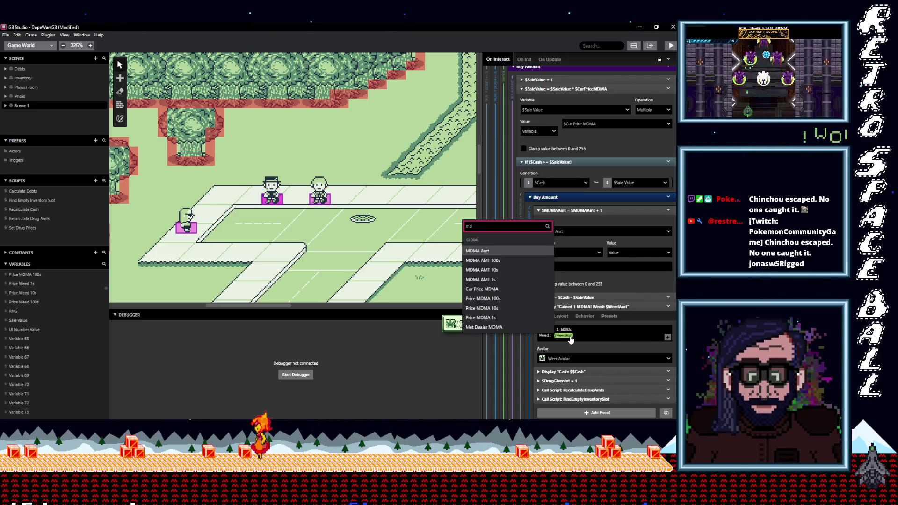
left_click(477, 251)
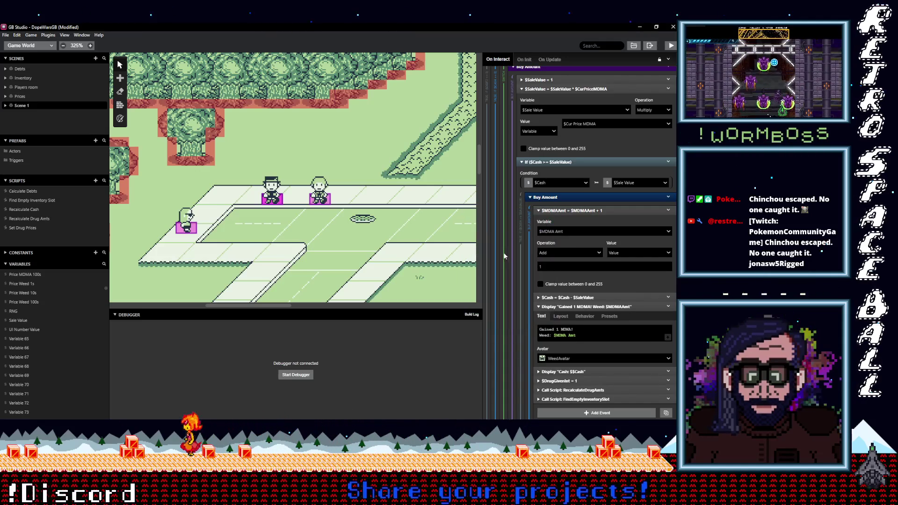
left_click(562, 359)
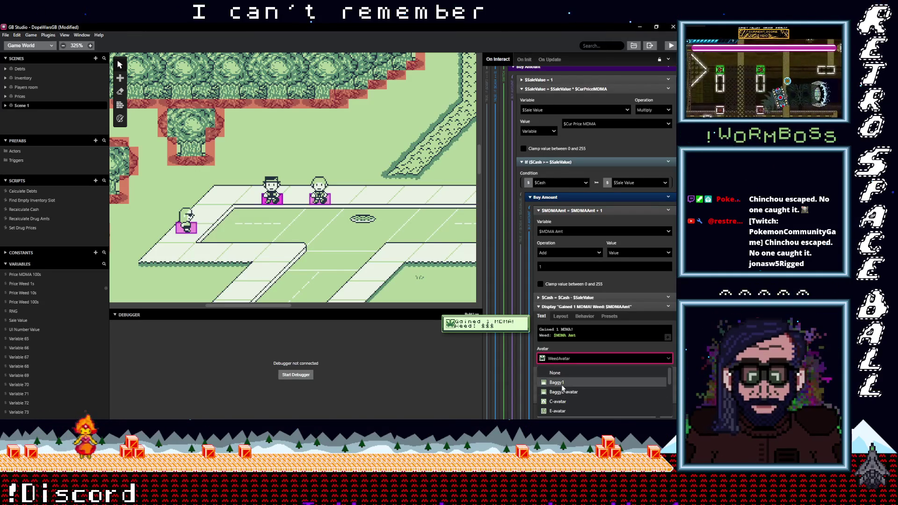
left_click(561, 383)
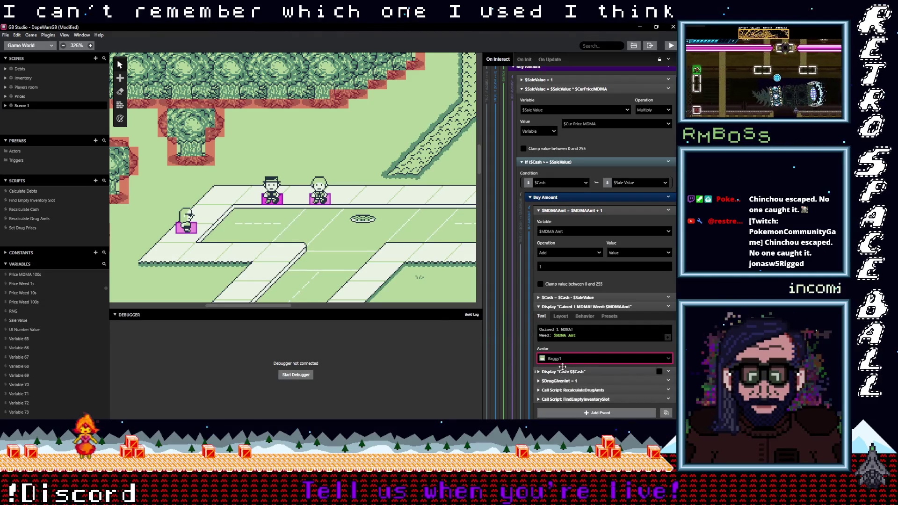
mouse_move(582, 354)
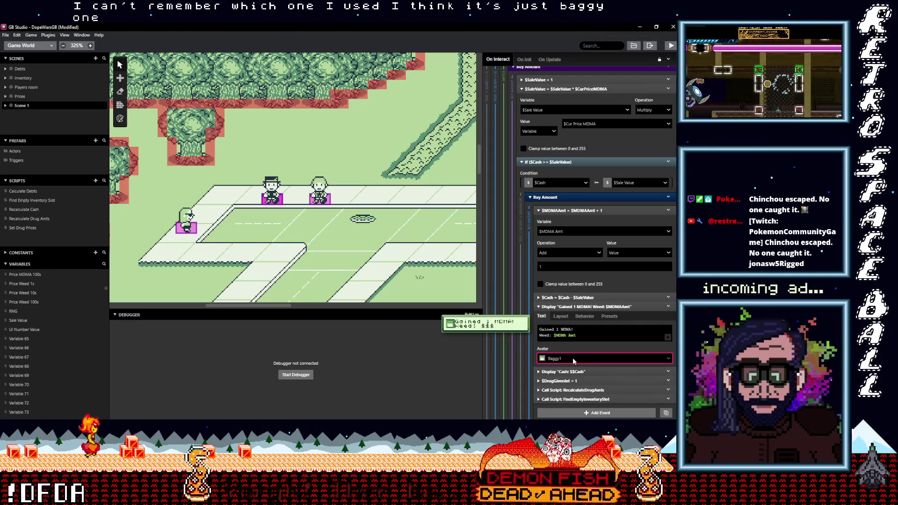
left_click(577, 356)
left_click(568, 390)
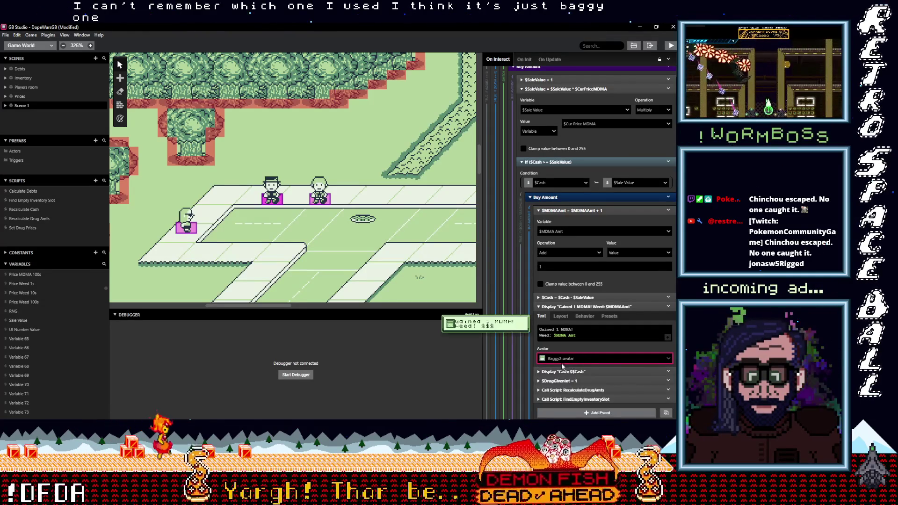
left_click(561, 359)
left_click(568, 382)
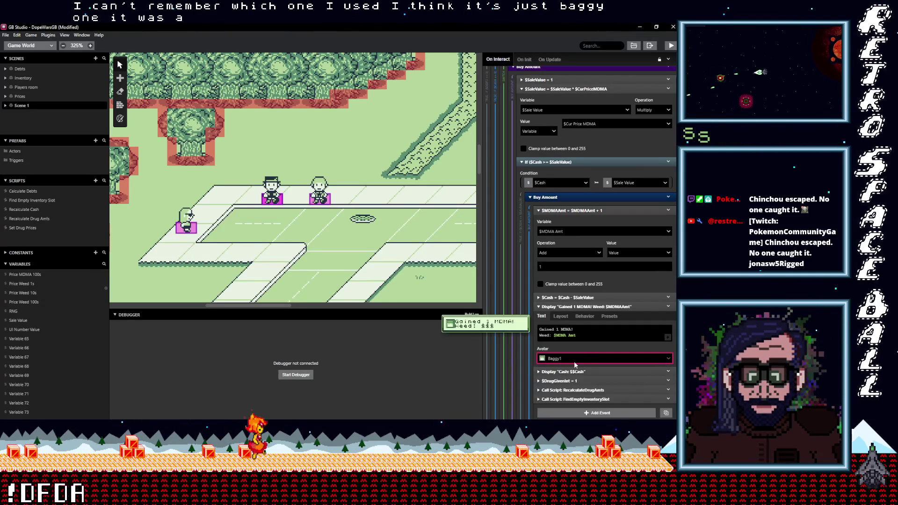
scroll(576, 381, "down", 1)
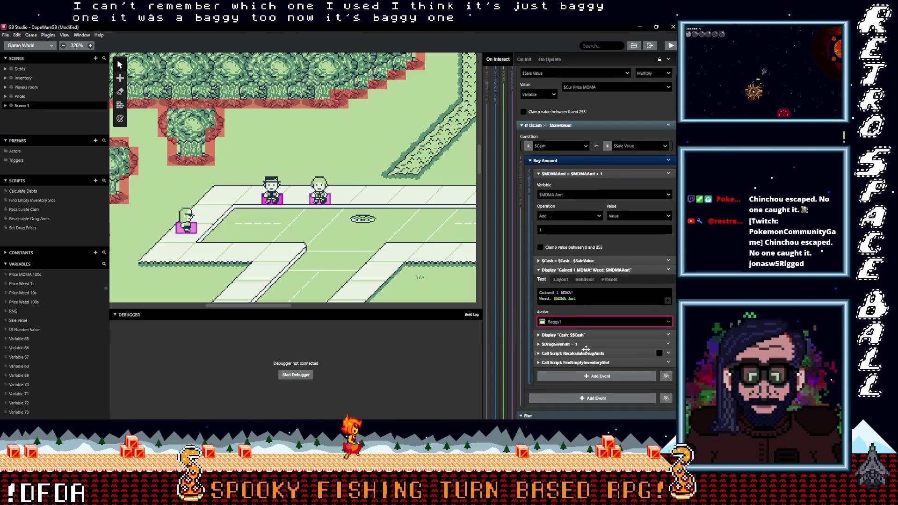
Set $DrugGivenInt to 2 and preview the rendered purchase message.
left_click(582, 344)
double_click(573, 385)
type("2")
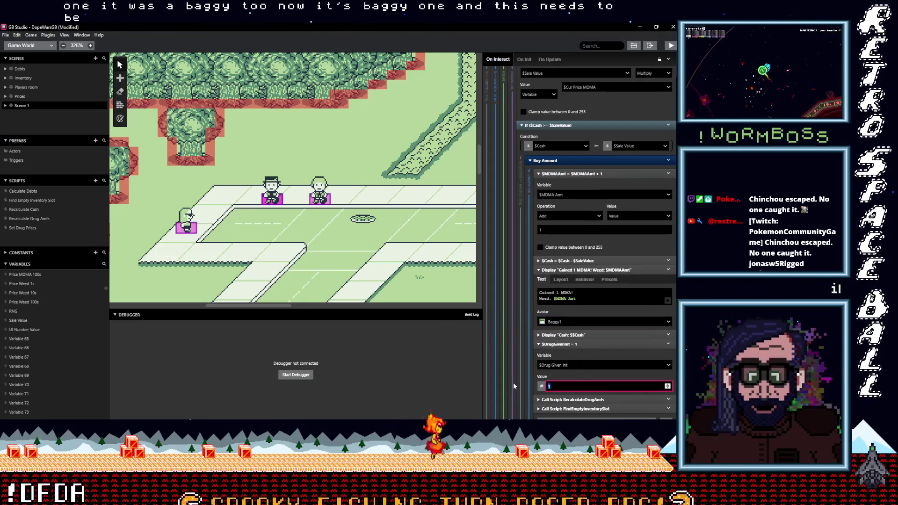
left_click(589, 344)
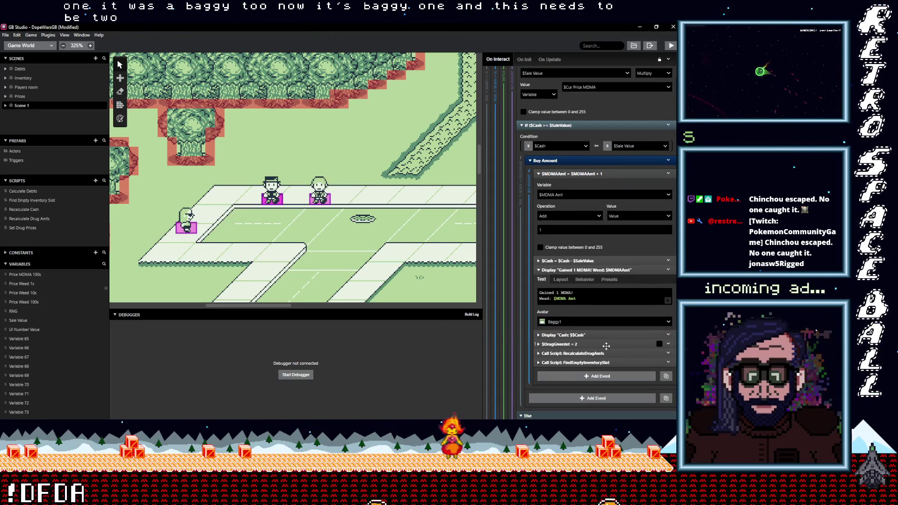
left_click(596, 302)
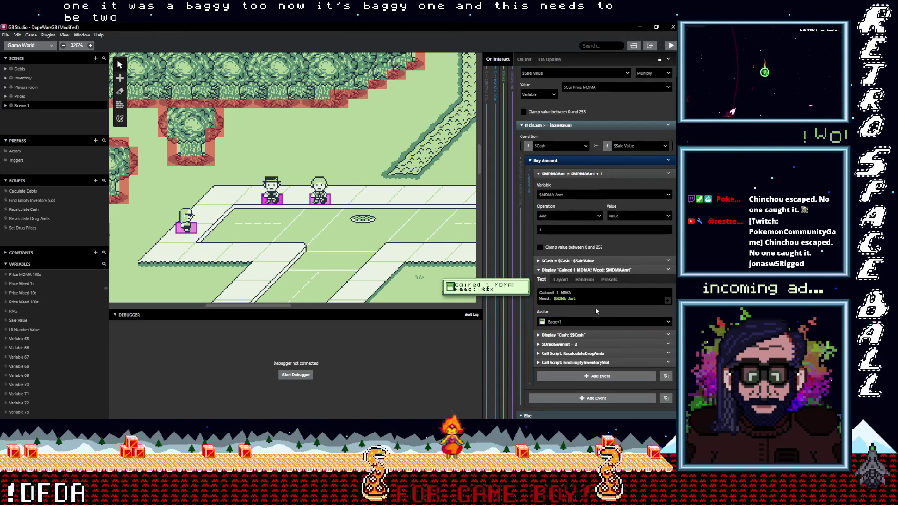
scroll(591, 290, "up", 3)
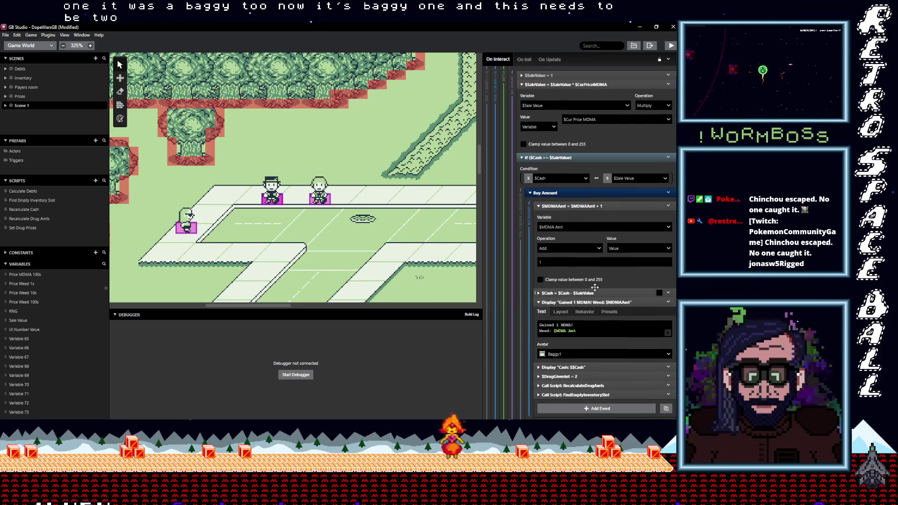
scroll(595, 288, "up", 2)
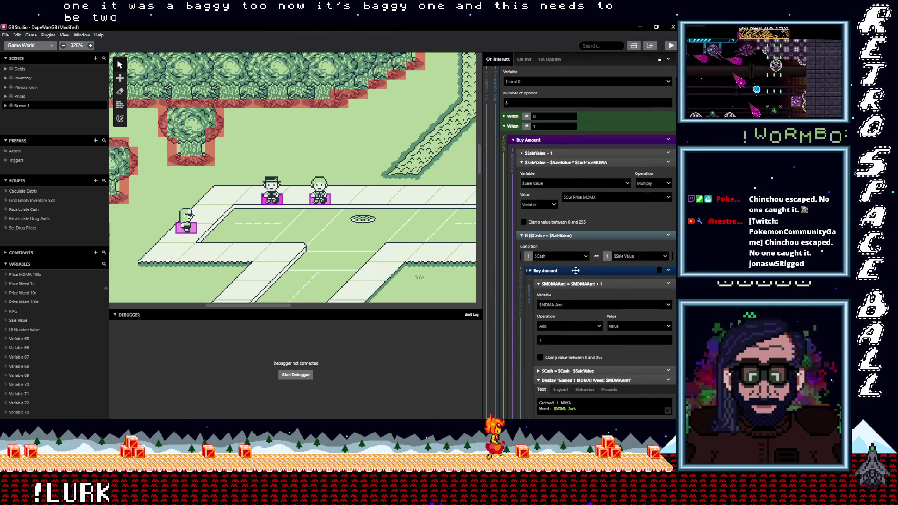
Copy the MDMA buy-one purchase group and paste it under option 2.
left_click(565, 139)
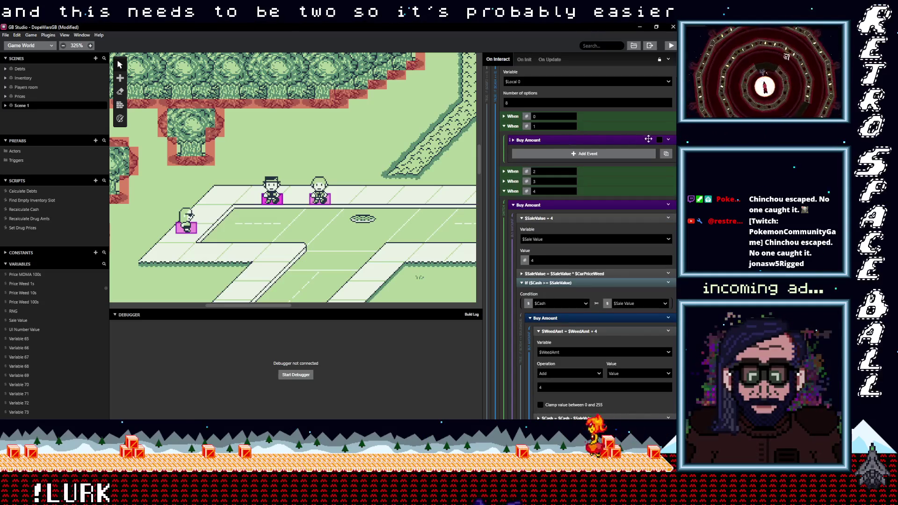
left_click(668, 140)
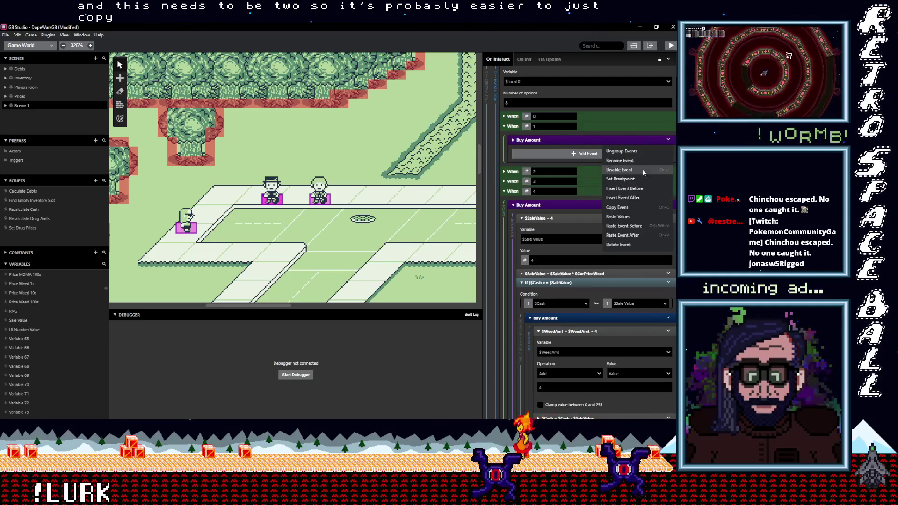
left_click(627, 206)
left_click(596, 171)
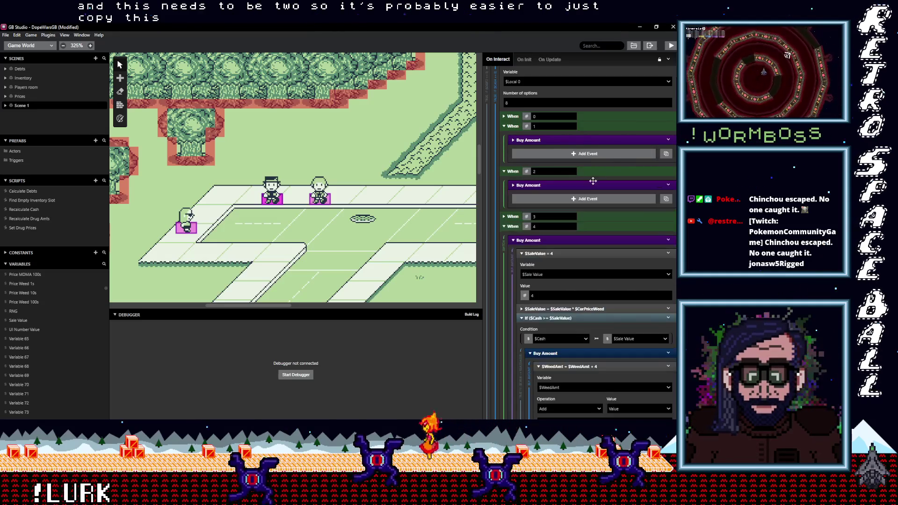
left_click(668, 186)
key("Escape")
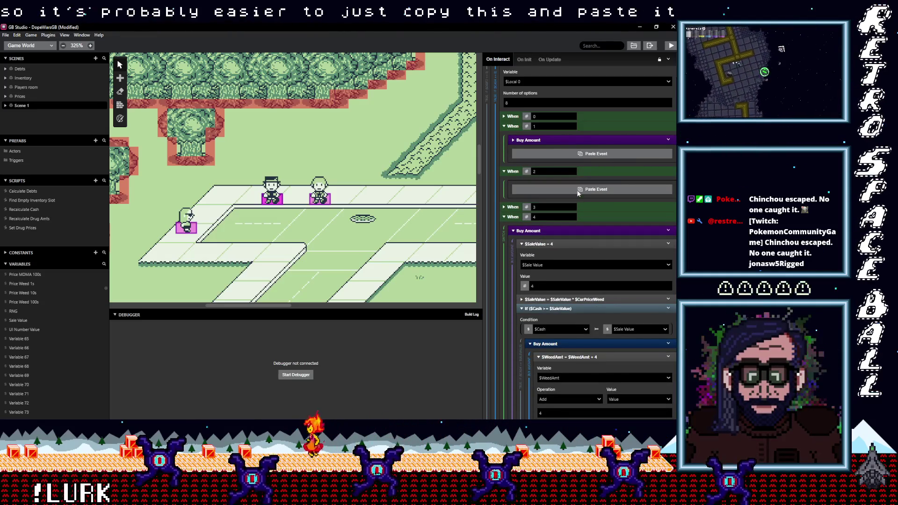
left_click(557, 197)
Set the buy-two sale quantity and $MDMAAmt increment to 2.
left_click(557, 197)
left_click(549, 240)
type("2")
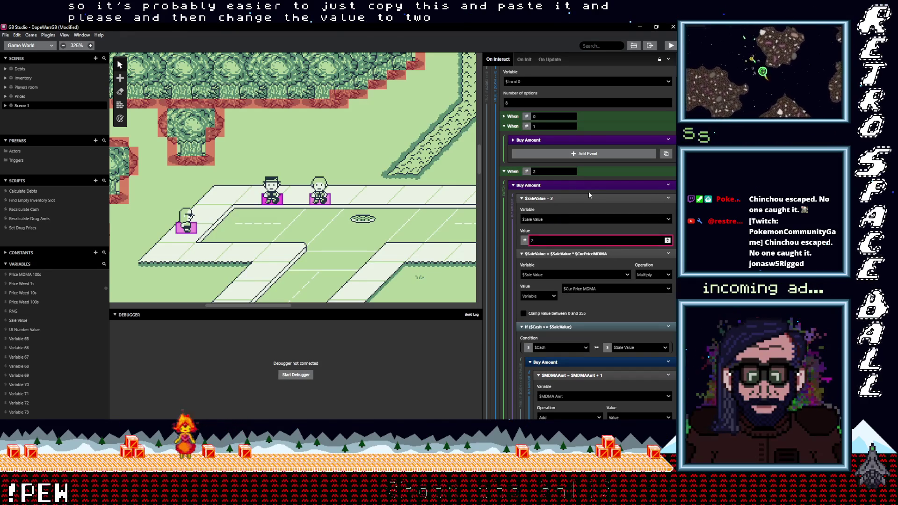
scroll(583, 218, "down", 5)
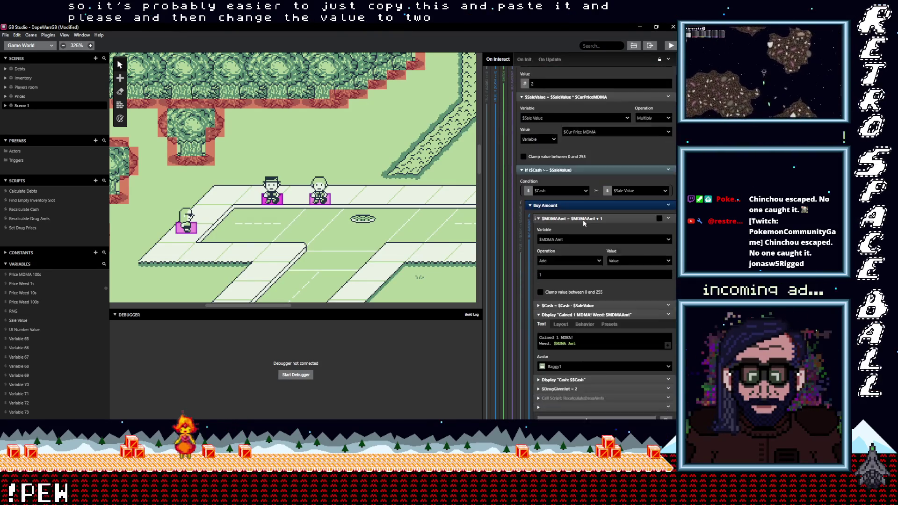
left_click(547, 248)
type("2")
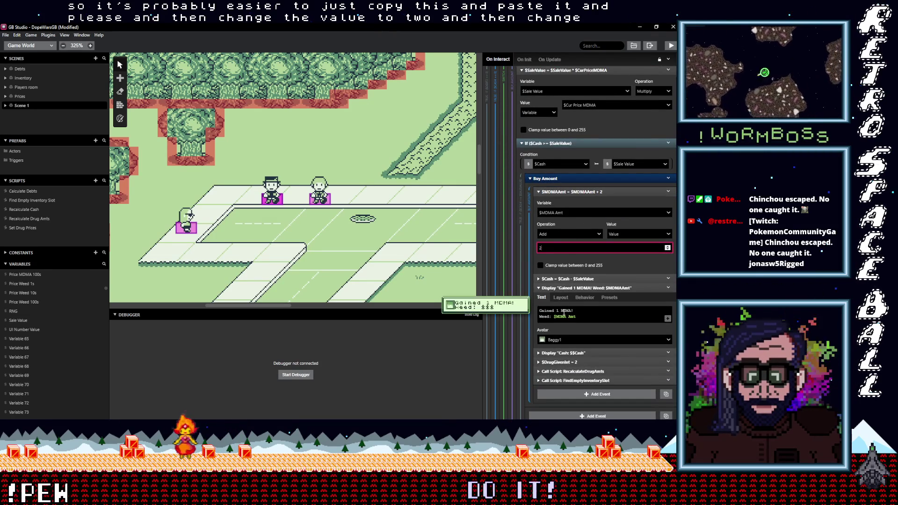
Change the purchase message to 'Gained 2 MDMA!'.
left_click(571, 312)
left_click(560, 311)
key("BackSpace")
type("2")
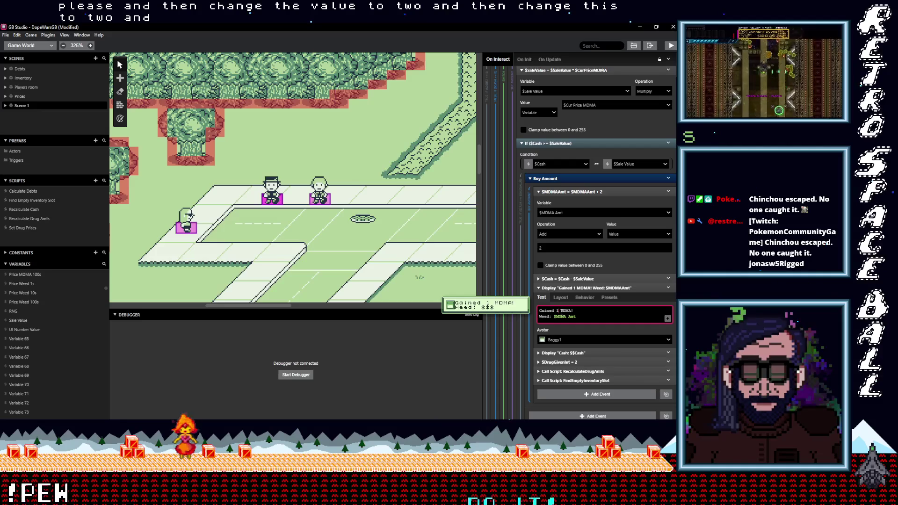
scroll(574, 312, "down", 2)
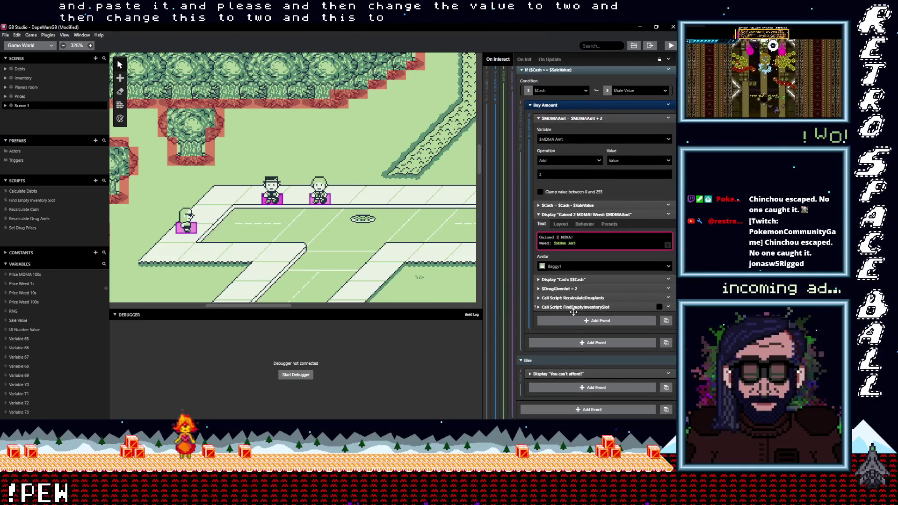
scroll(583, 319, "down", 4)
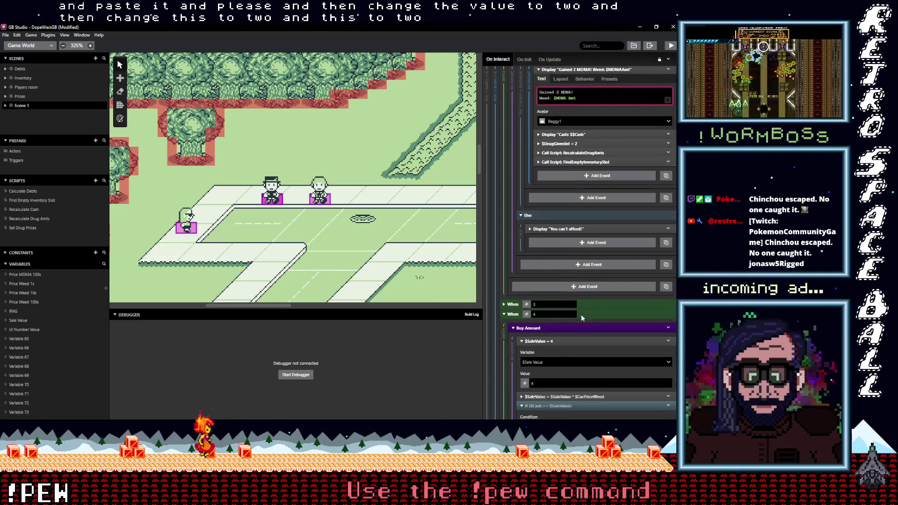
left_click(578, 317)
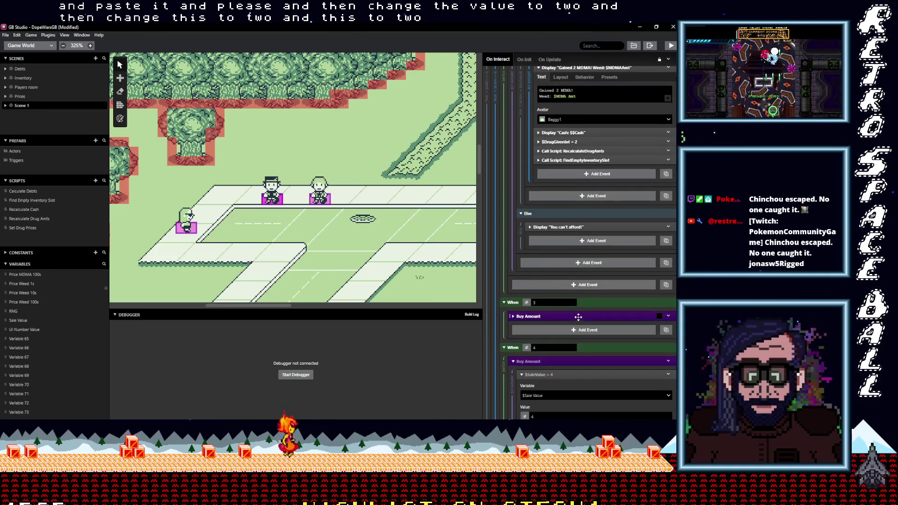
Paste the MDMA purchase group into When 3, setting sale quantity, added amount and message to 3.
left_click(669, 319)
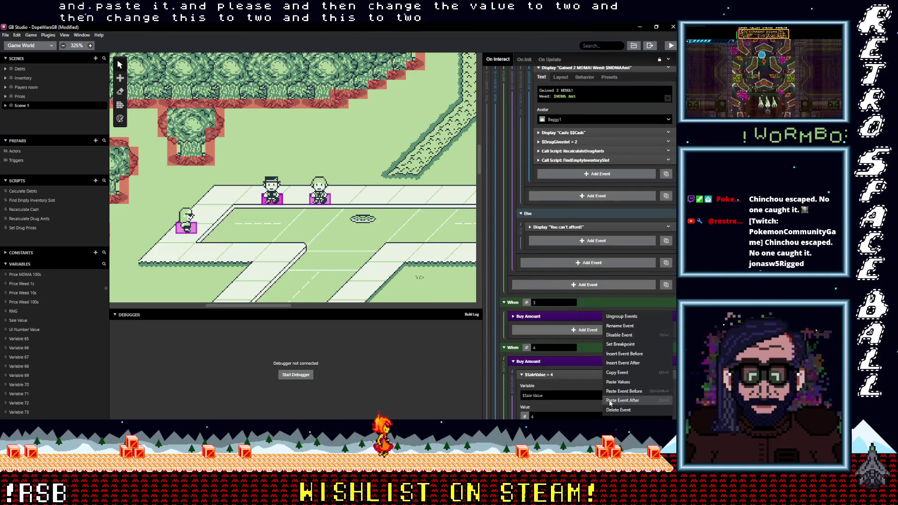
key("Escape")
left_click(573, 327, "alt")
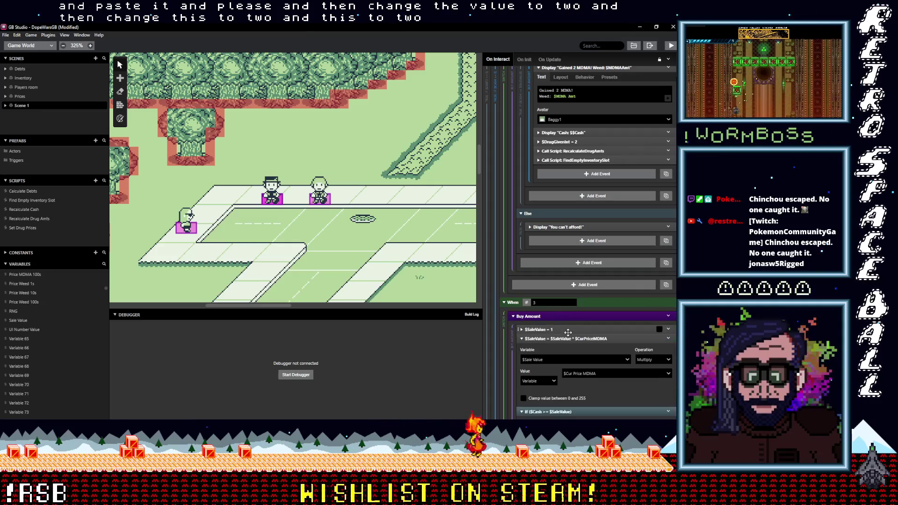
double_click(532, 372)
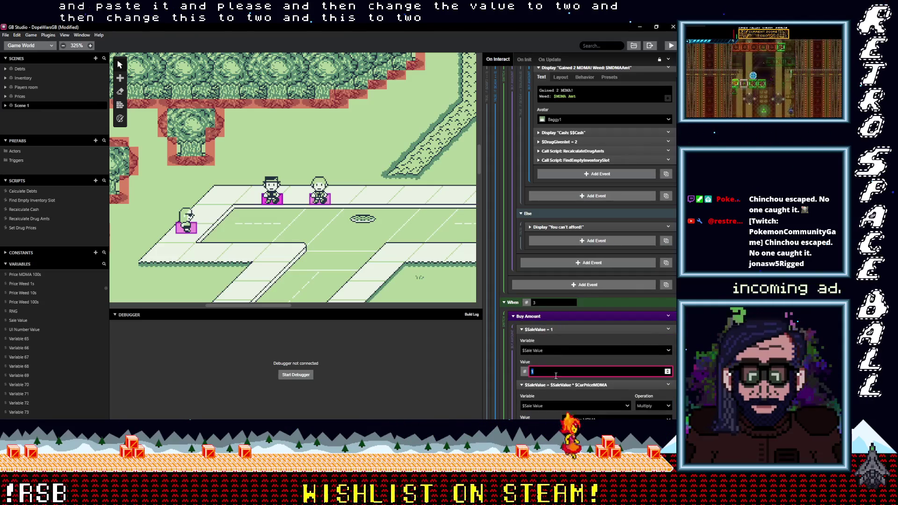
type("3")
scroll(560, 364, "down", 3)
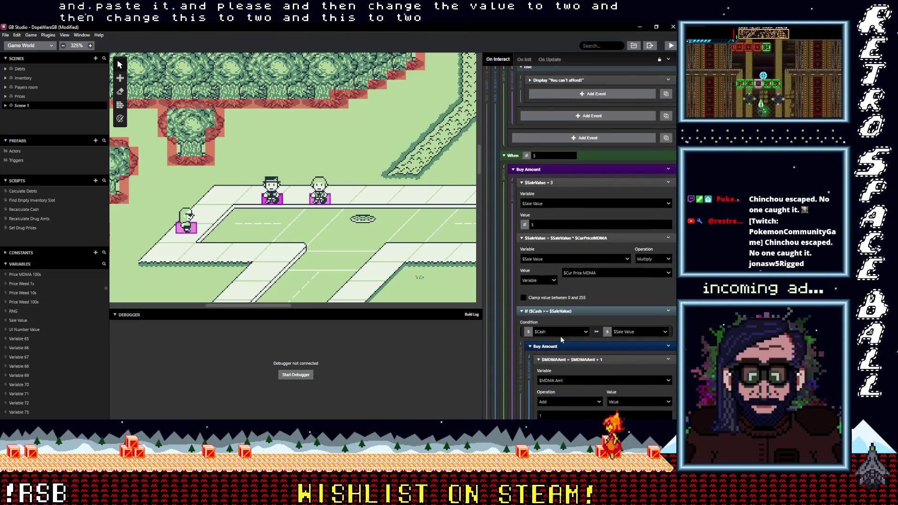
scroll(562, 330, "down", 2)
double_click(543, 342)
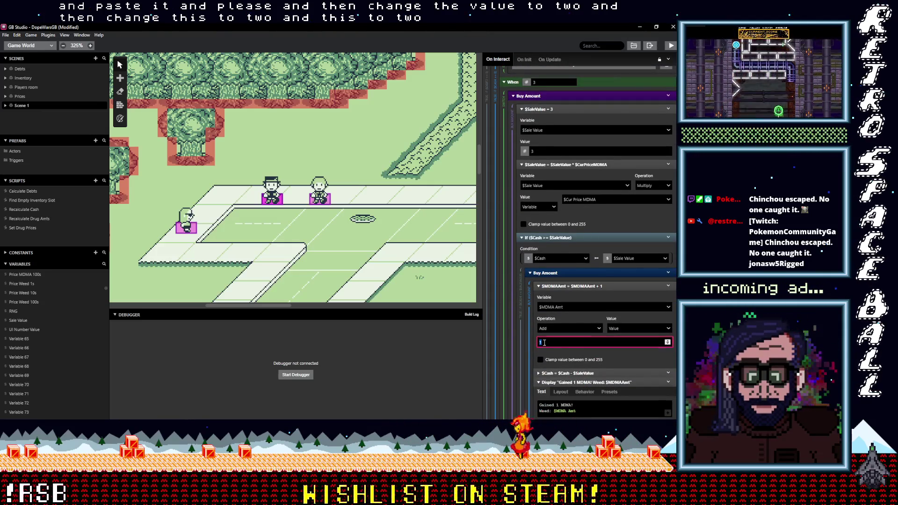
type("3")
scroll(552, 328, "down", 3)
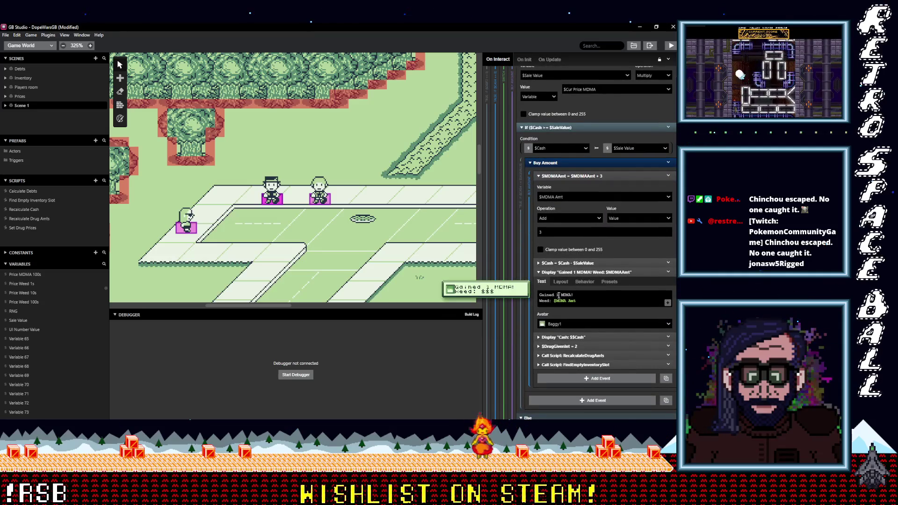
key("BackSpace")
scroll(580, 303, "down", 6)
type("3")
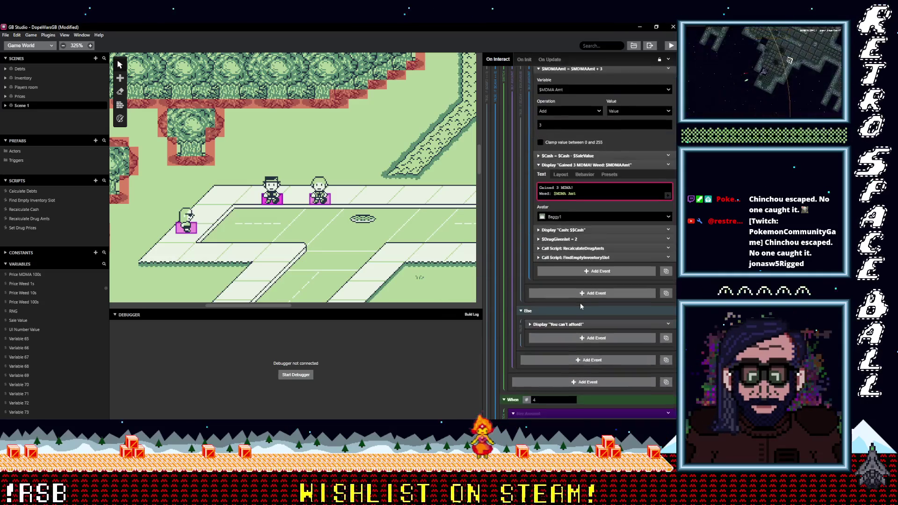
Replace When 4's weed group with the MDMA group, setting quantity and message to 4.
left_click(584, 302)
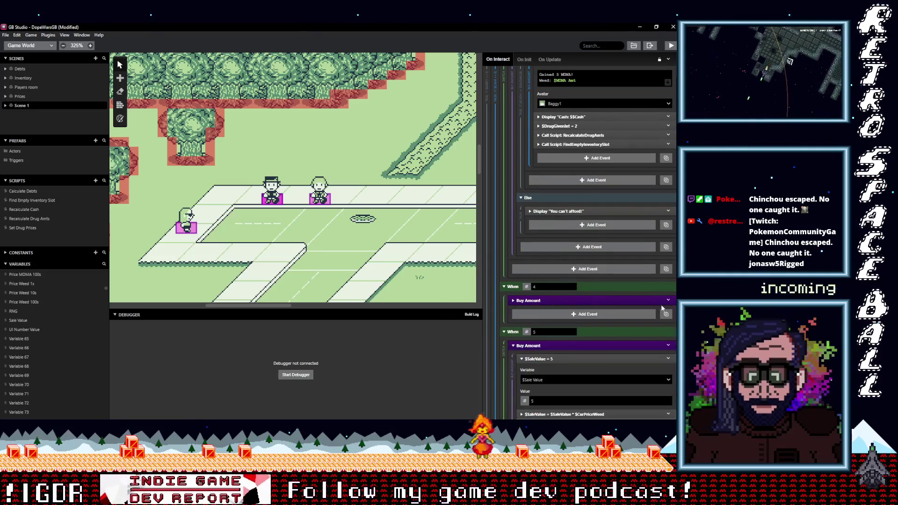
left_click(668, 300)
left_click(629, 406)
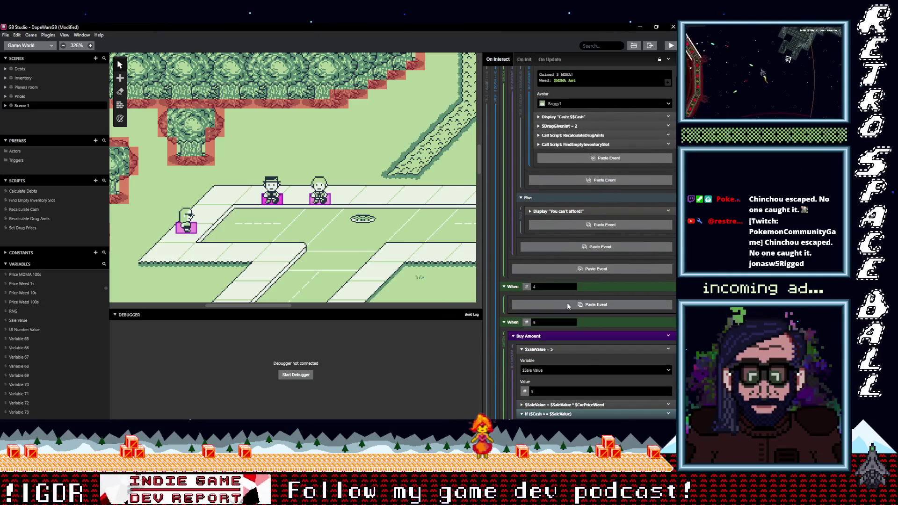
left_click(553, 312)
left_click(535, 357)
scroll(559, 355, "down", 5)
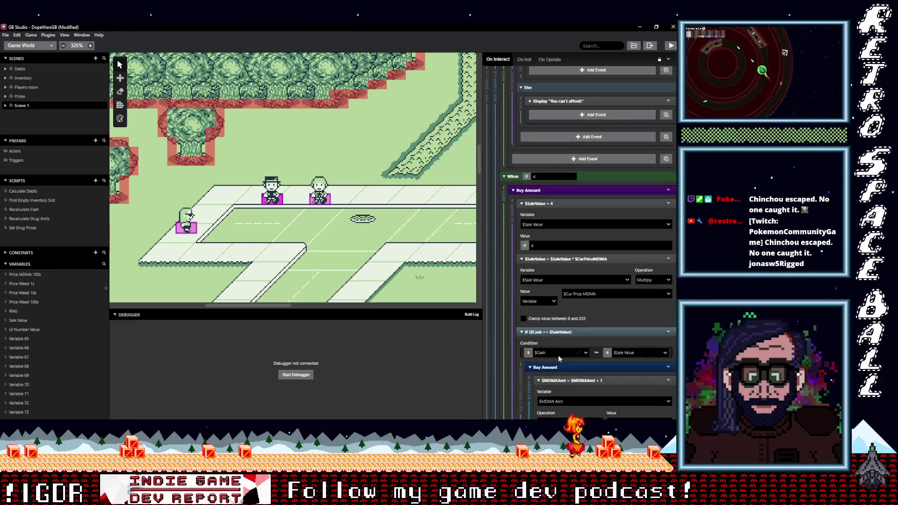
type("4")
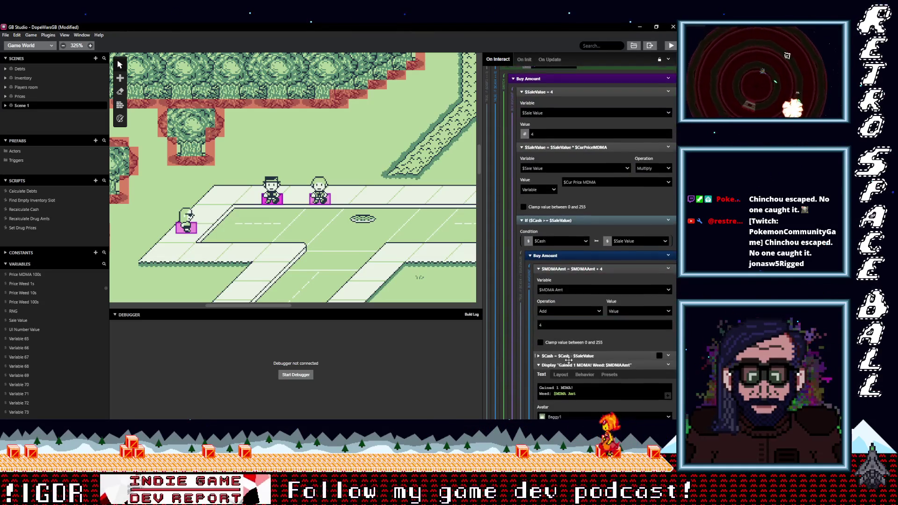
scroll(552, 322, "down", 2)
left_click(569, 322)
key("BackSpace")
scroll(582, 322, "down", 6)
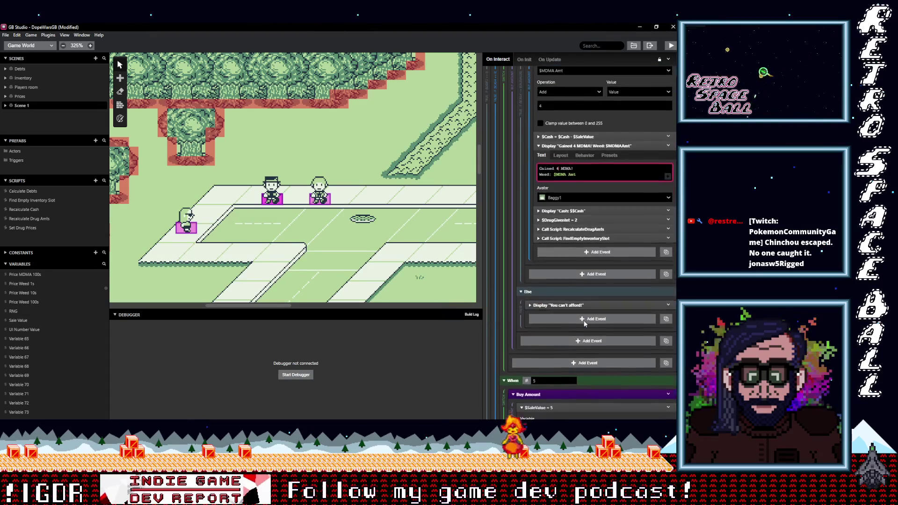
Swap the When 5 purchase group for the copied MDMA events, entering 5 for sale quantity and MDMA amount.
left_click(583, 322)
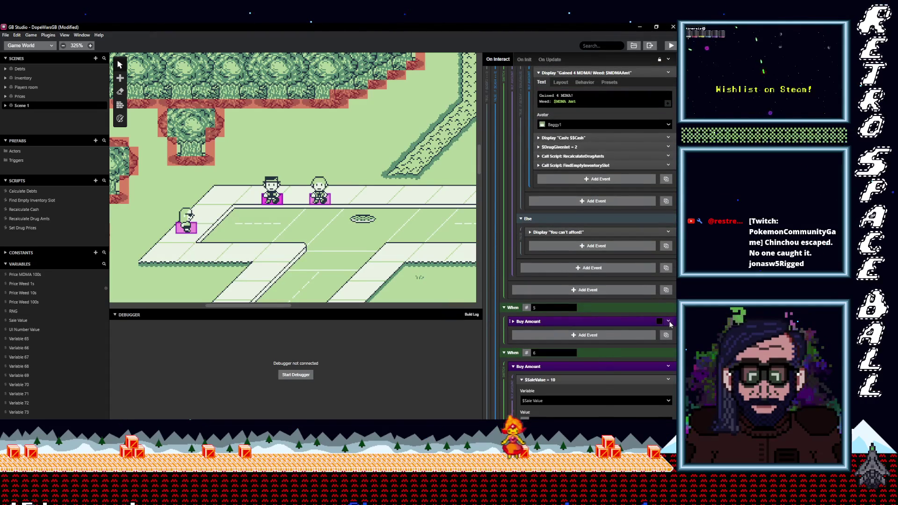
left_click(669, 322)
left_click(629, 410)
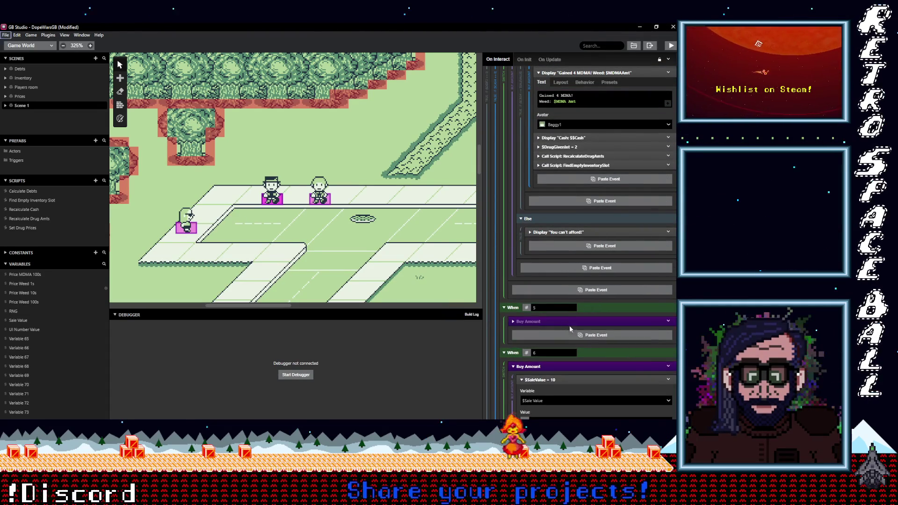
scroll(561, 327, "down", 3)
left_click(538, 225)
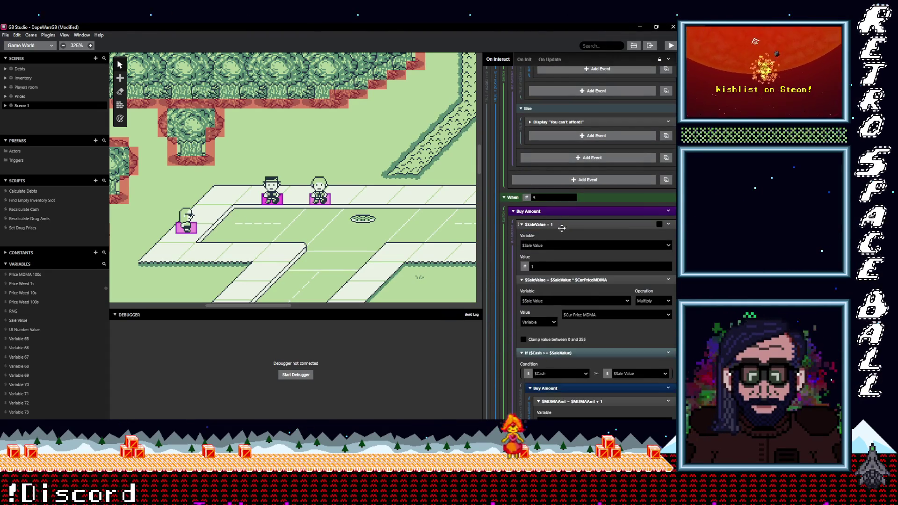
left_click(525, 266)
type("5")
scroll(555, 323, "down", 5)
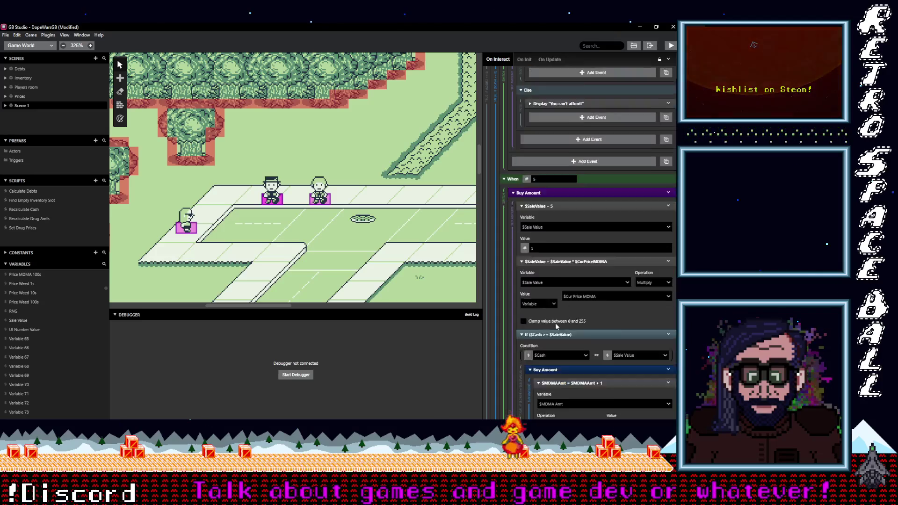
left_click(549, 315)
type("5")
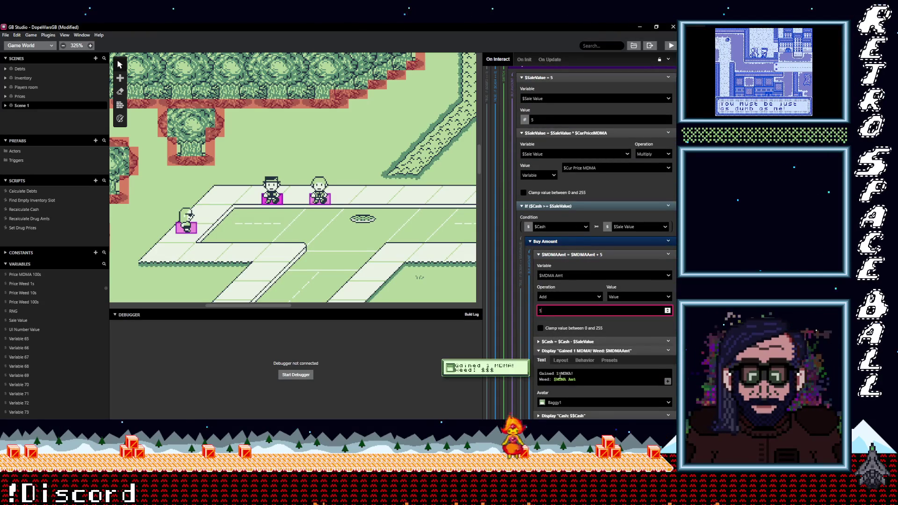
left_click(565, 374)
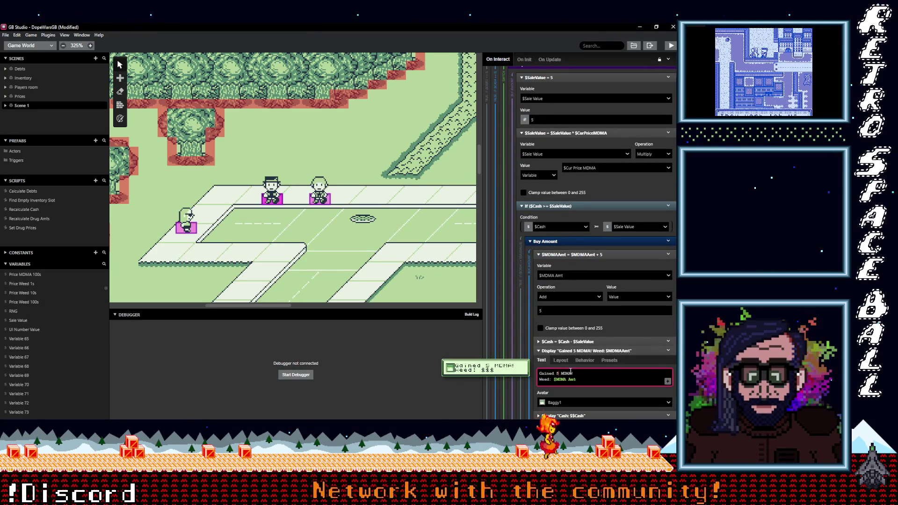
scroll(570, 372, "down", 5)
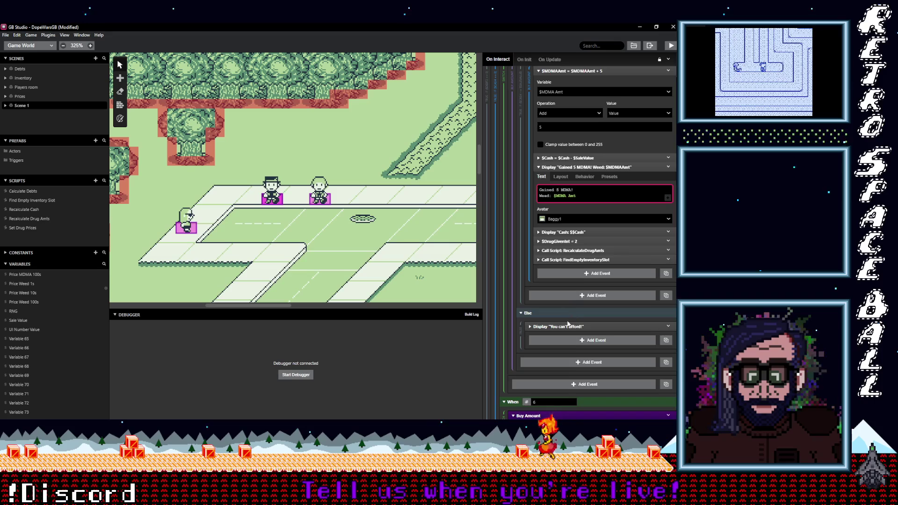
scroll(566, 318, "down", 4)
Update the When 6 purchase group's sale quantity, MDMA amount and Gained message.
left_click(646, 269)
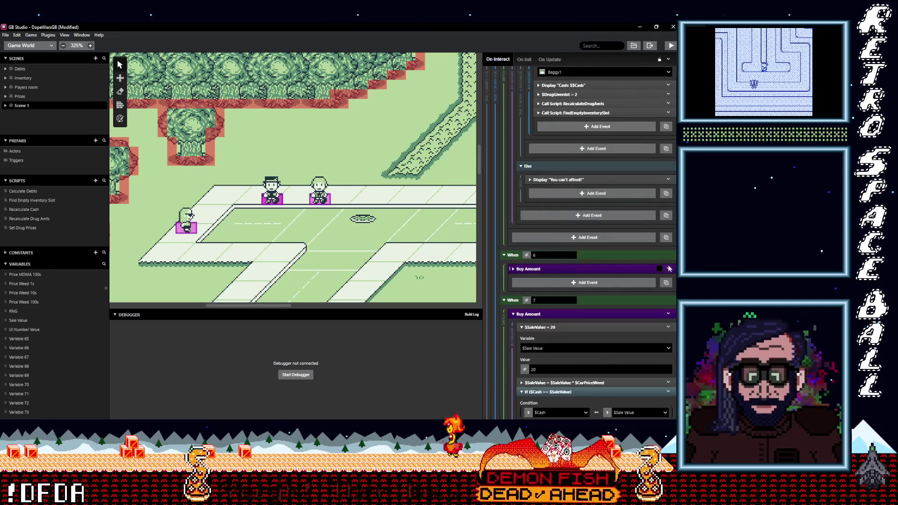
left_click(670, 269)
left_click(557, 274)
left_click(558, 273)
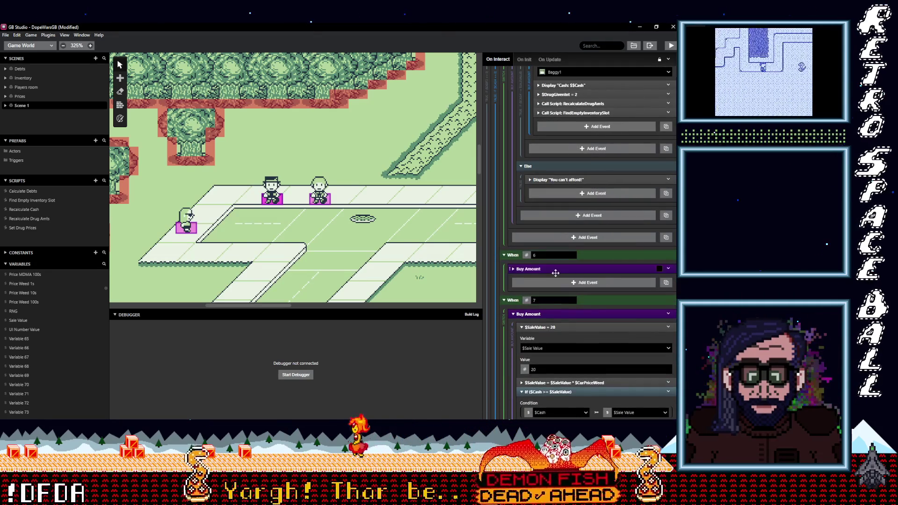
left_click(555, 272)
left_click(556, 284)
left_click(531, 323)
type("0")
scroll(543, 326, "down", 4)
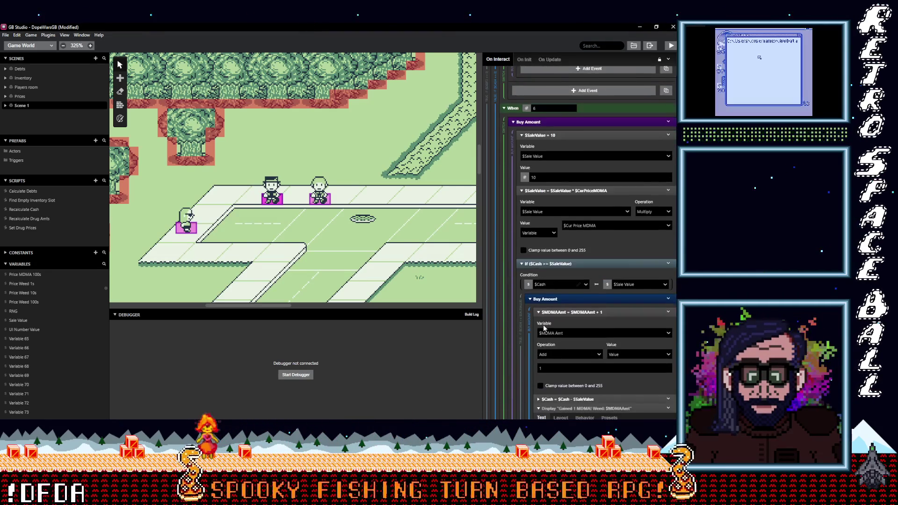
left_click(549, 332)
type("0")
scroll(549, 331, "down", 2)
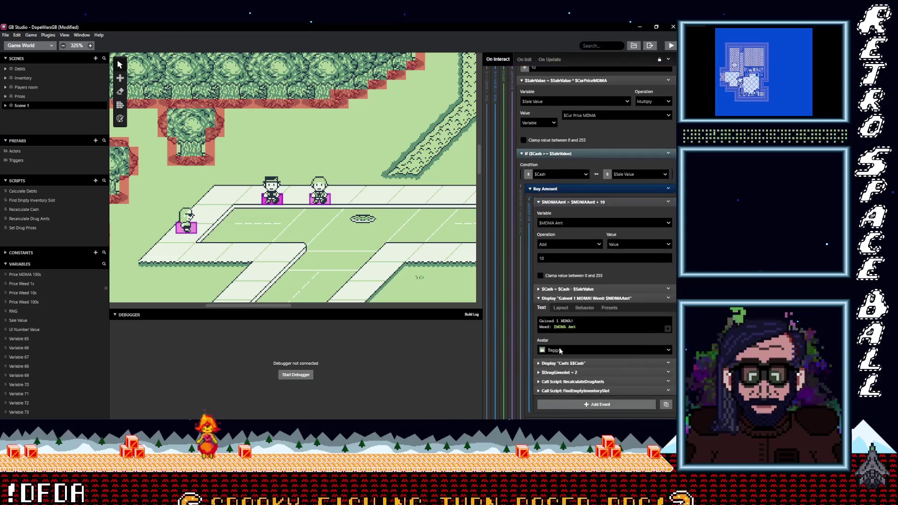
left_click(566, 322)
scroll(571, 332, "down", 6)
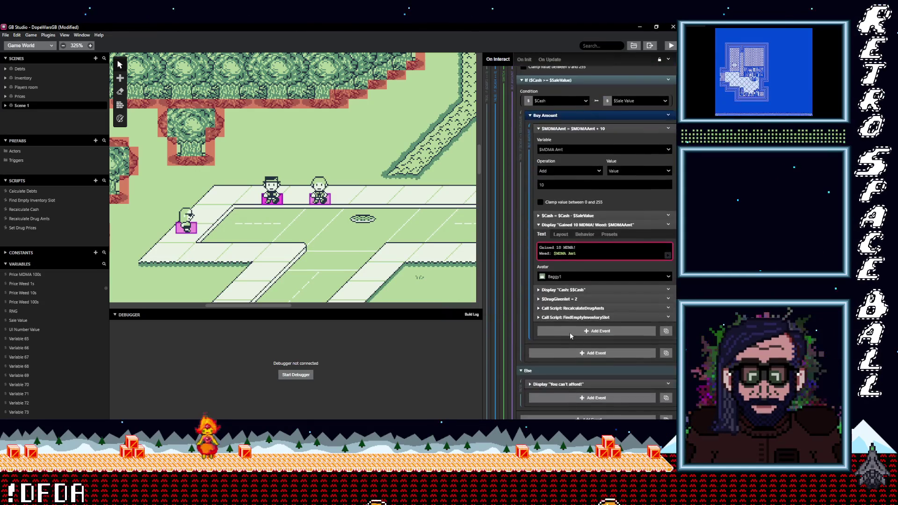
Delete the unwanted Buy Amount block and paste the copied Buy Amount group into option 7.
left_click(597, 292)
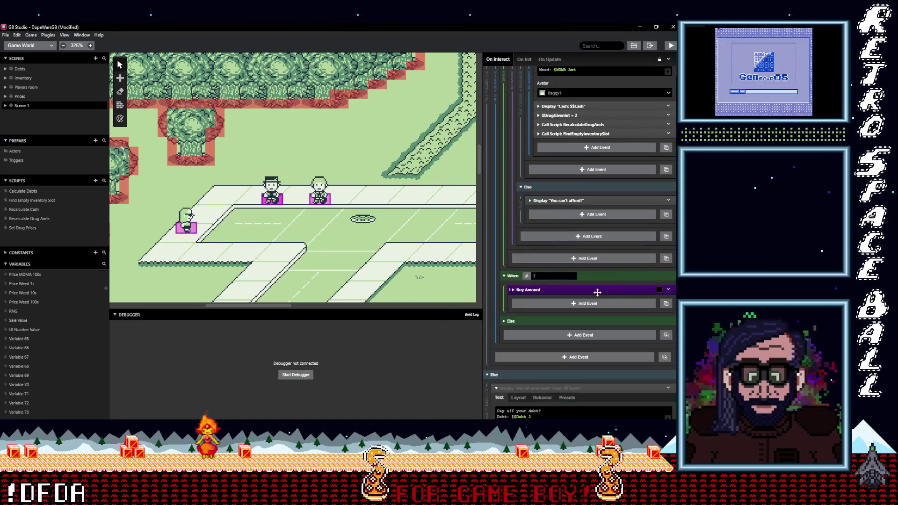
left_click(669, 289)
left_click(618, 394)
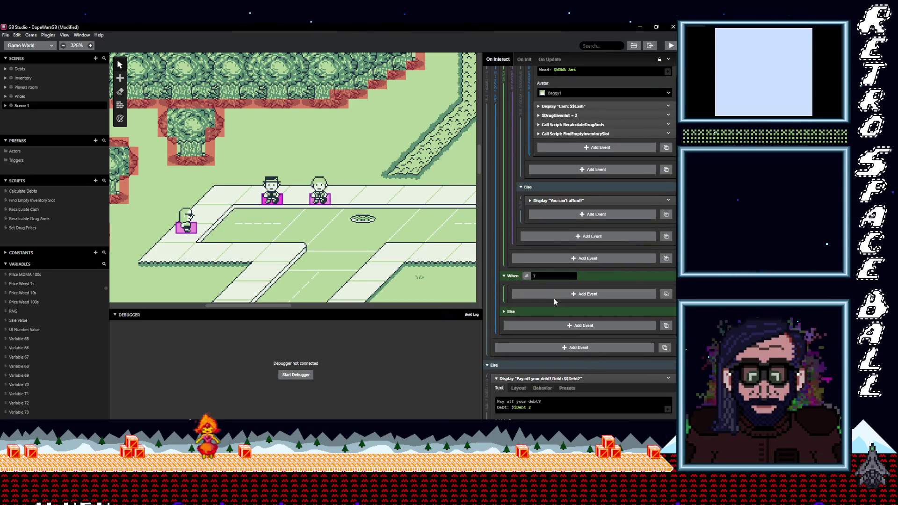
left_click(555, 291, "alt")
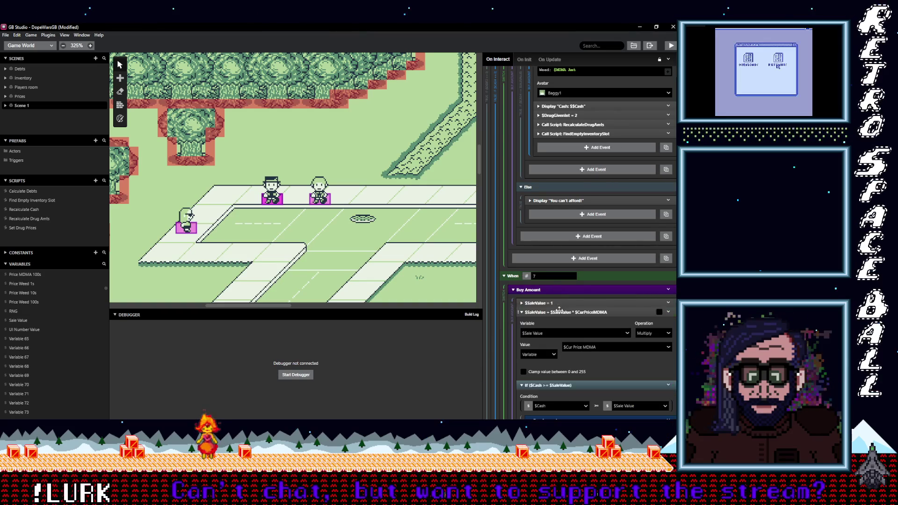
Set option 7's $SaleValue and MDMA Amount add to 20, with message 'Gained 20 MDMA!'.
left_click(551, 300)
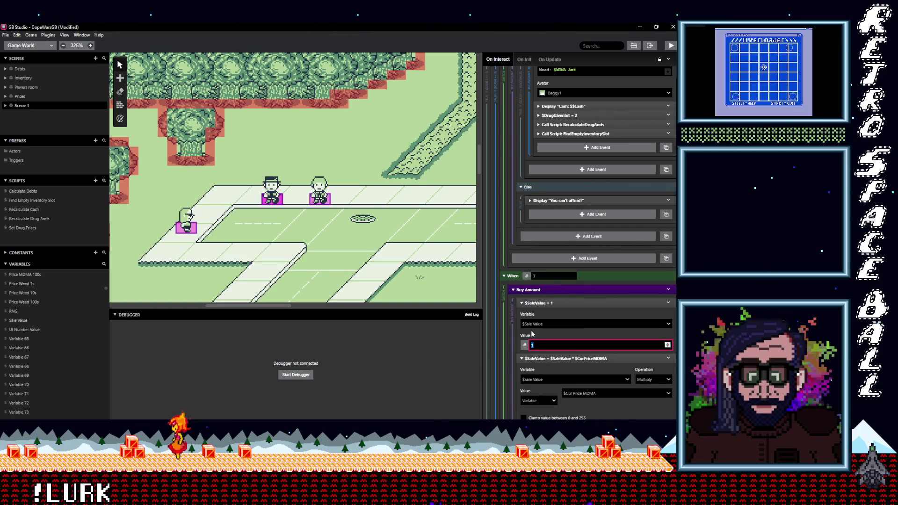
type("0")
scroll(545, 341, "down", 5)
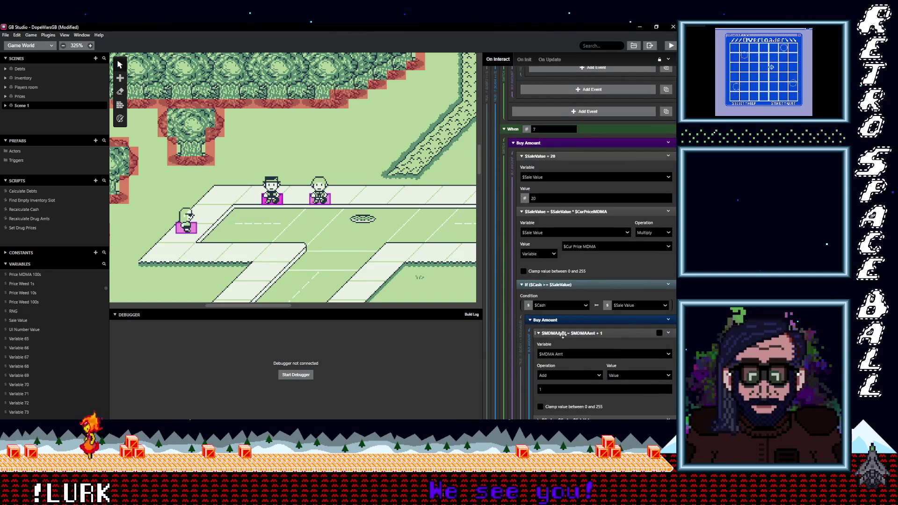
double_click(562, 352)
type("202")
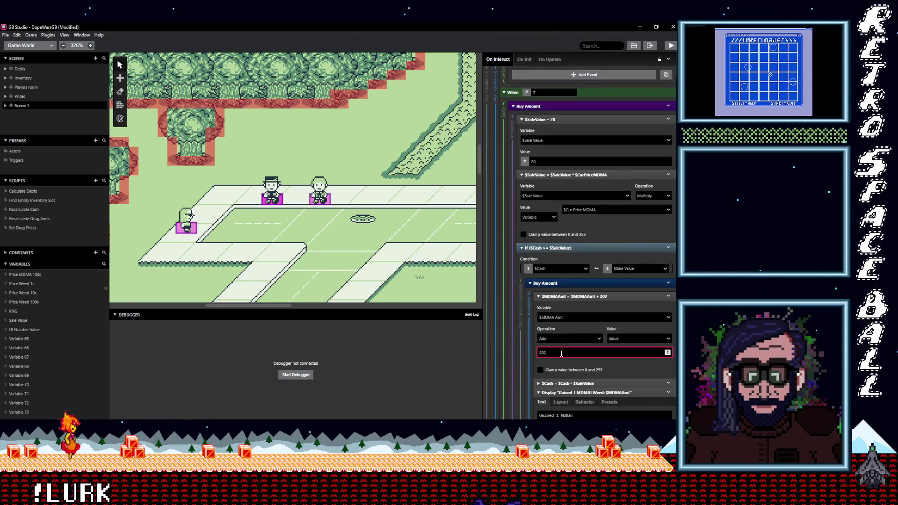
key("BackSpace")
scroll(562, 353, "down", 3)
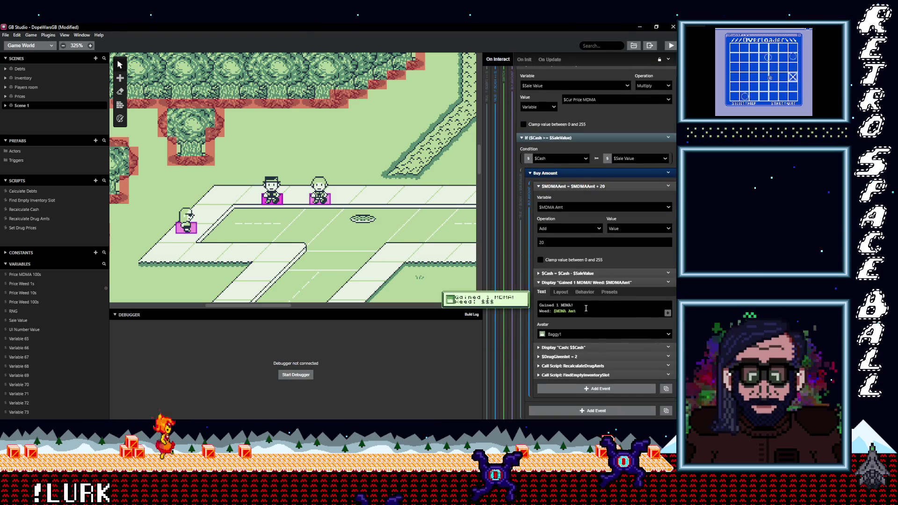
left_click(561, 306)
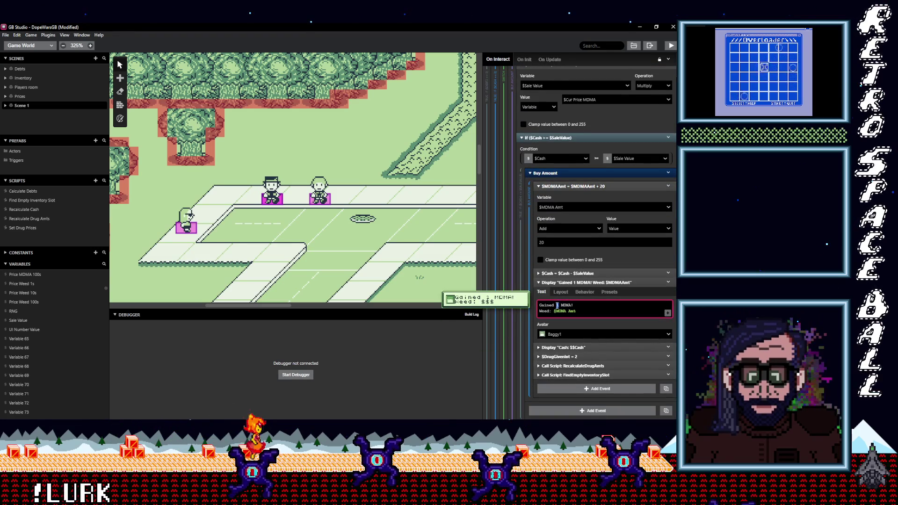
key("BackSpace")
type("20")
scroll(576, 312, "down", 3)
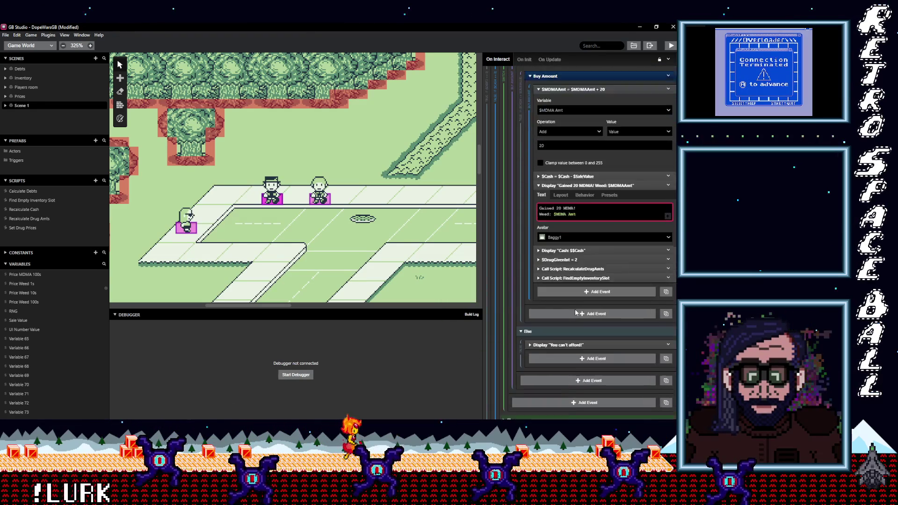
scroll(576, 313, "down", 3)
scroll(575, 311, "down", 3)
scroll(575, 309, "down", 2)
scroll(575, 308, "down", 2)
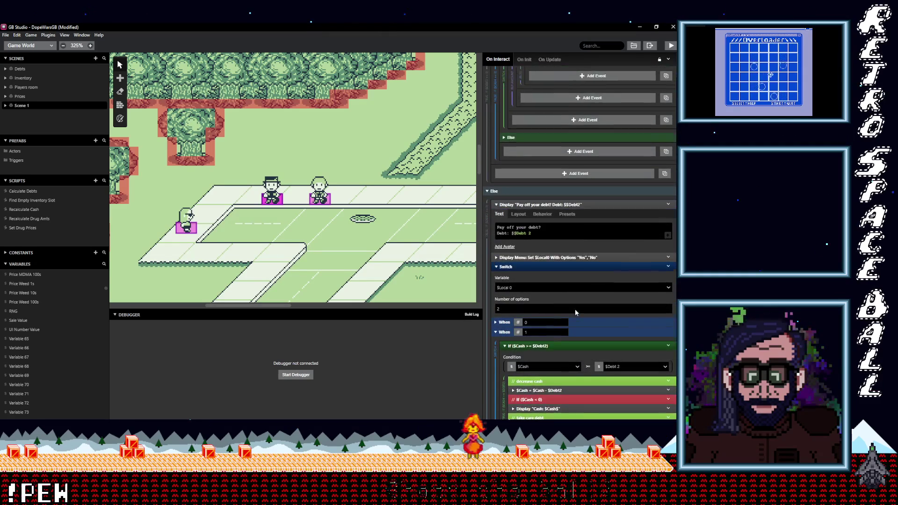
Collapse the Else branch's quantity prompt, price message and Switch, then multi-select and copy them.
scroll(571, 307, "up", 2)
scroll(547, 283, "up", 6)
scroll(547, 283, "down", 6)
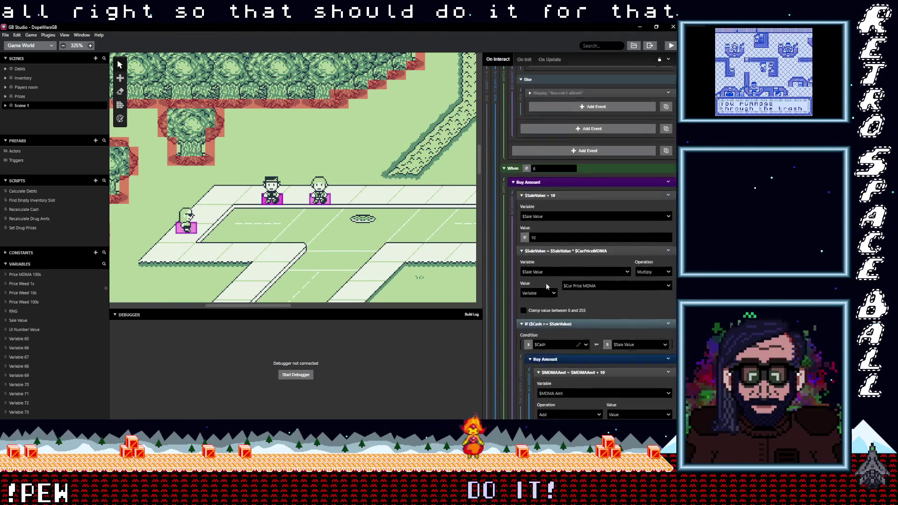
scroll(546, 282, "up", 10)
left_click_drag(675, 115, 675, 82)
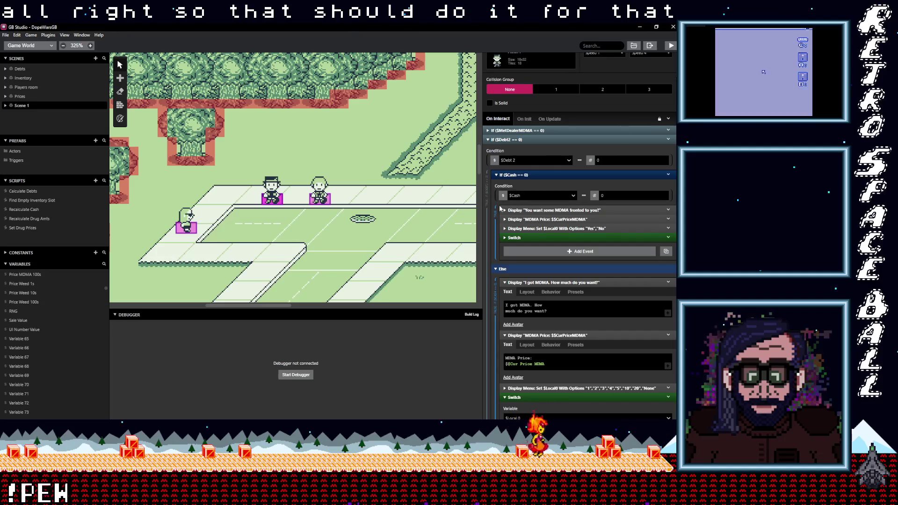
left_click(527, 283)
left_click(530, 291)
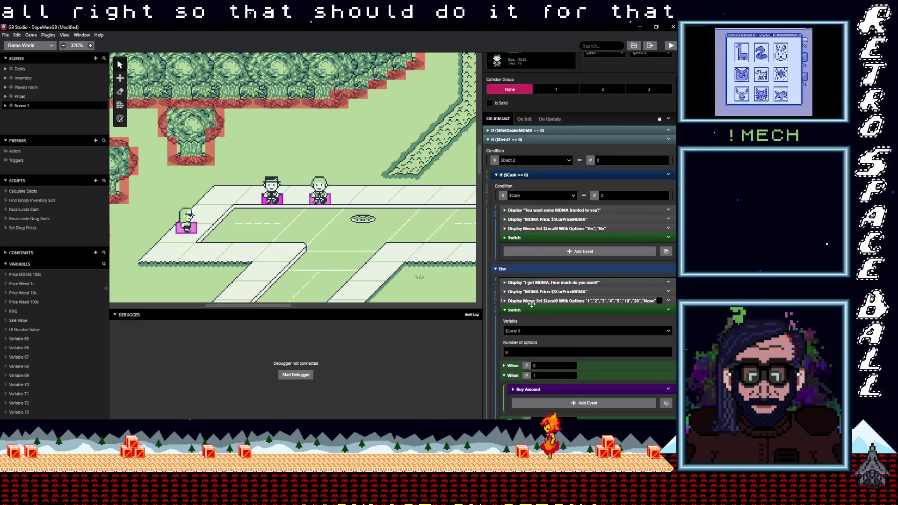
left_click(531, 308)
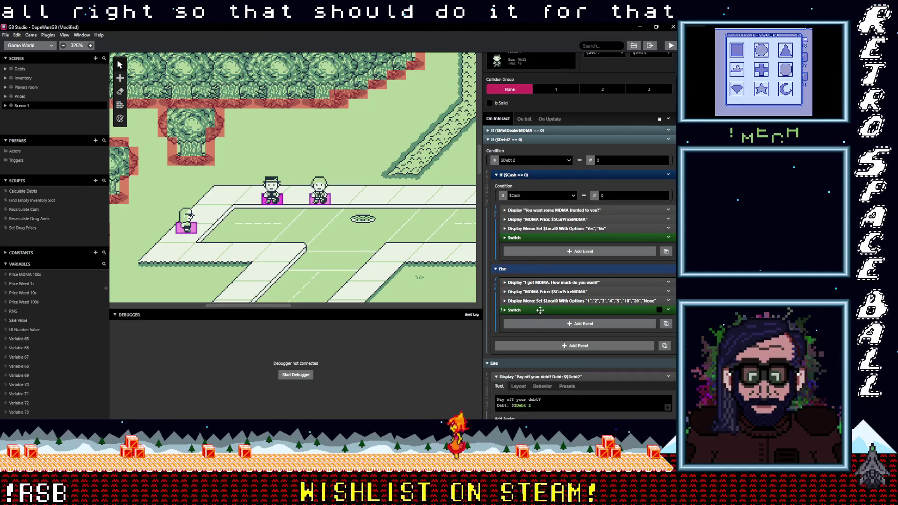
left_click(542, 310, "shift")
left_click(541, 292, "shift")
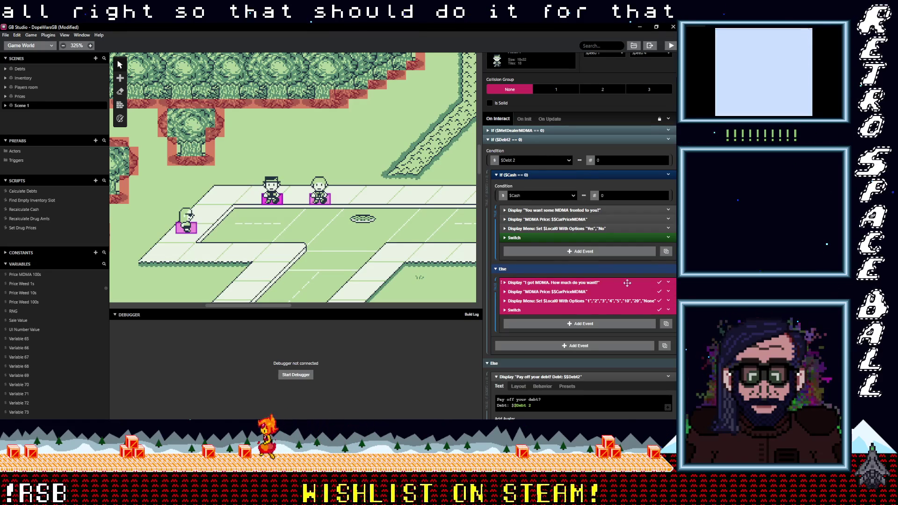
right_click(603, 289)
left_click(619, 350)
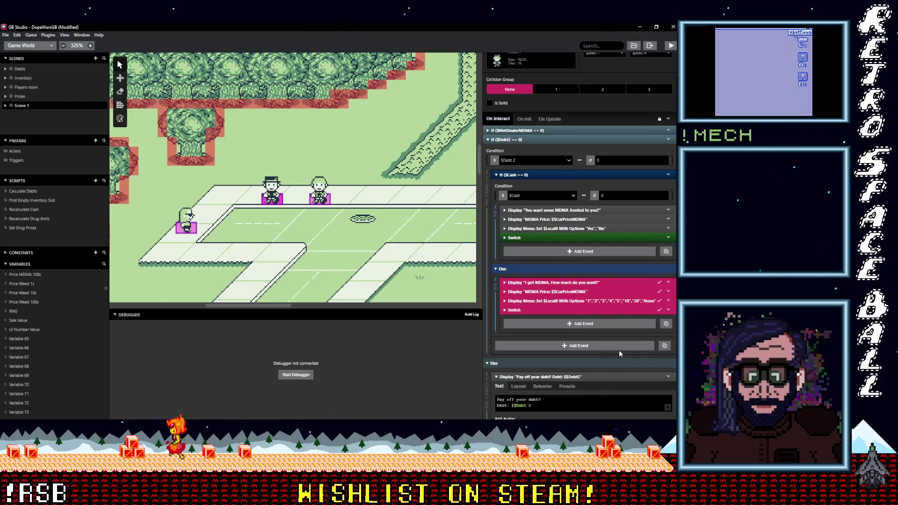
Add a Variable Compare With Value condition checking $Cash == 0 to the H dealer's On Interact.
scroll(534, 229, "down", 10)
scroll(559, 283, "up", 15)
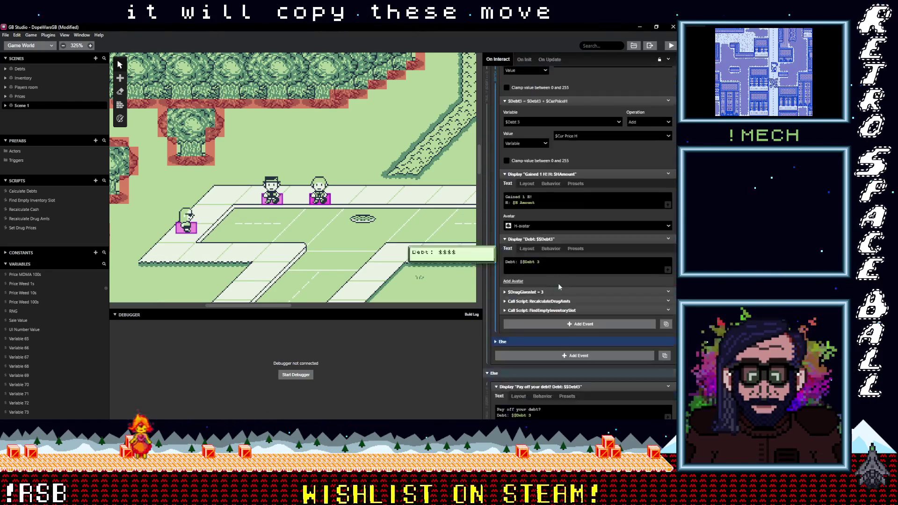
scroll(559, 285, "up", 10)
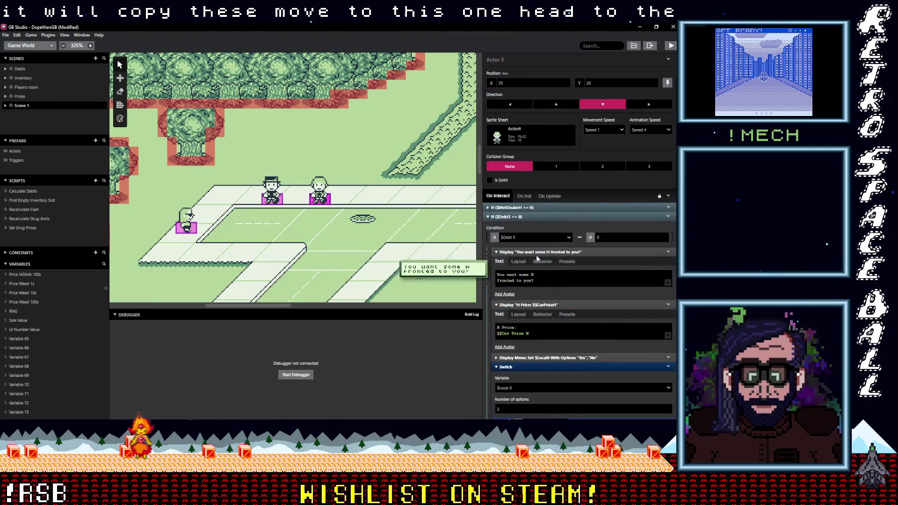
left_click(521, 220)
left_click(522, 218)
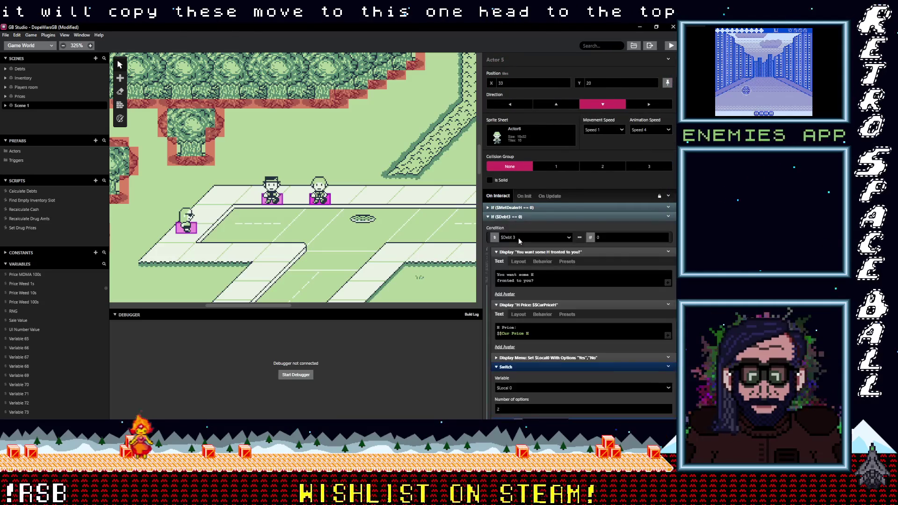
left_click(523, 279)
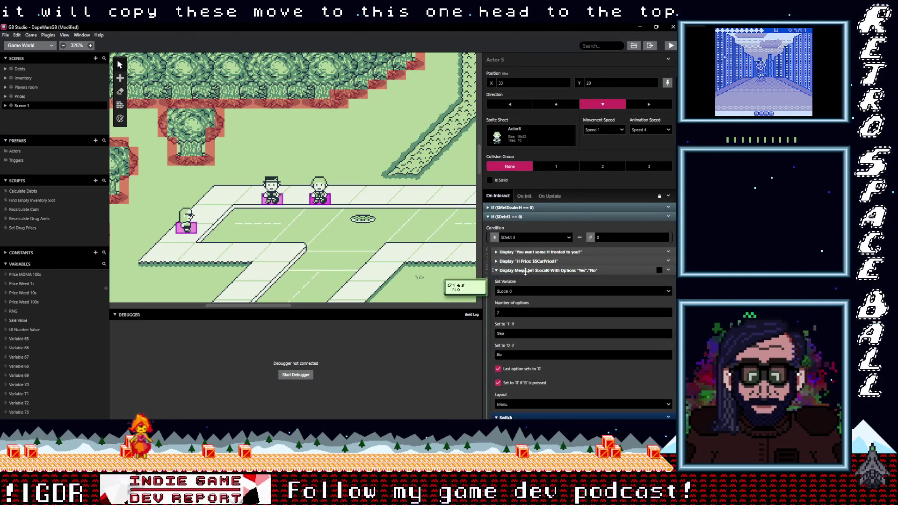
left_click(544, 294)
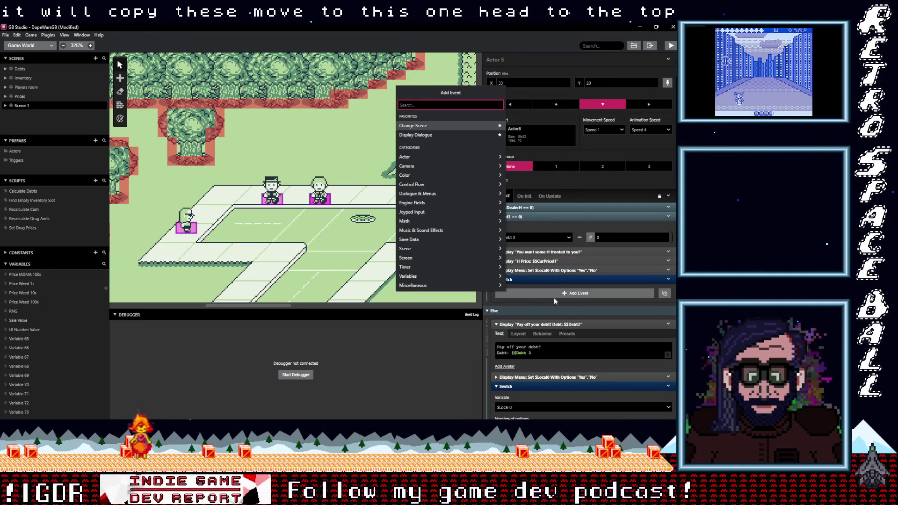
type("If var val")
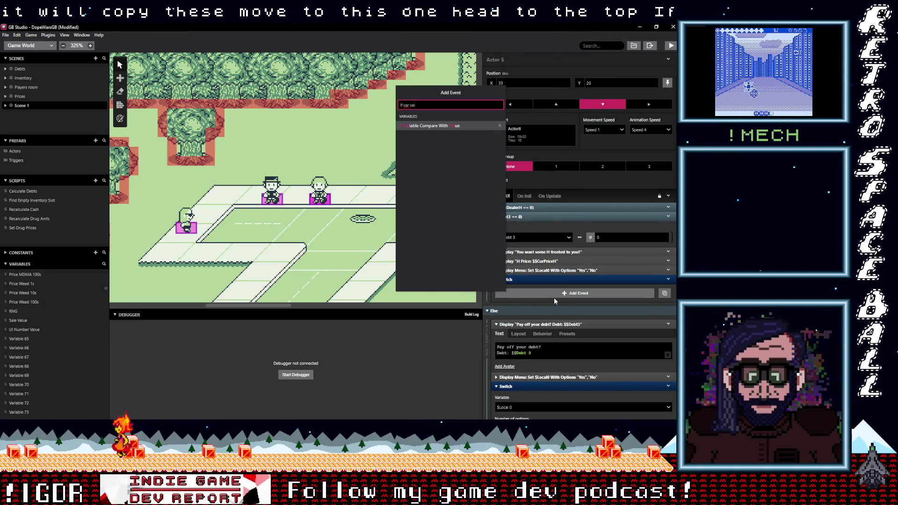
left_click(433, 130)
left_click(535, 310)
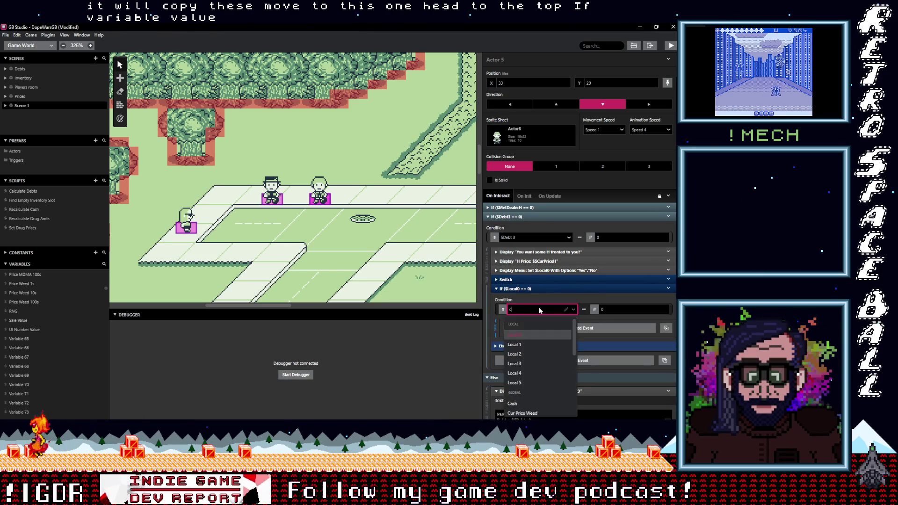
type("cas")
left_click(528, 332)
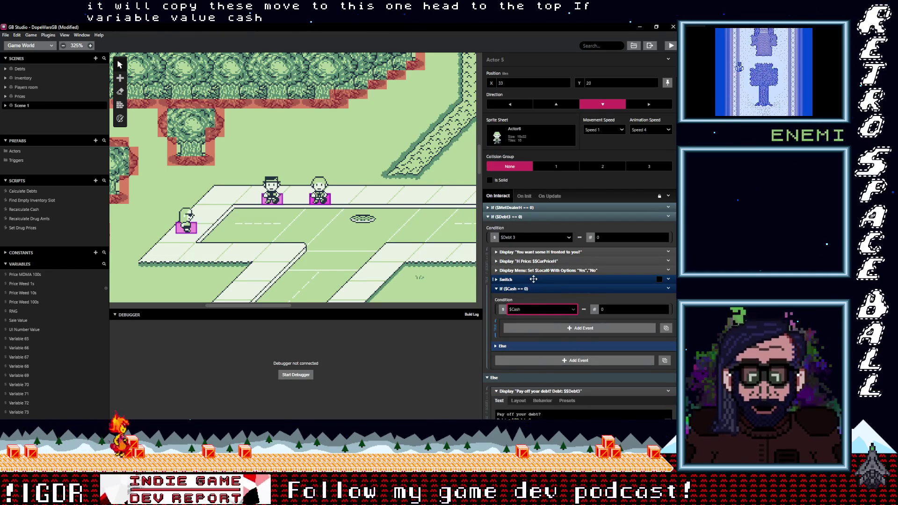
Move the H offer dialogue, price message, menu and Switch inside the cash check.
left_click(533, 280)
left_click(533, 252, "shift")
mouse_move(534, 270)
left_mouse_down()
mouse_move(539, 321)
mouse_move(532, 286)
left_mouse_up()
left_click(502, 347)
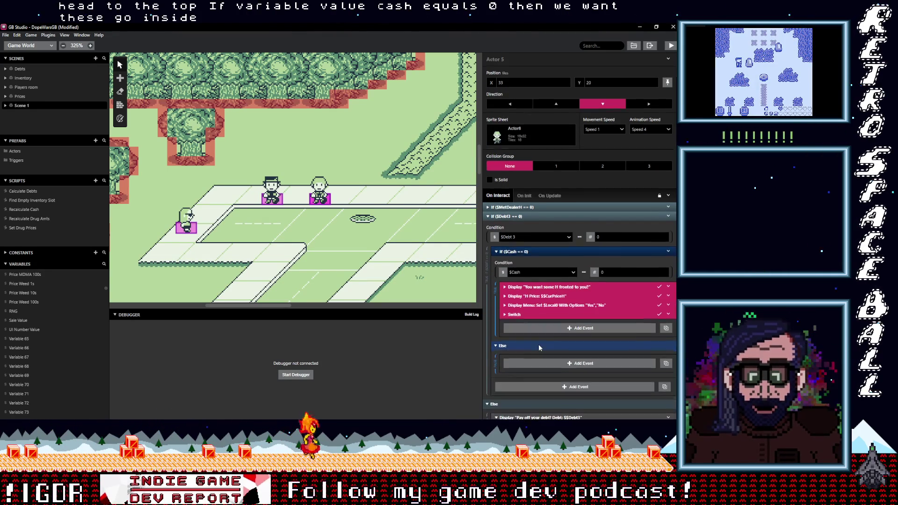
scroll(540, 336, "down", 2)
Paste the copied MDMA events into the Else branch and change the prompt's MDMA to H.
left_click(557, 291)
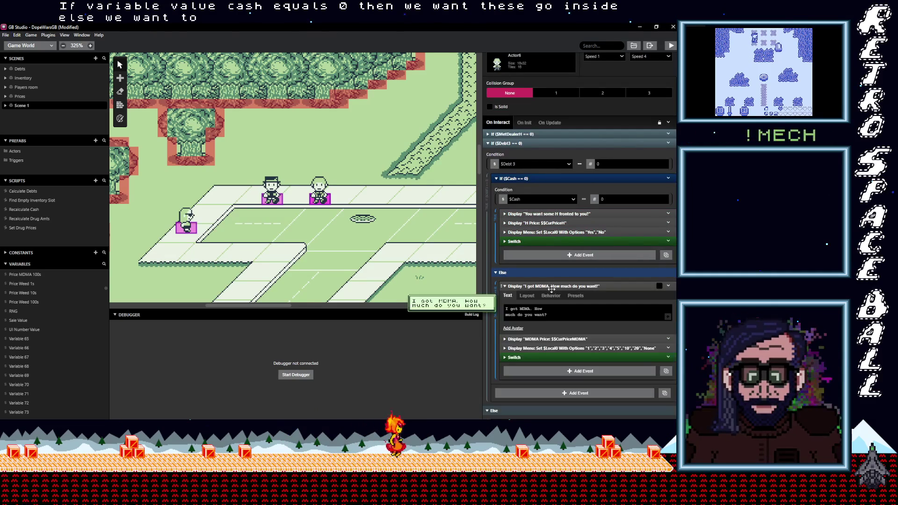
double_click(525, 309)
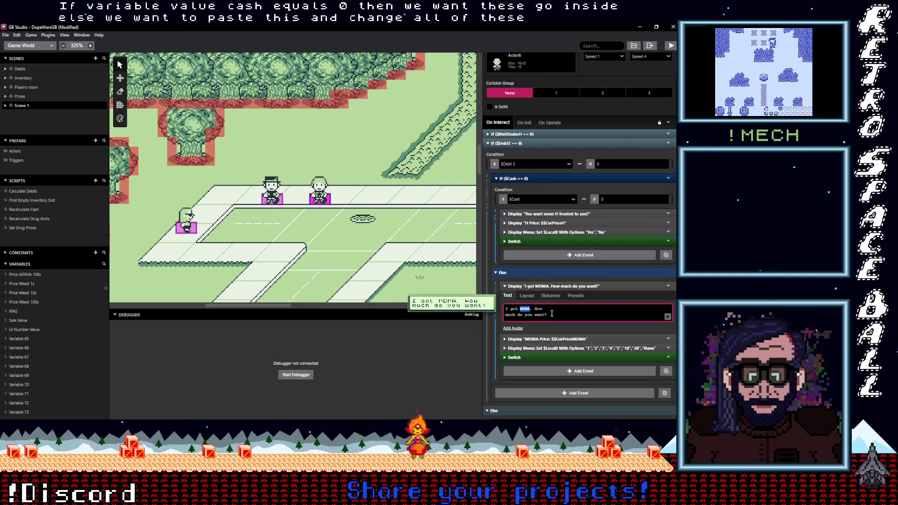
type("H")
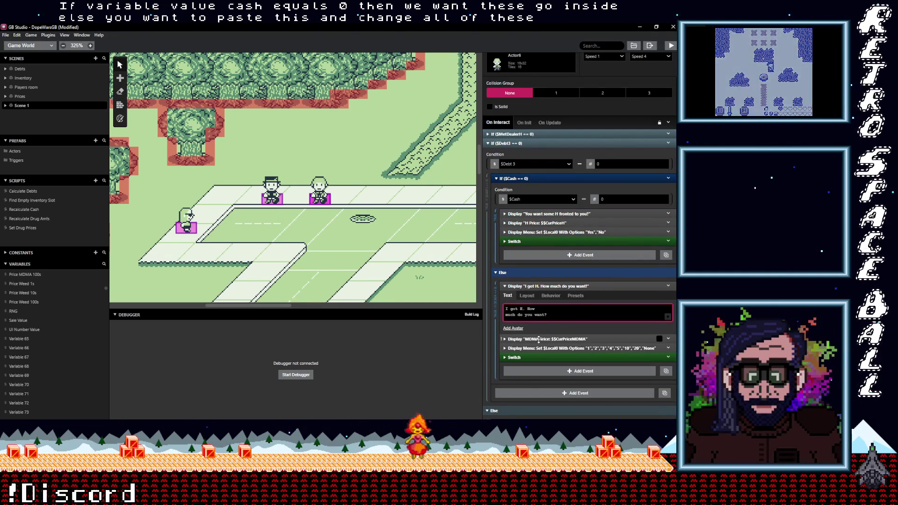
Replace the price message's MDMA price token with $Cur Price H.
left_click(545, 339)
double_click(511, 362)
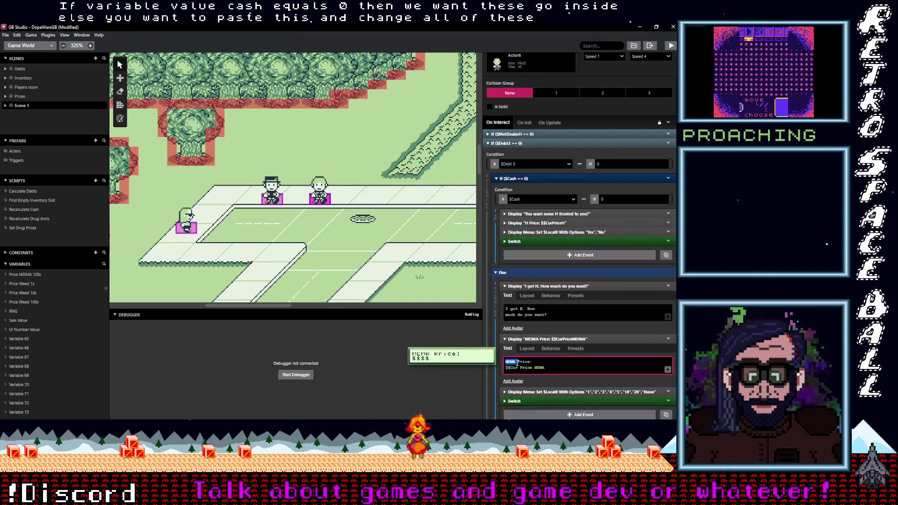
left_click(518, 369)
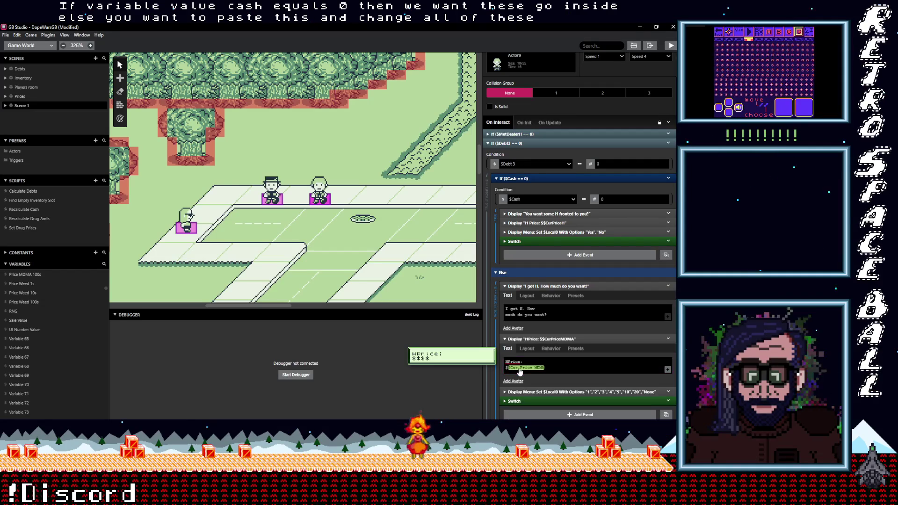
left_click(519, 369)
left_click(511, 362)
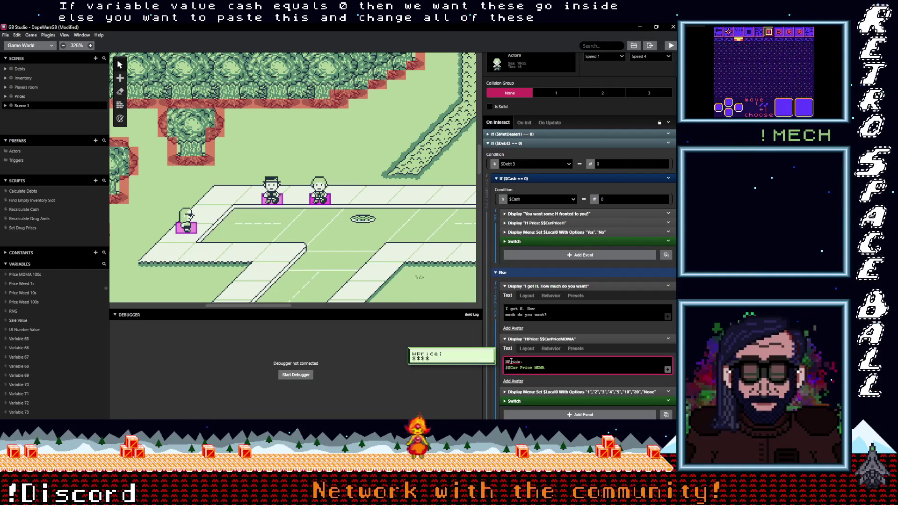
left_click(529, 369)
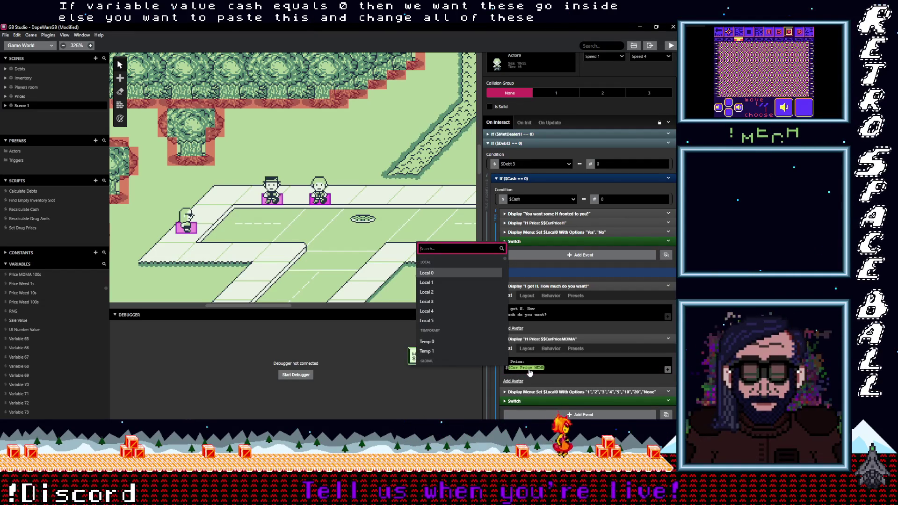
type("Cur")
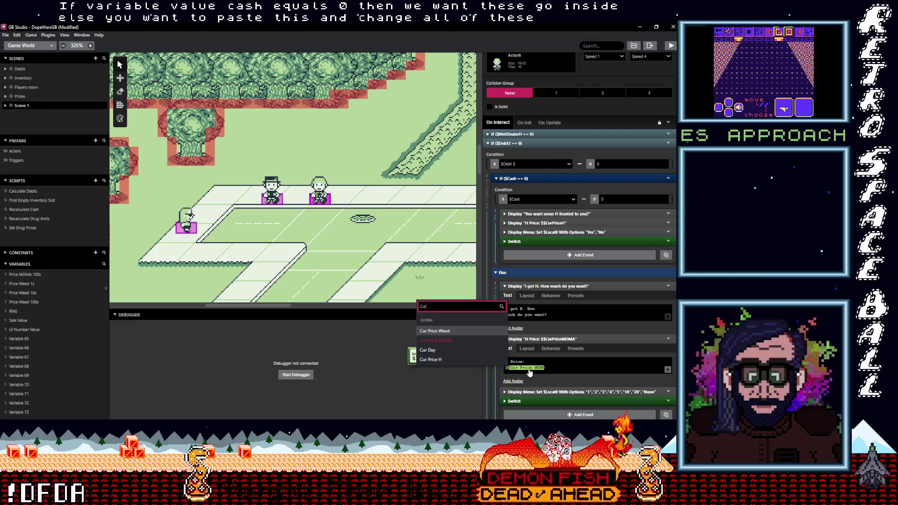
left_click(478, 360)
scroll(557, 316, "down", 3)
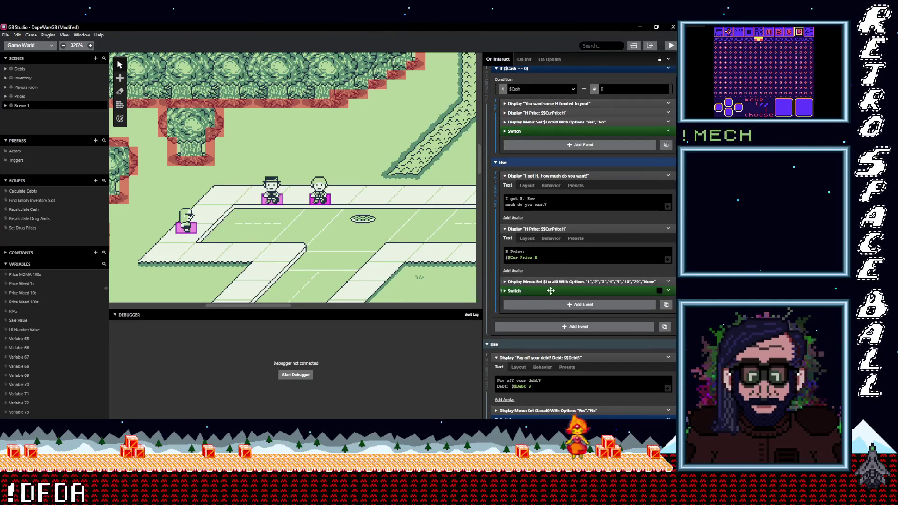
Make the buy-one purchase group multiply the sale value by $Cur Price H.
left_click(552, 291)
scroll(563, 292, "down", 2)
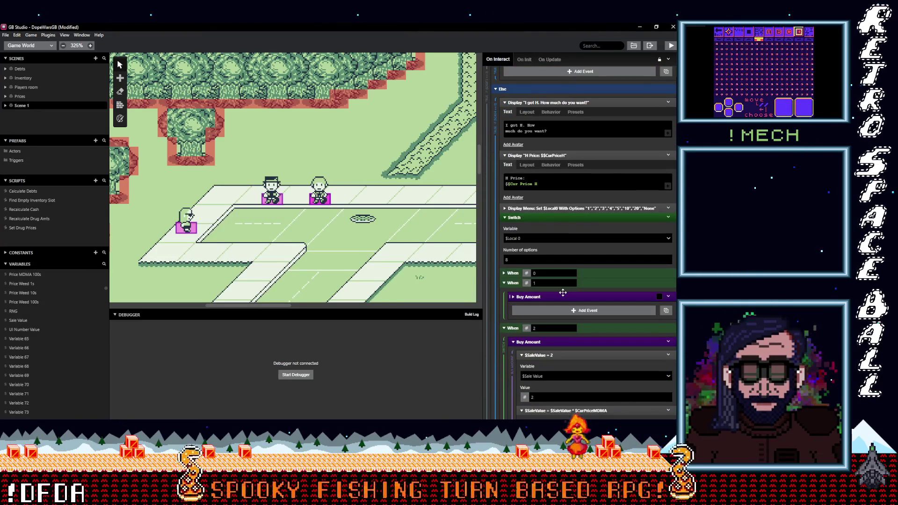
scroll(580, 289, "down", 1)
left_click(600, 261)
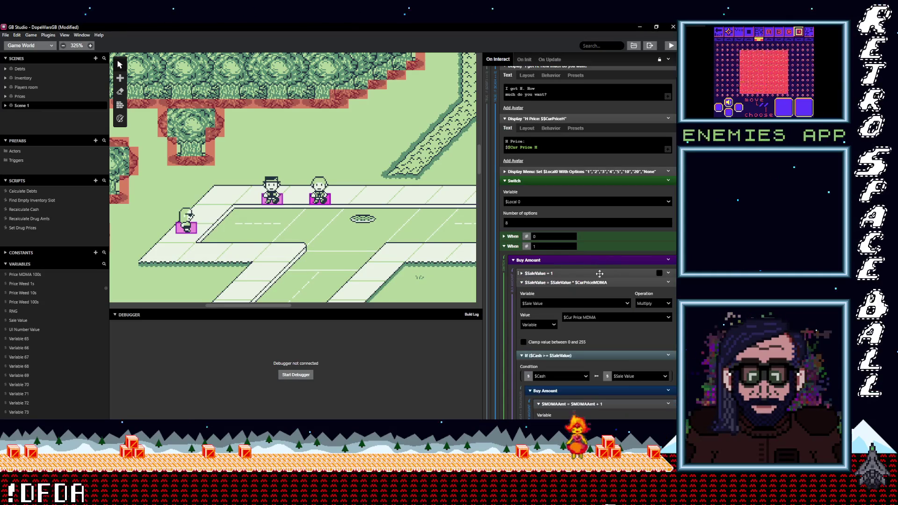
scroll(561, 308, "down", 1)
left_click(593, 280)
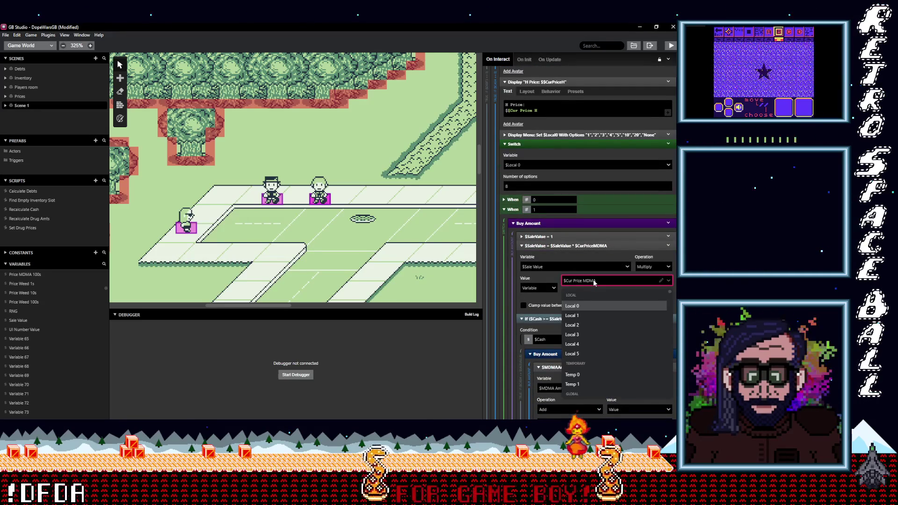
type("cur")
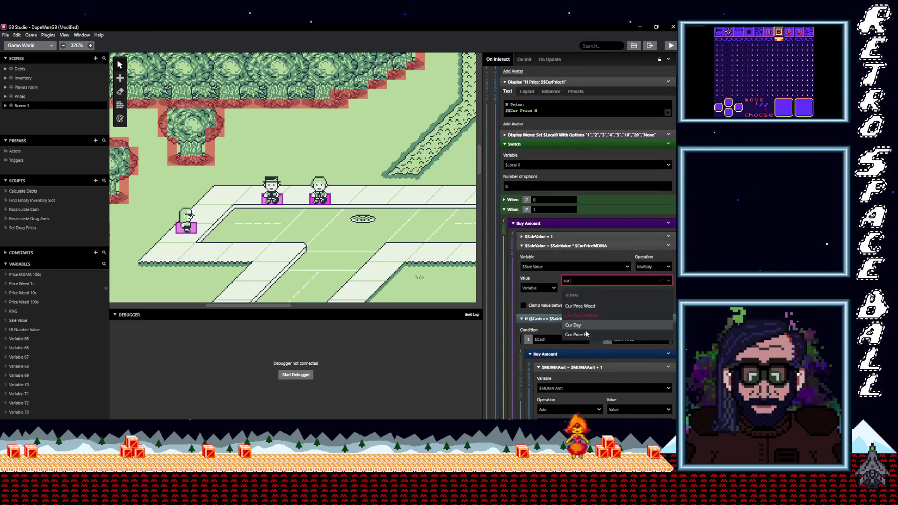
left_click(588, 334)
scroll(588, 325, "down", 3)
scroll(588, 323, "down", 1)
Add purchases to $H Amount and show H Amount with the H-avatar in the gained message.
left_click(573, 279)
type("h am")
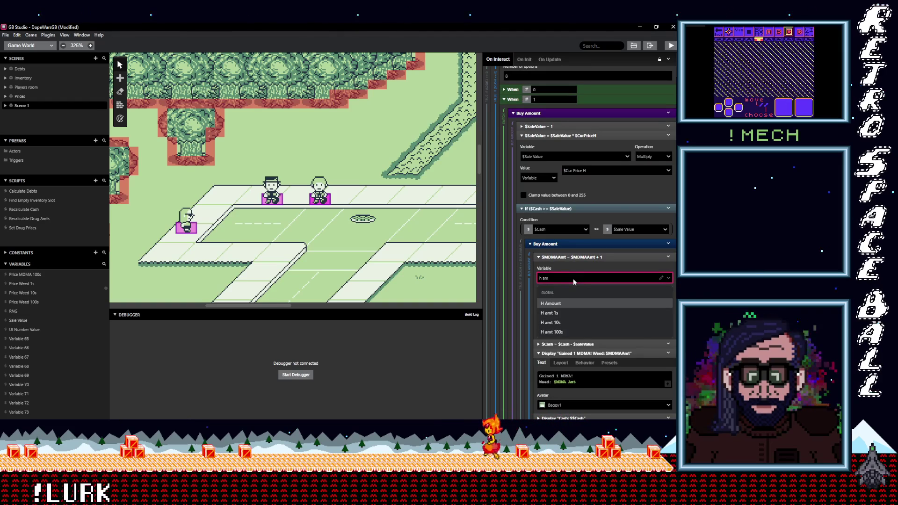
left_click(562, 303)
scroll(579, 299, "down", 3)
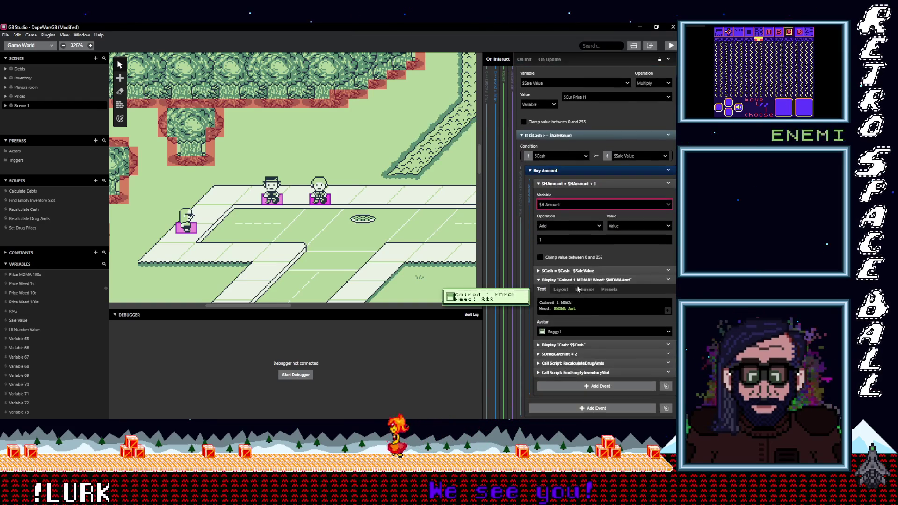
double_click(564, 304)
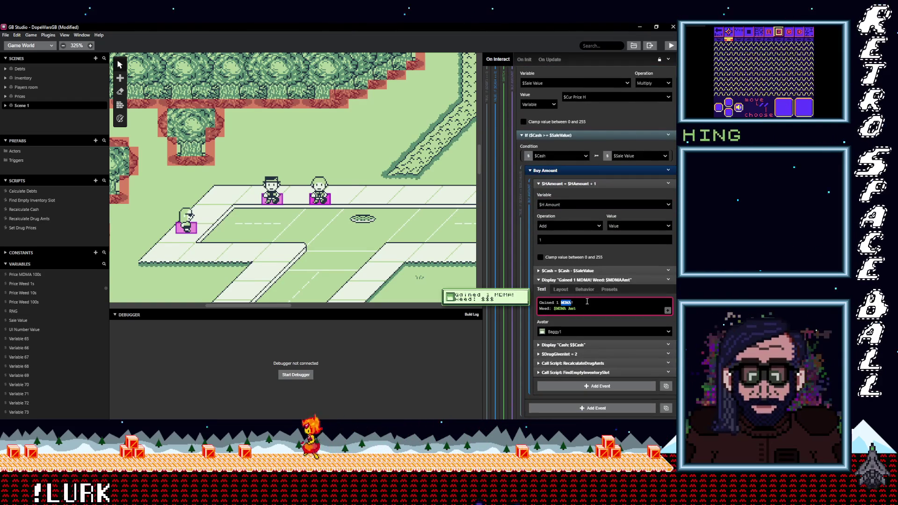
type("H")
left_click(564, 310)
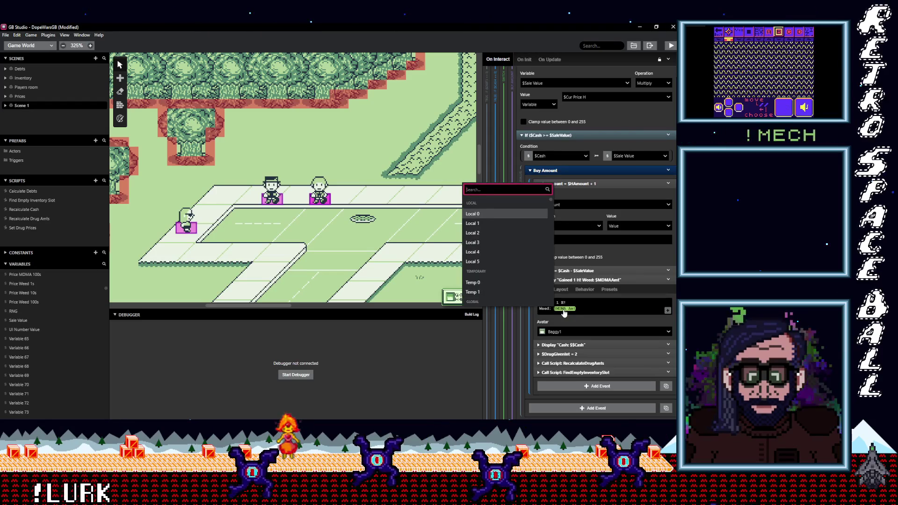
type("H am")
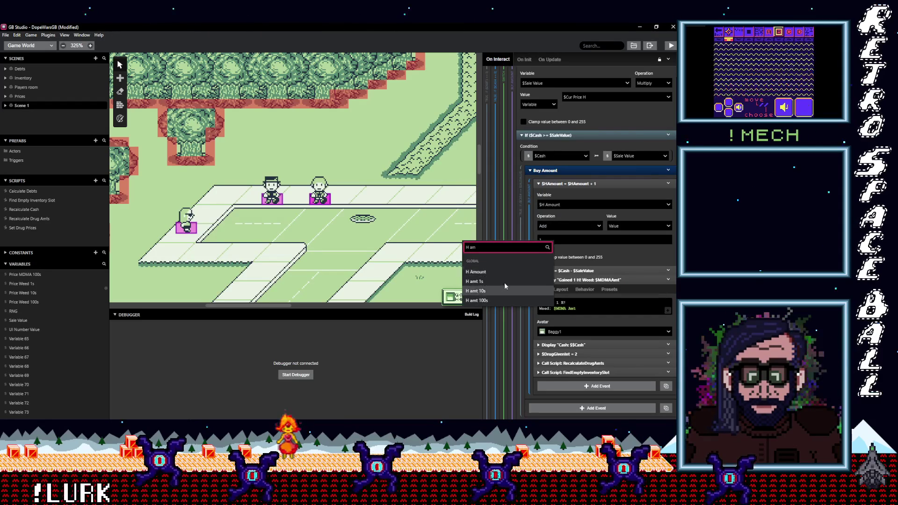
left_click(499, 272)
left_click(567, 331)
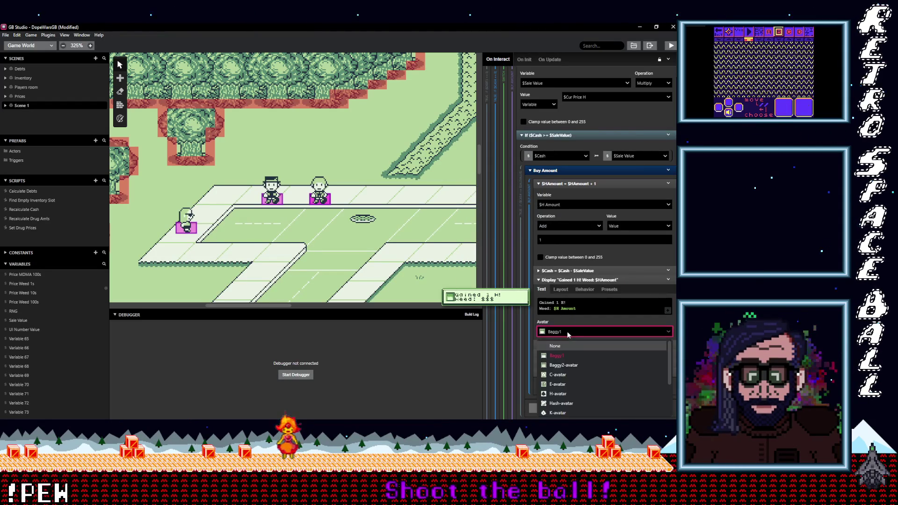
left_click(561, 393)
Fix the leftover Weed wording so the message reads 'Gained 1 H!' and collapse the group.
scroll(580, 347, "down", 1)
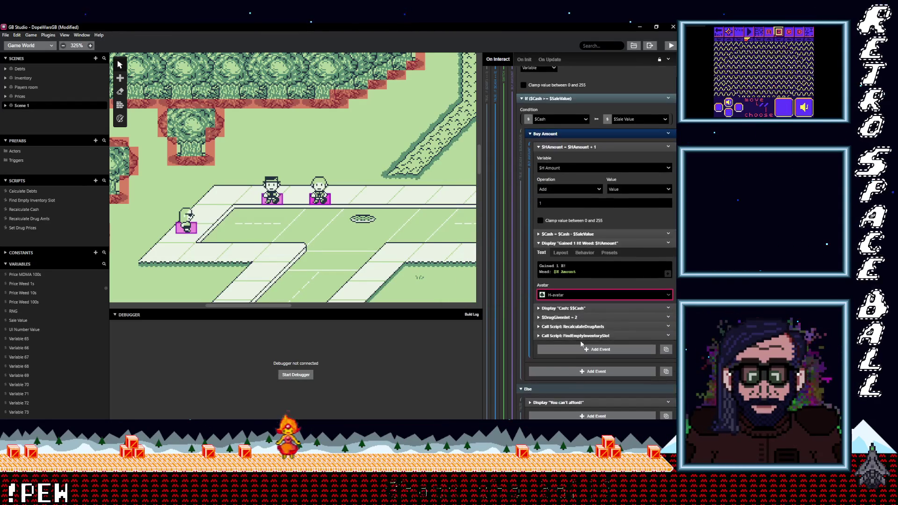
scroll(590, 327, "up", 4)
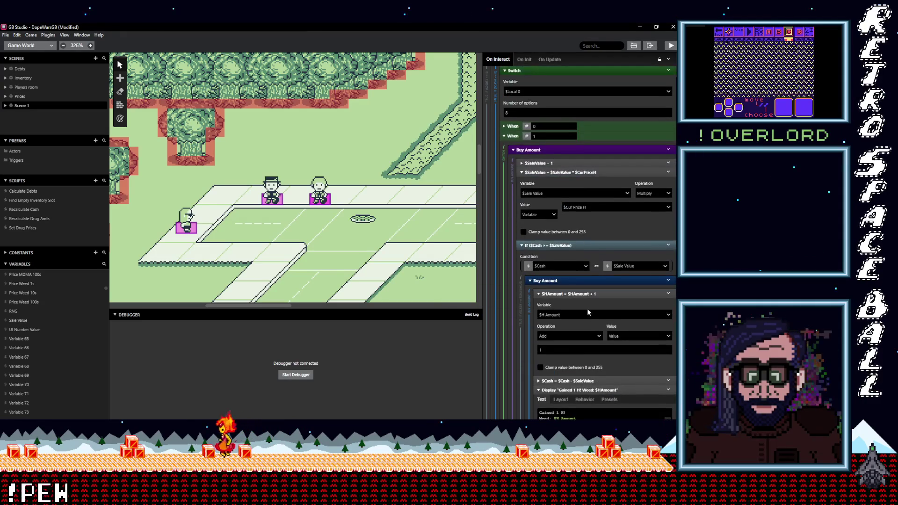
scroll(577, 254, "down", 4)
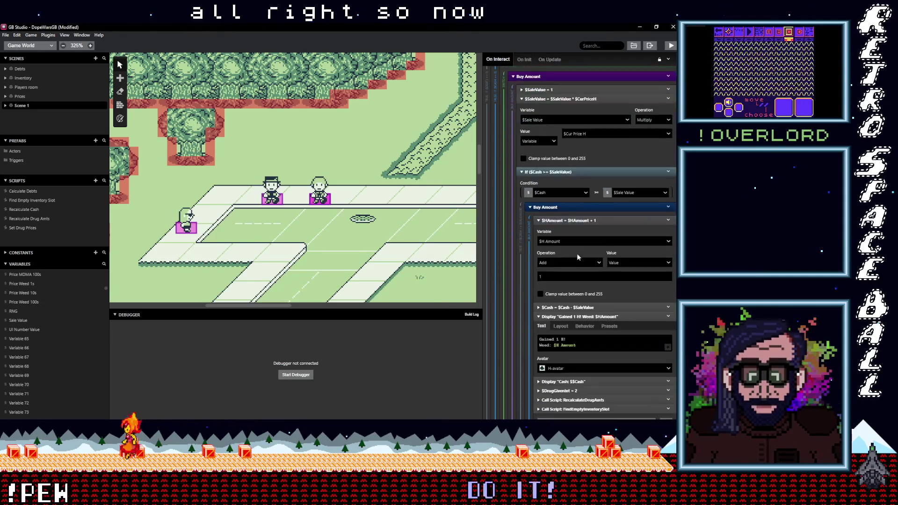
scroll(590, 260, "down", 1)
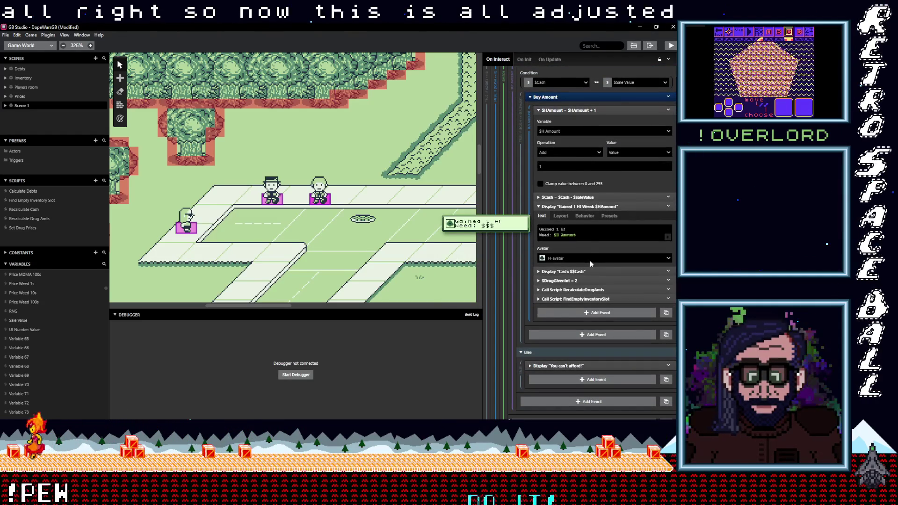
double_click(545, 235)
type("H")
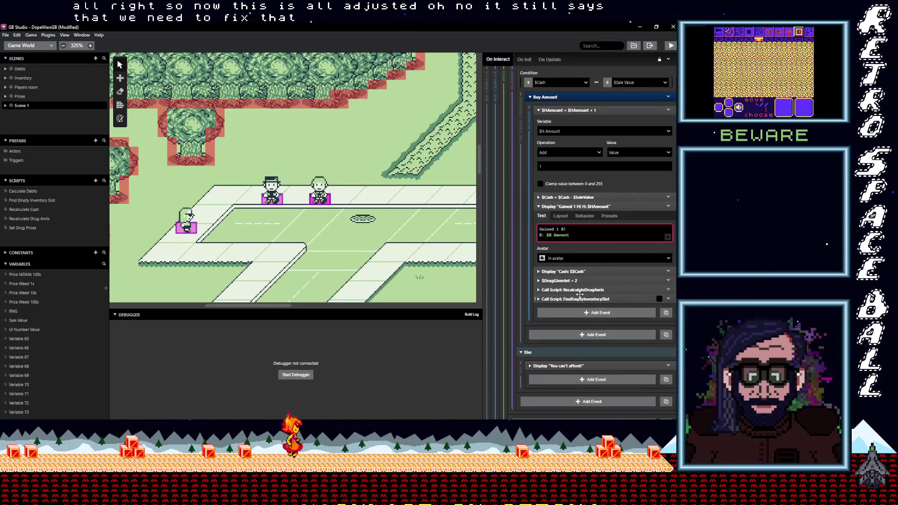
scroll(590, 249, "up", 3)
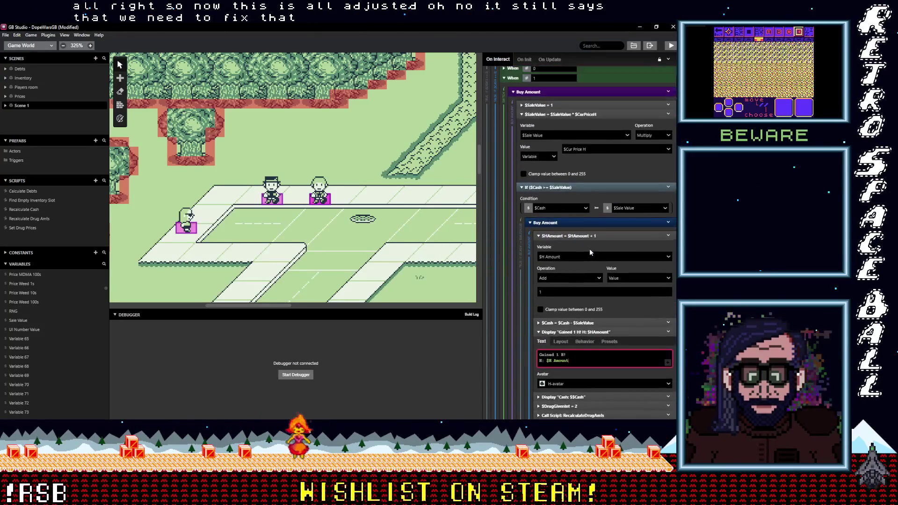
scroll(589, 249, "up", 1)
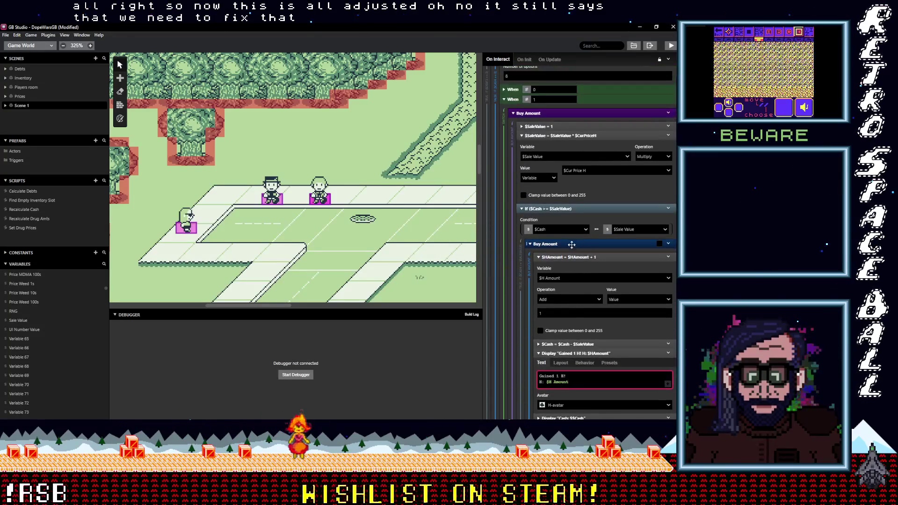
left_click(554, 113)
Copy the finished buy-one H purchase group and paste it in place of the old MDMA buy-two group.
left_click(565, 113)
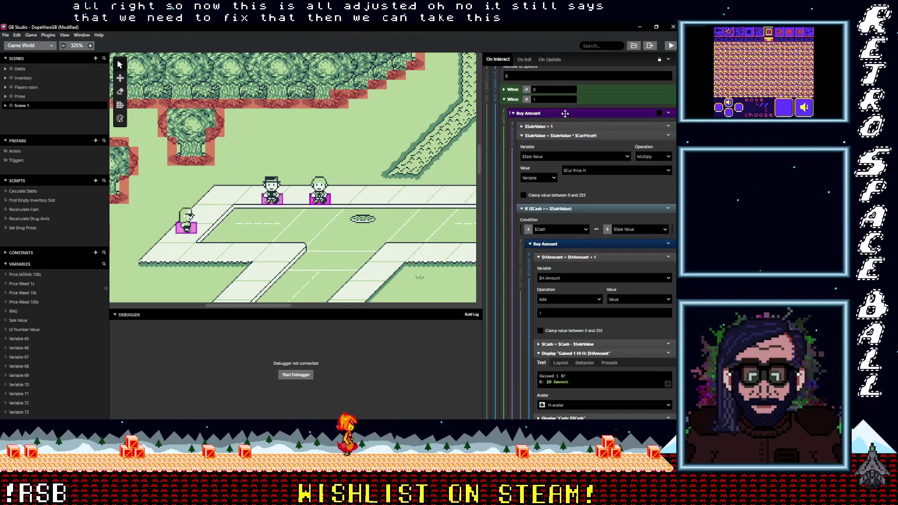
left_click(565, 113)
left_click(668, 113)
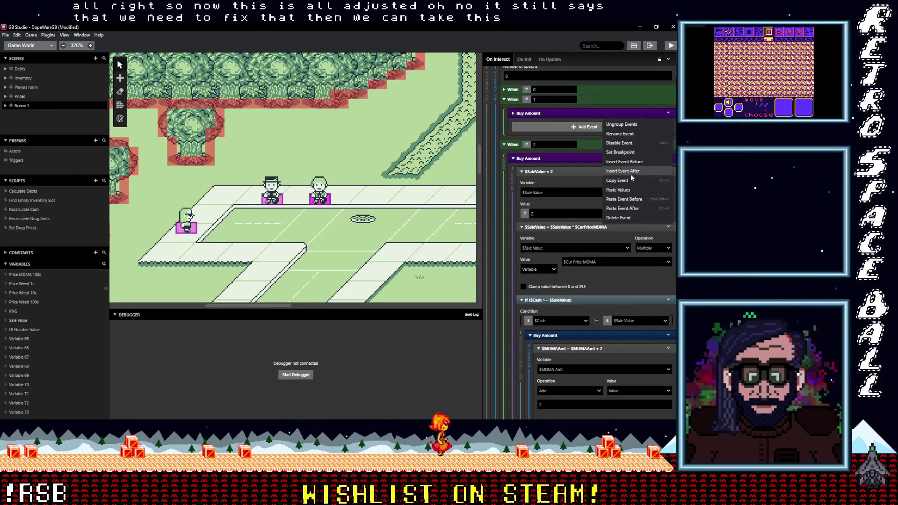
left_click(619, 181)
left_click(662, 159)
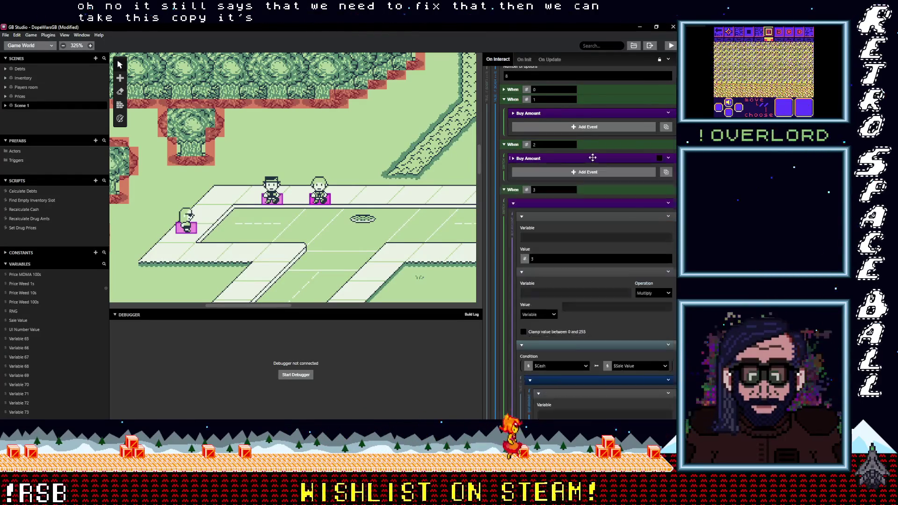
left_click(666, 159)
left_click(646, 258)
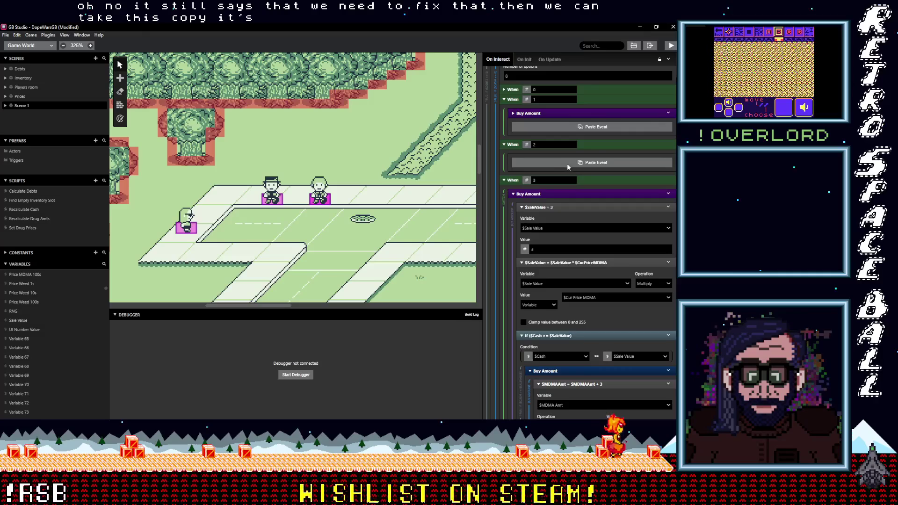
left_click(566, 162)
Set the buy-two group's quantity to 2 and edit its H added amount and gained message.
double_click(549, 214)
type("2")
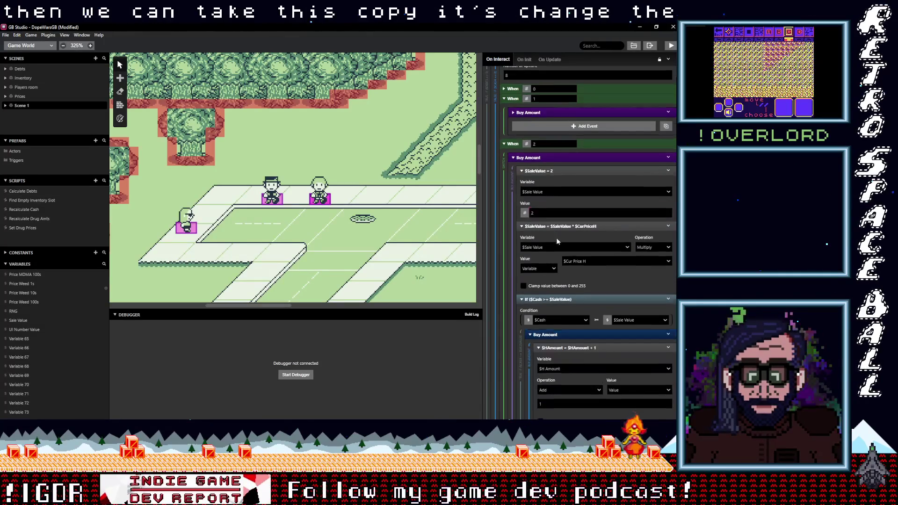
scroll(557, 241, "down", 3)
left_click(553, 257)
left_click(568, 322)
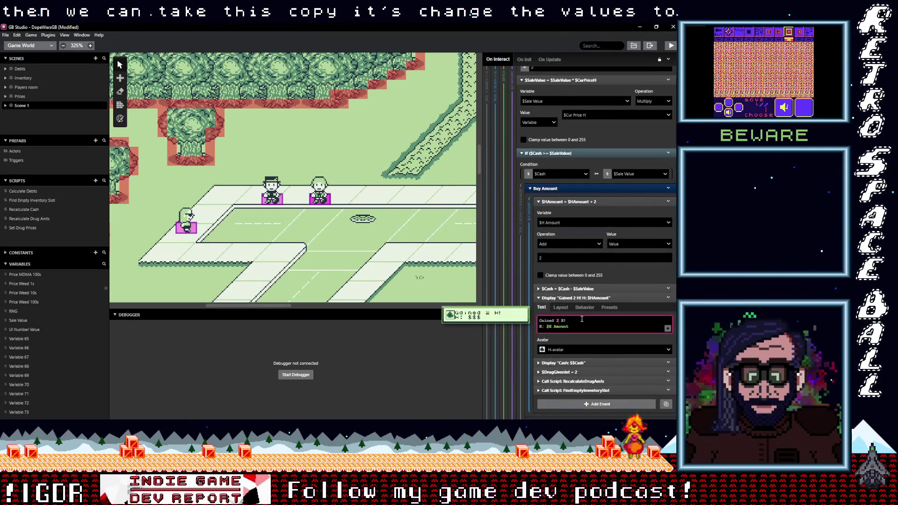
scroll(571, 211, "down", 3)
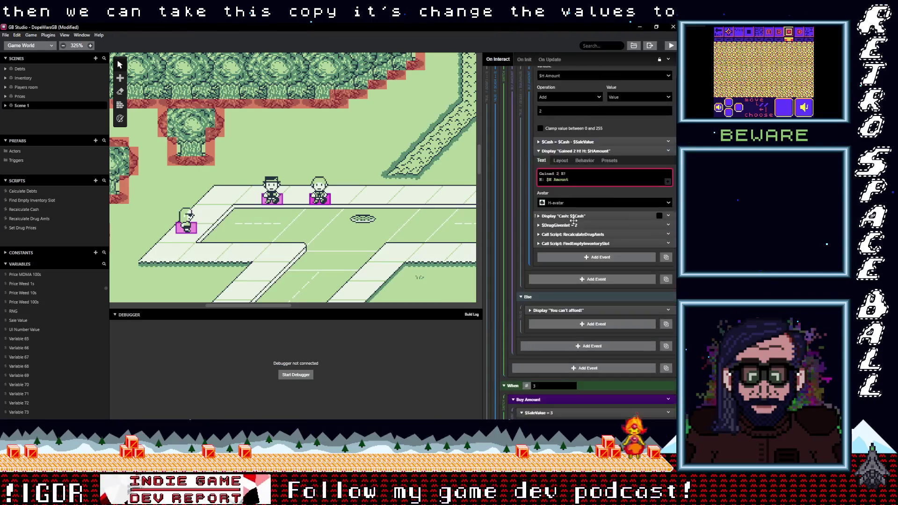
scroll(573, 221, "down", 3)
Copy the H buy group under When 3, setting its sale value and H added to 3 and updating the message.
left_click(634, 290)
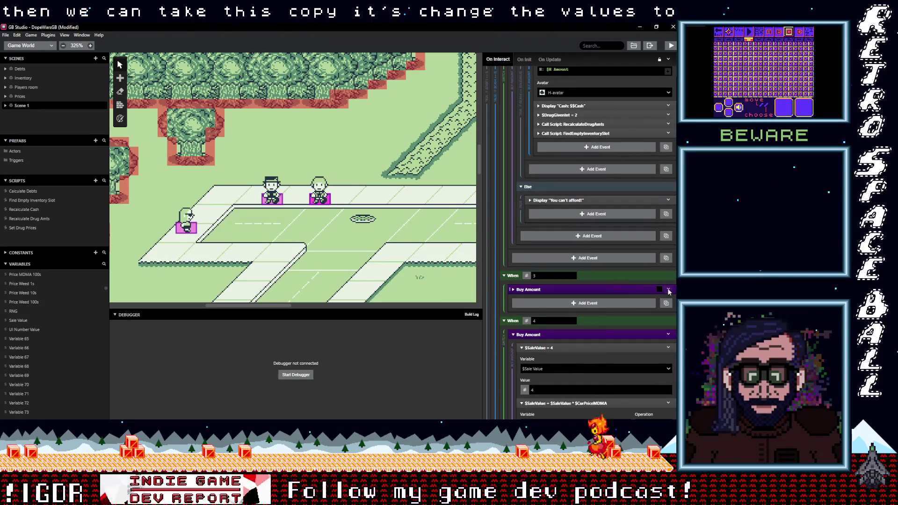
left_click(669, 291)
left_click(636, 384)
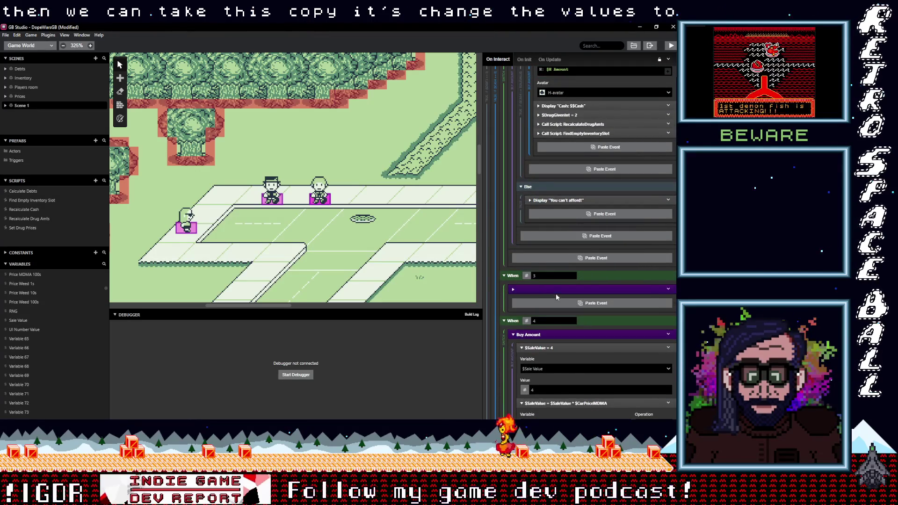
left_click(556, 290)
key("Tab")
key("Tab")
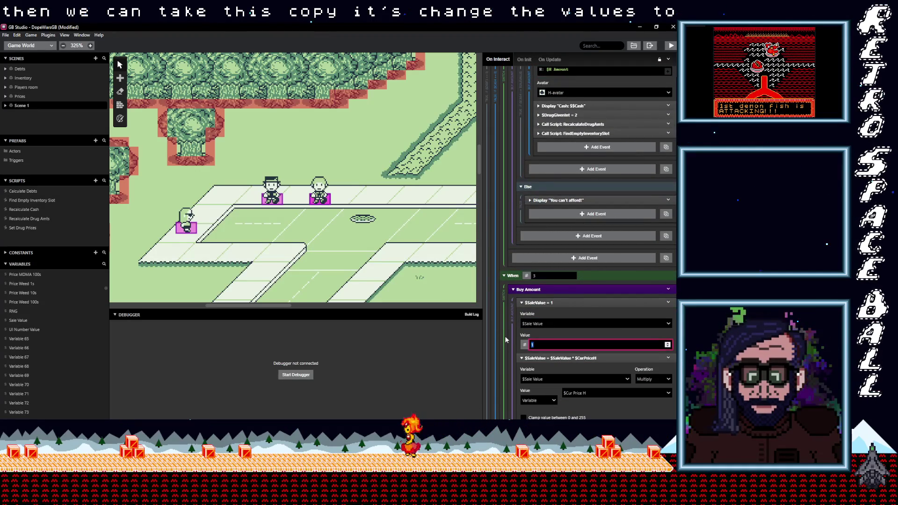
type("3")
scroll(547, 334, "down", 3)
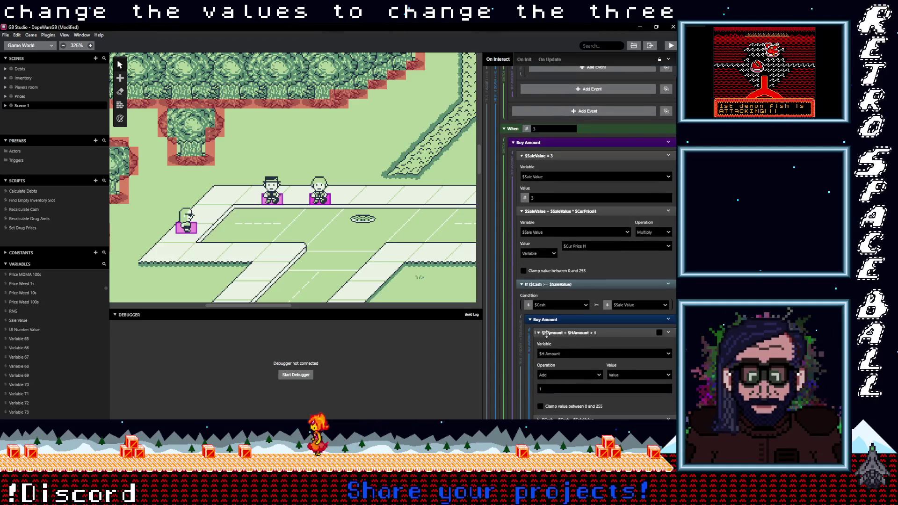
scroll(547, 334, "down", 2)
double_click(561, 316)
type("3")
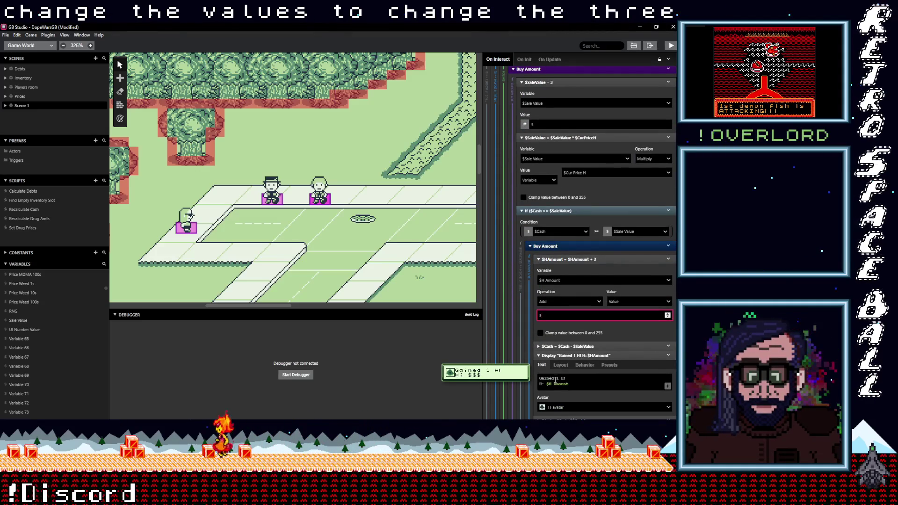
left_click(558, 379)
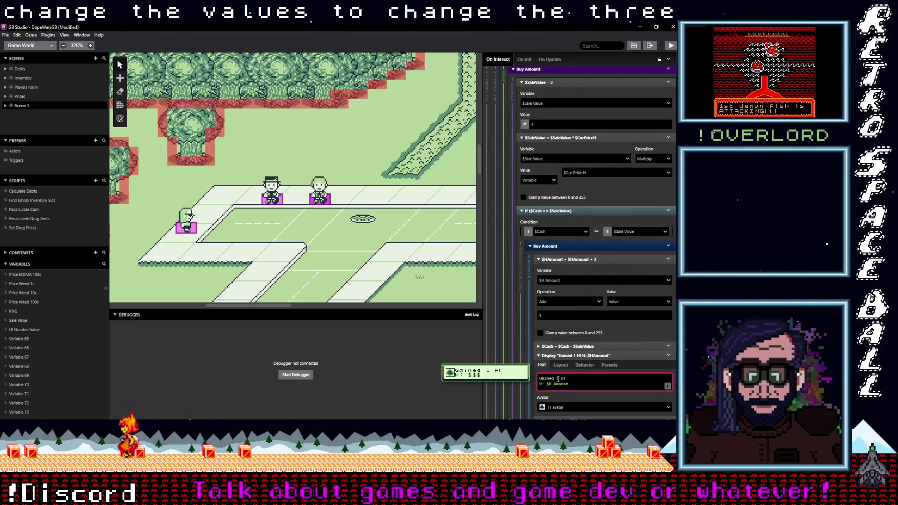
type("3")
scroll(581, 368, "down", 5)
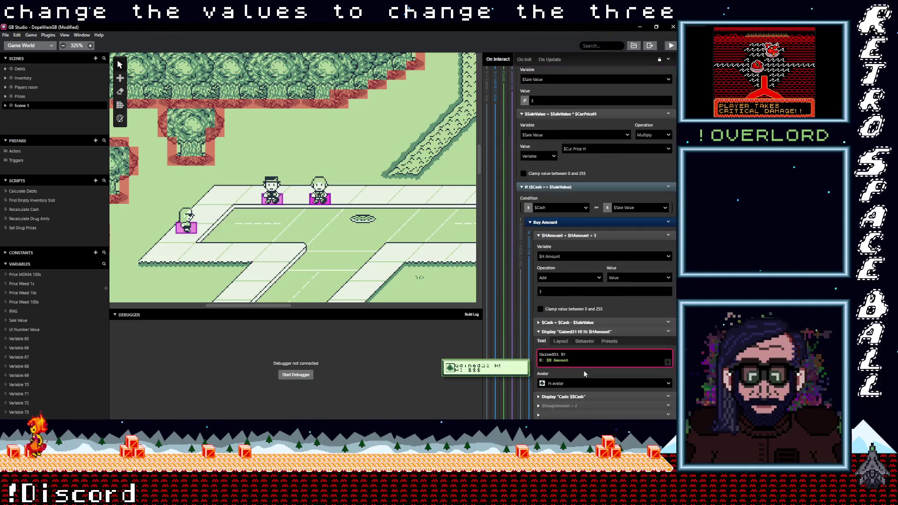
scroll(580, 368, "down", 3)
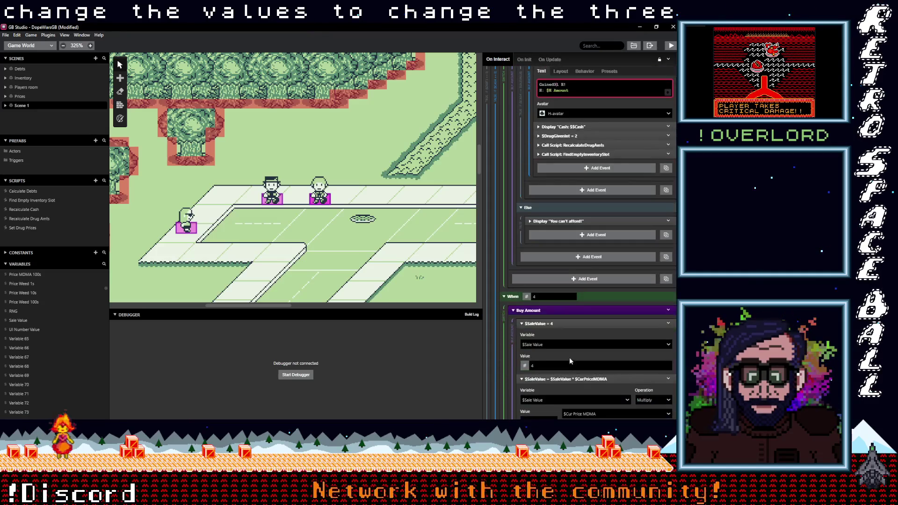
Replace the MDMA group under When 4 with the H group: sale value 4, add 4 H, 'Gained 4 H!'.
left_click(561, 271)
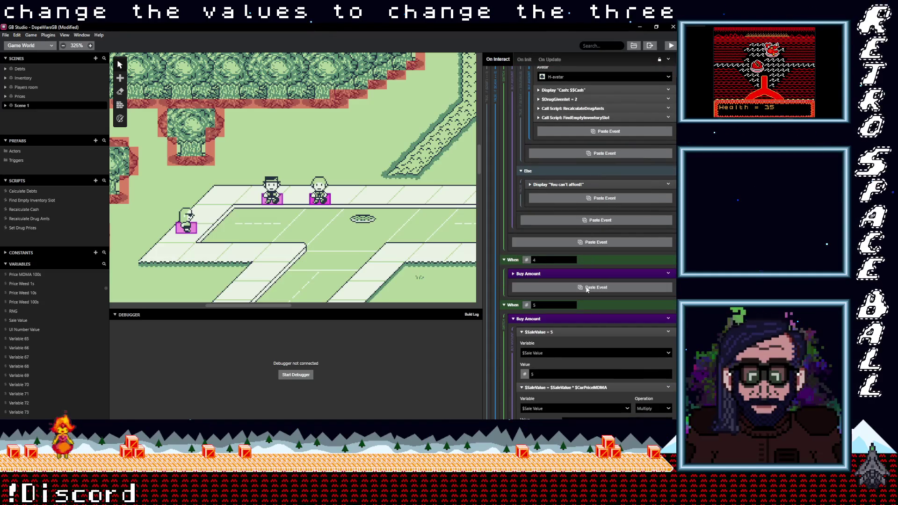
left_click(588, 289)
left_click(669, 275)
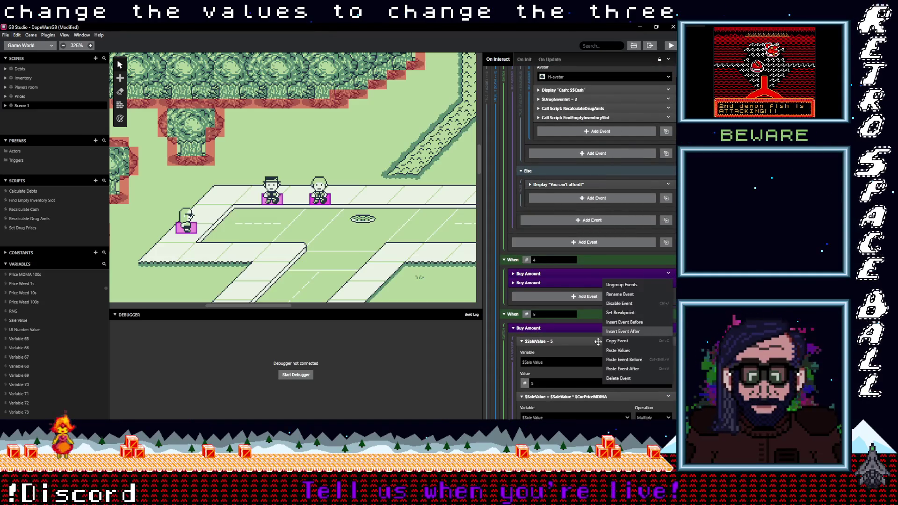
left_click(611, 379)
left_click(541, 275)
left_click(543, 288)
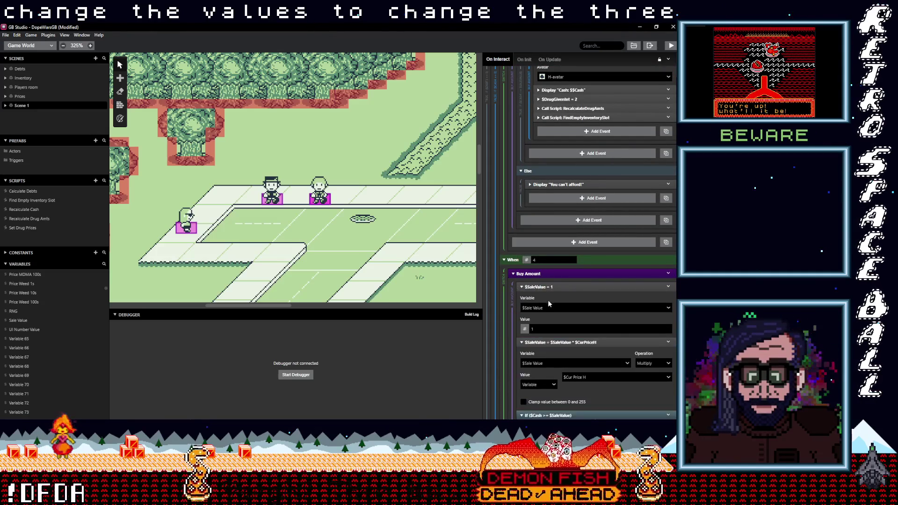
type("4")
scroll(577, 339, "down", 3)
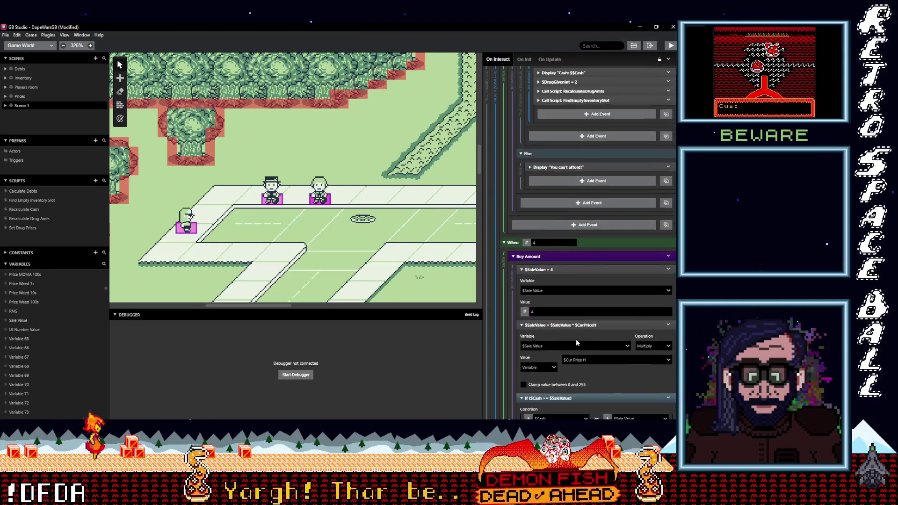
scroll(557, 322, "down", 3)
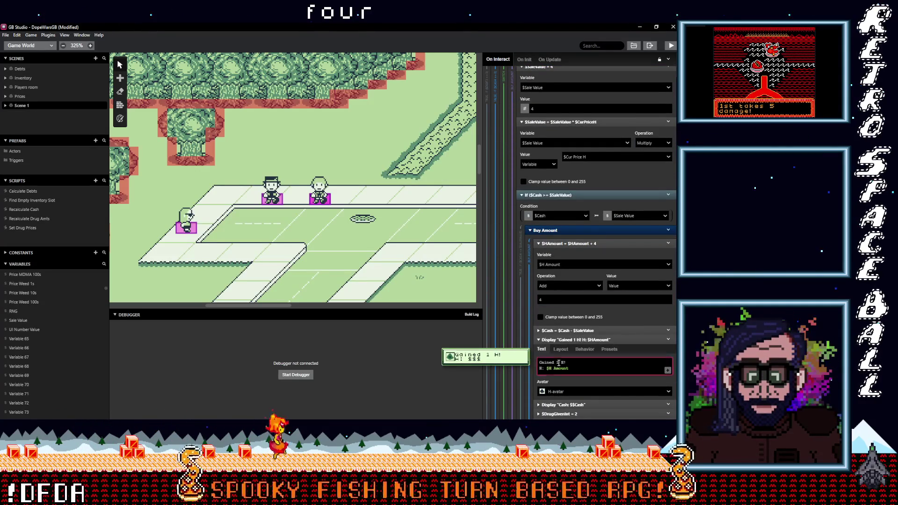
type("4")
scroll(583, 359, "down", 8)
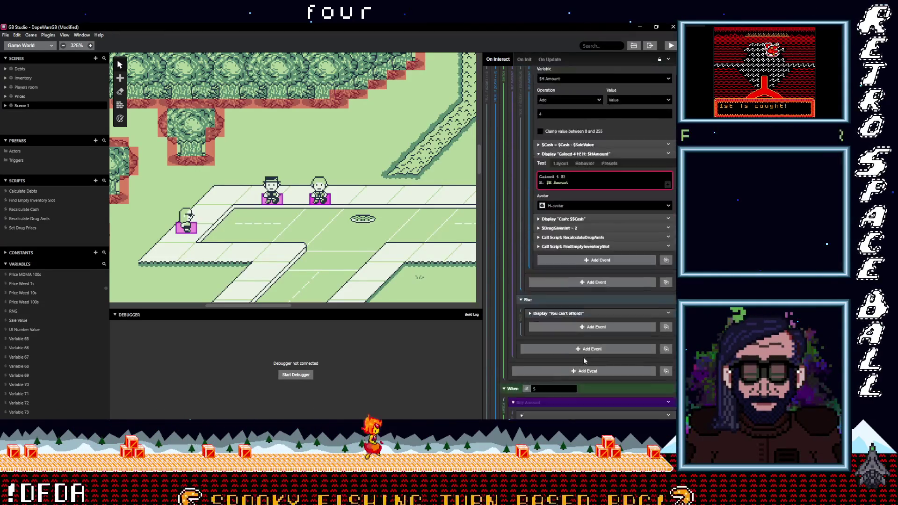
Replace the When 5 MDMA group with the copied H buy group and set its sale value to 5.
left_click(578, 295)
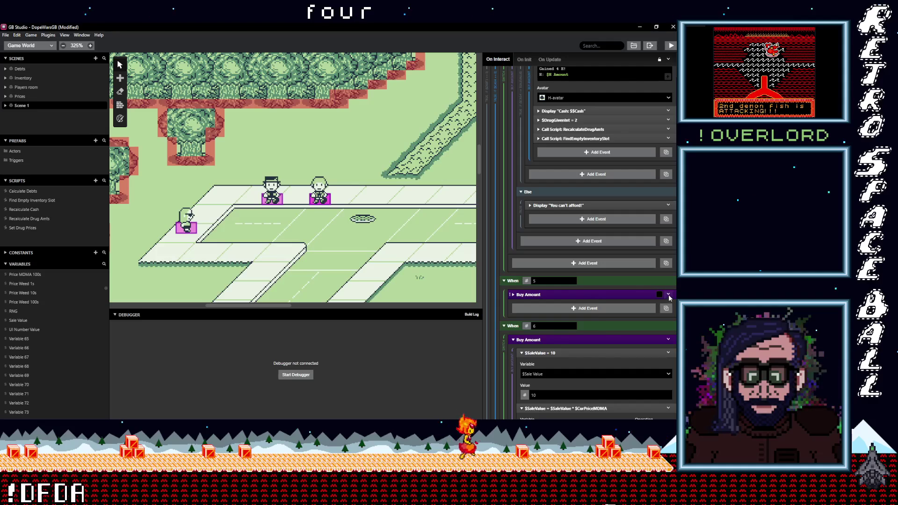
left_click(669, 295)
left_click(560, 295)
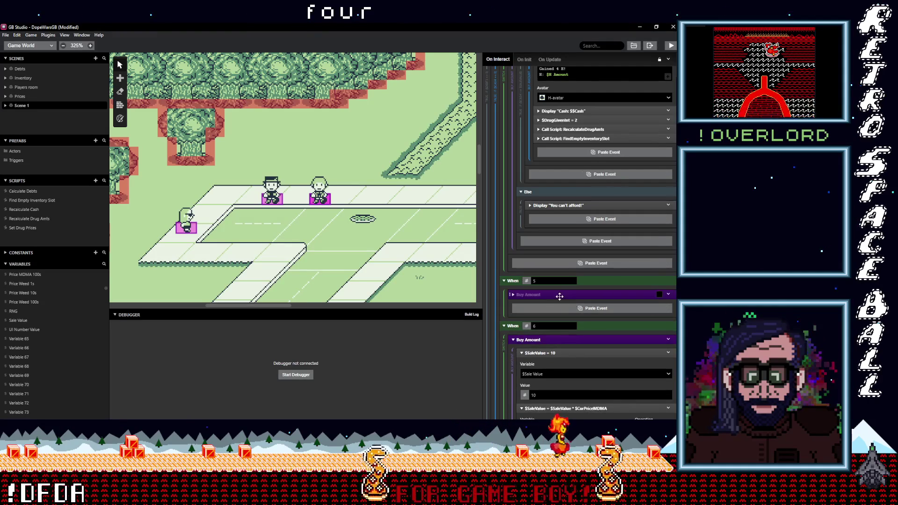
left_click(554, 308)
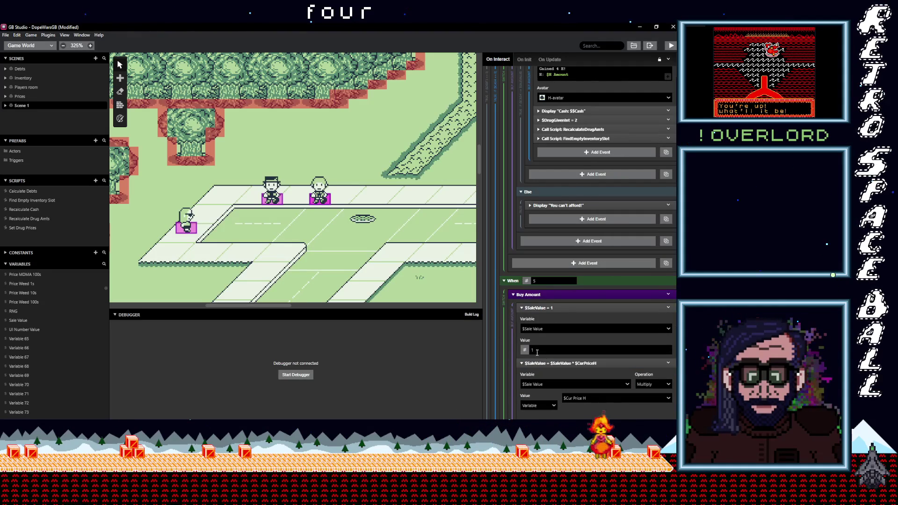
type("5")
scroll(575, 360, "down", 5)
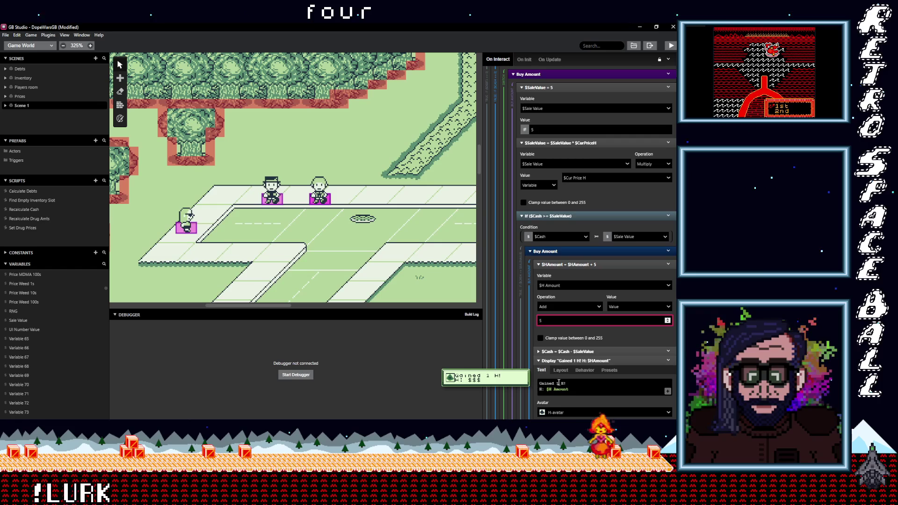
scroll(577, 285, "down", 6)
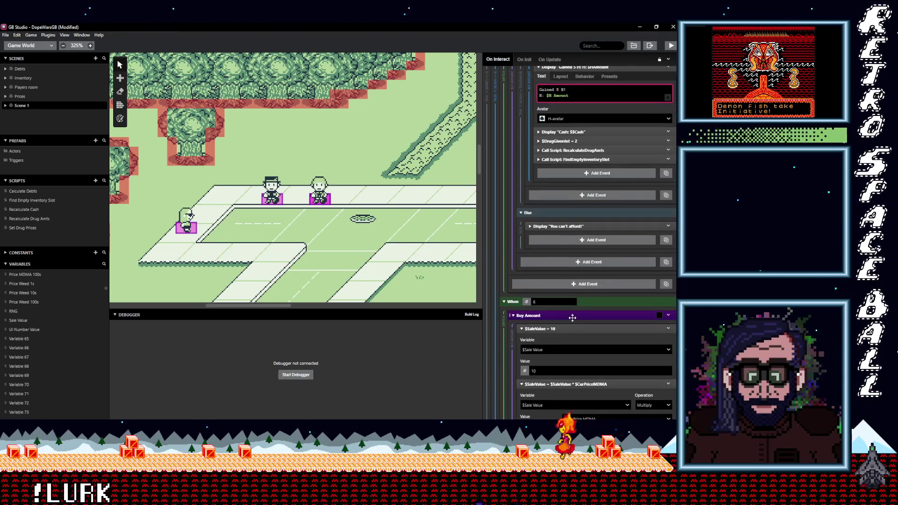
Delete the When 6 MDMA group and paste the H group, changing its sale value, H added and message to 10.
left_click(572, 316)
left_click(667, 316)
left_click(624, 411)
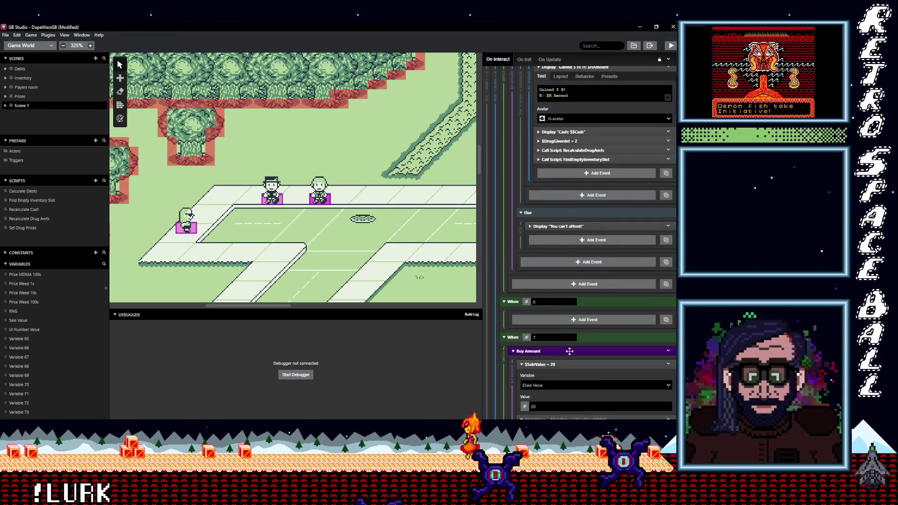
left_click(553, 316)
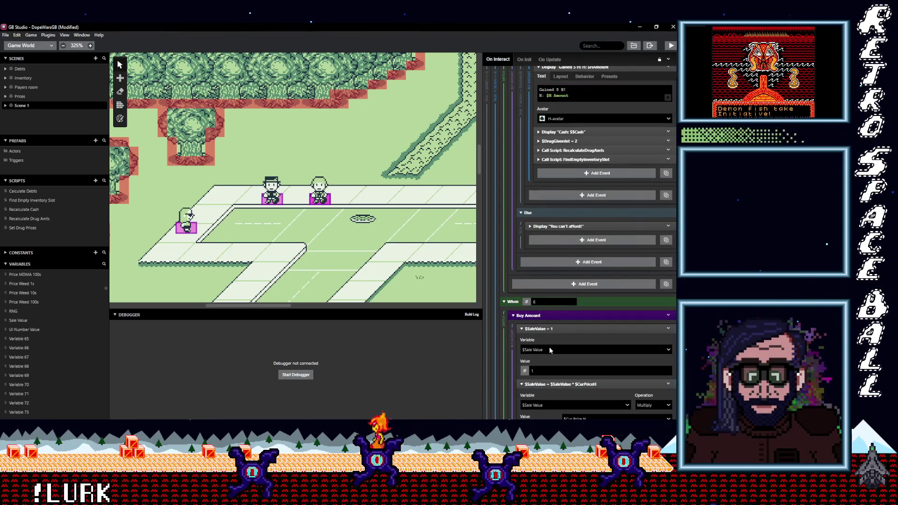
type("0")
scroll(553, 358, "down", 5)
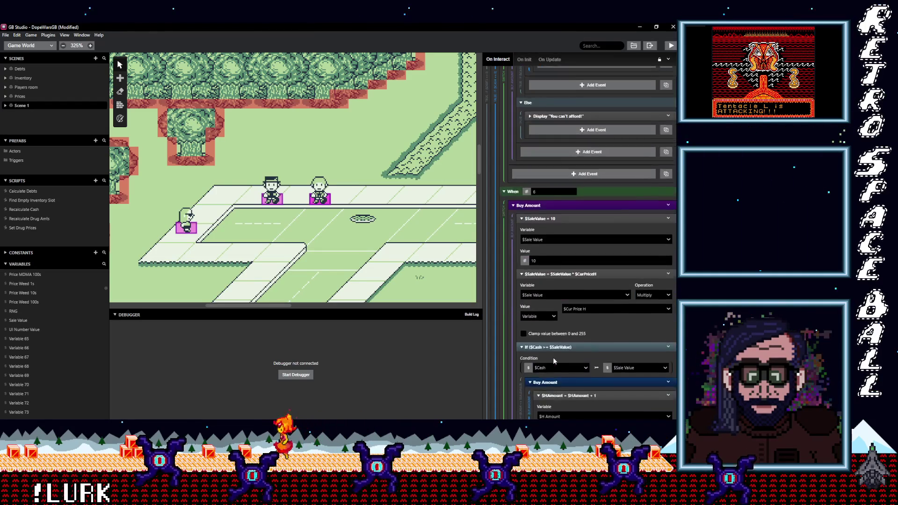
left_click(550, 355)
type("0")
scroll(562, 367, "down", 1)
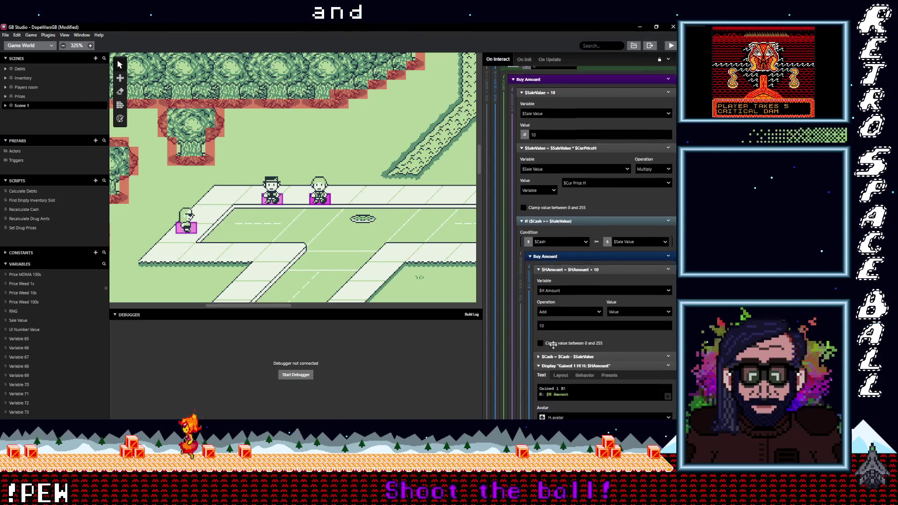
type("0")
scroll(577, 355, "down", 7)
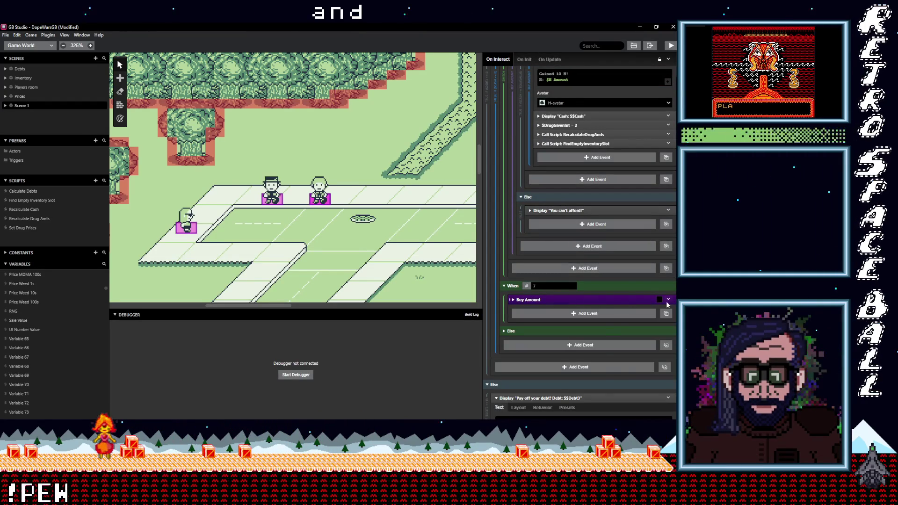
Replace the When 7 MDMA group with the H buy group and set its sale value to 20.
left_click(667, 301)
left_click(560, 302)
left_click(561, 301)
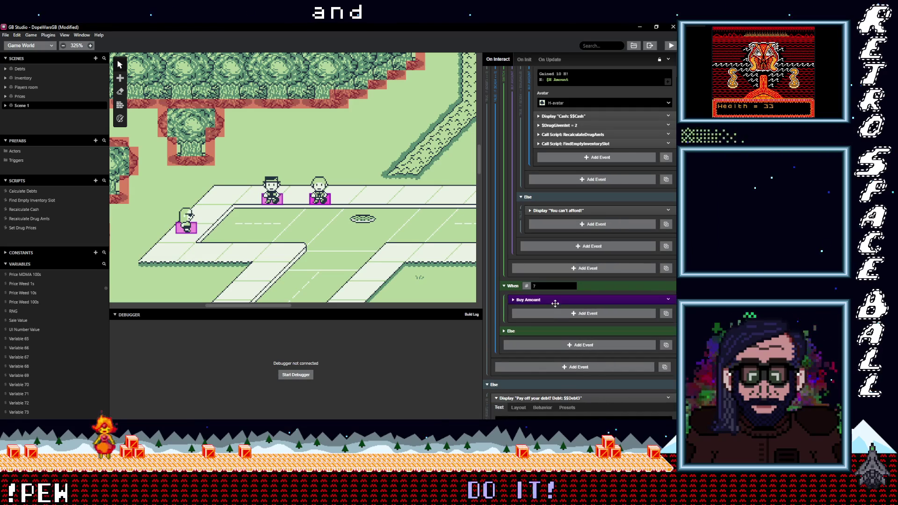
scroll(553, 321, "down", 2)
left_click(552, 239)
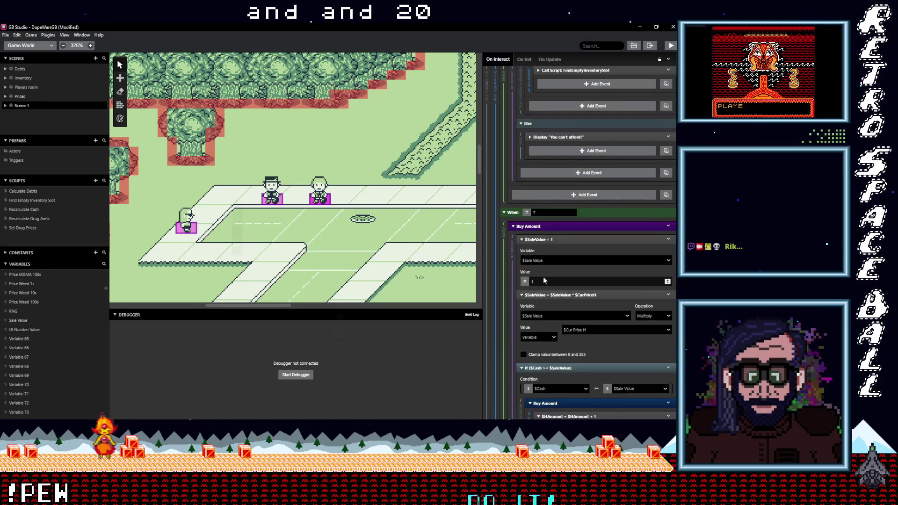
type("20")
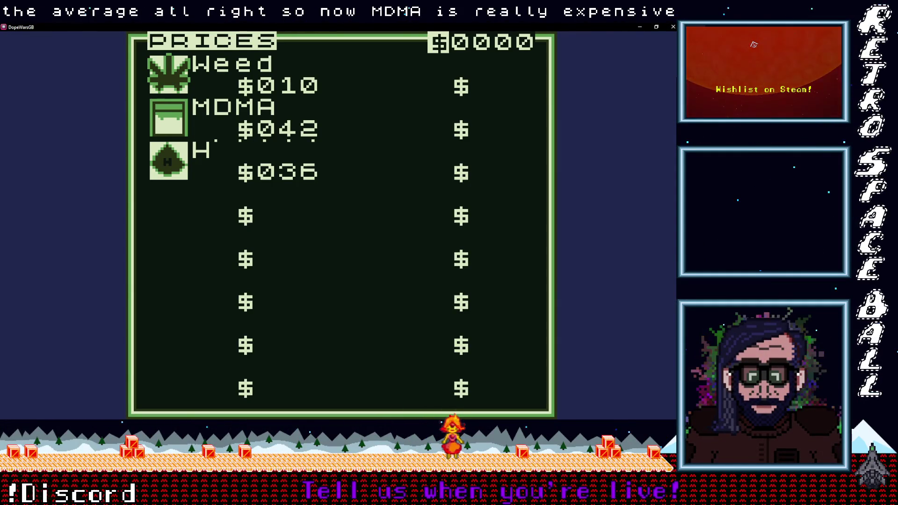
Close the Prices screen, walk to the first street buyer and sell them 1 H for $36.
key("x")
key("Down")
key("Down")
key("Down")
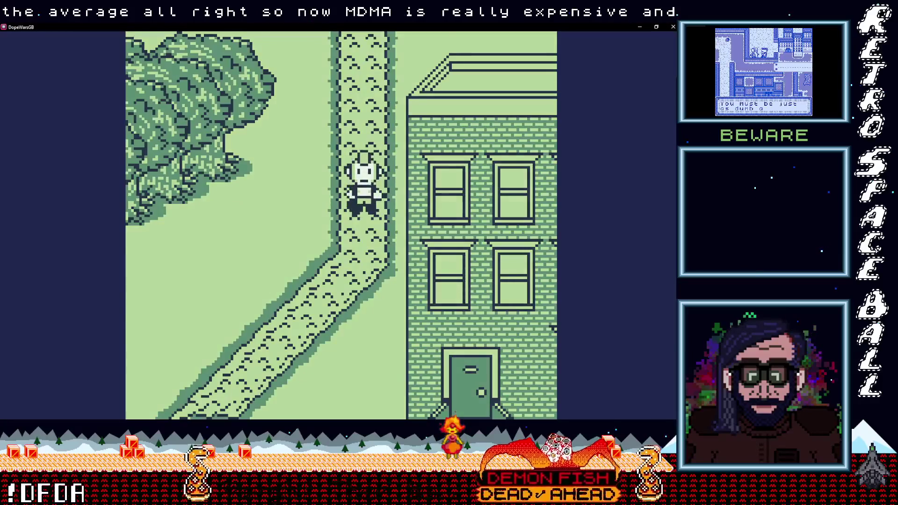
key("Down")
key("Down")
key("Down")
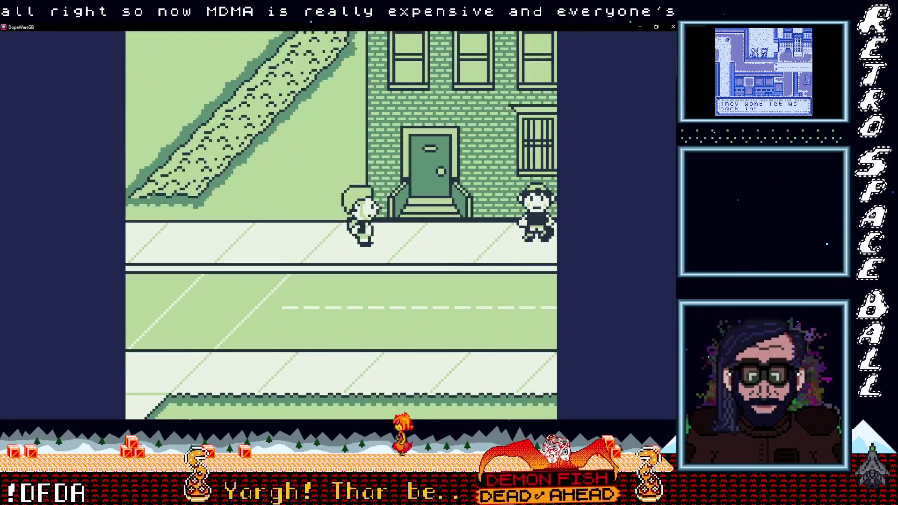
key("Right")
key("Right")
key("Right")
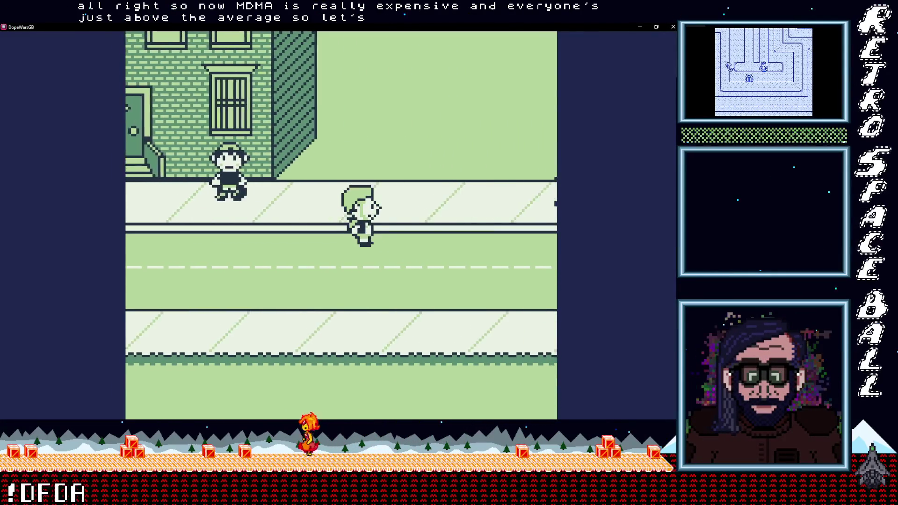
key("Right")
key("Right")
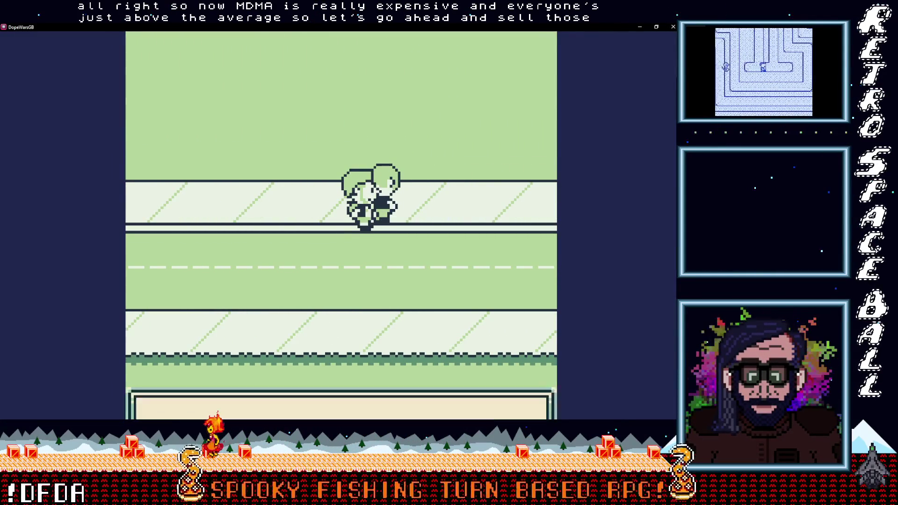
key("z")
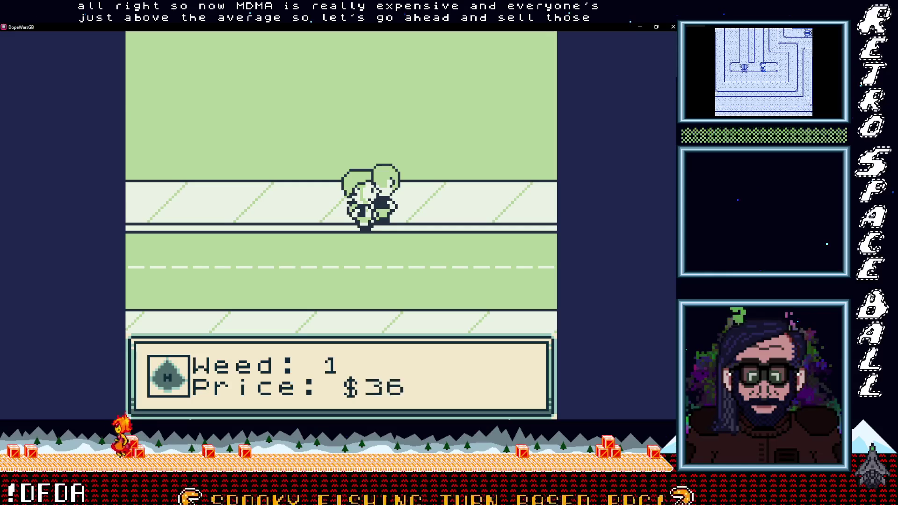
key("z")
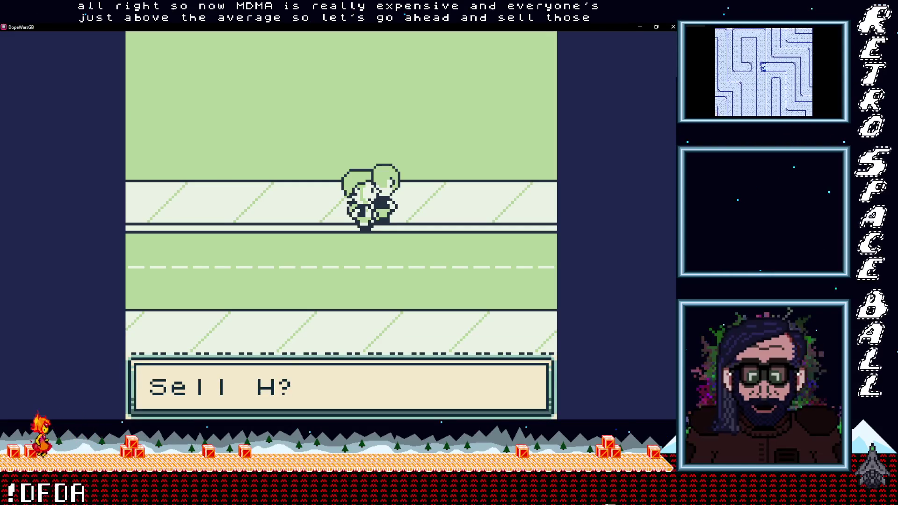
key("z")
key("z")
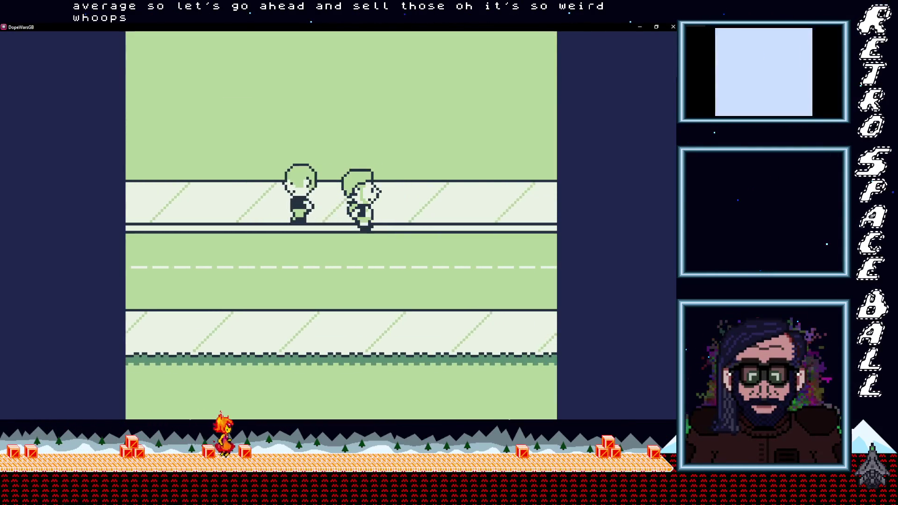
Walk to the next buyer and sell 1 MDMA for $42, bringing cash to $78.
key("Right")
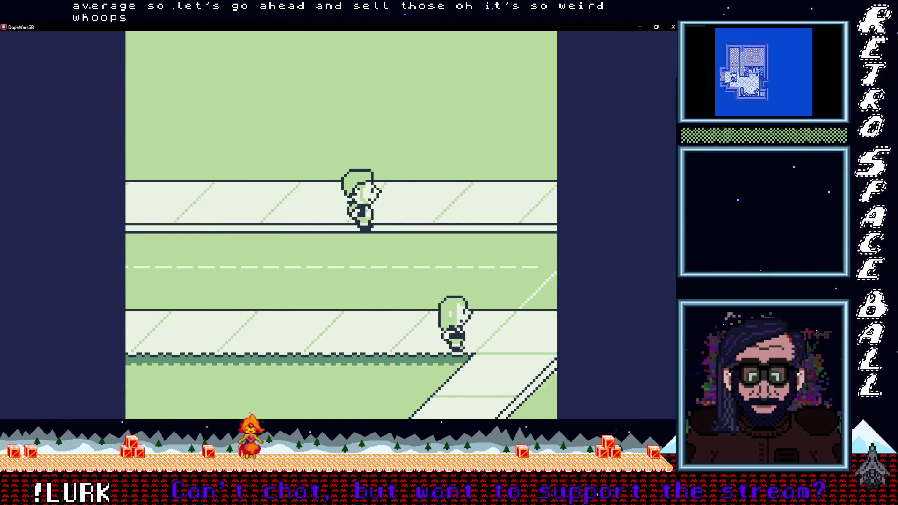
key("Down")
key("z")
key("z")
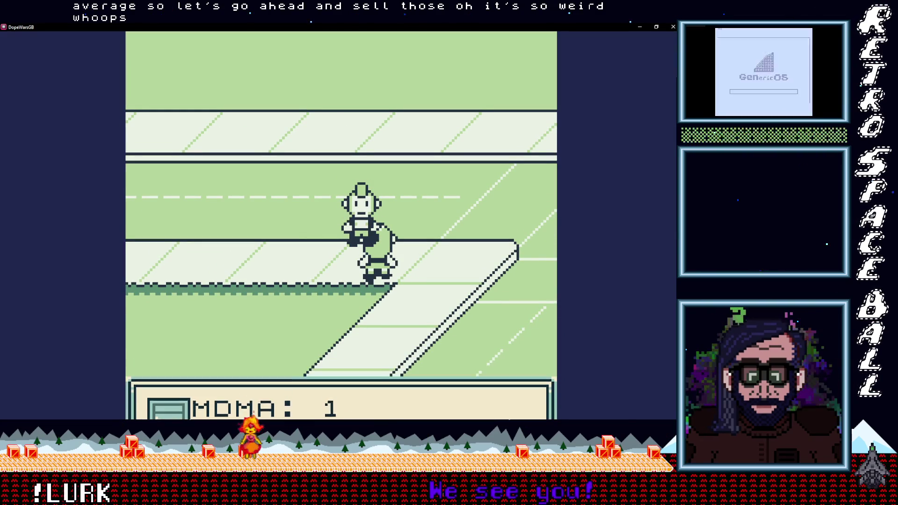
key("z")
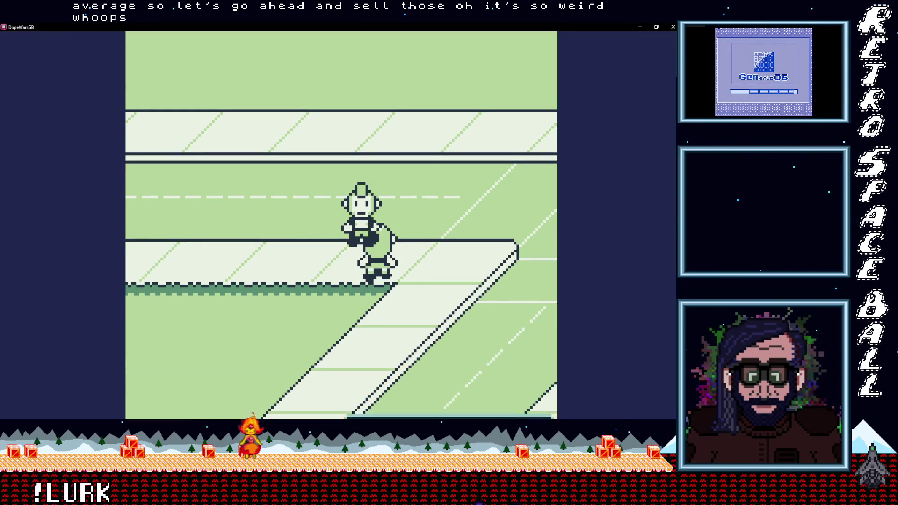
key("z")
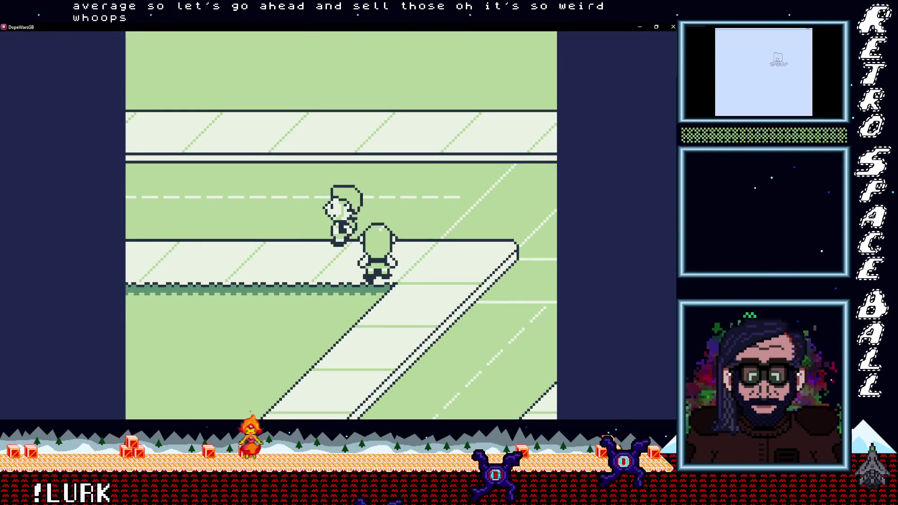
key("Right")
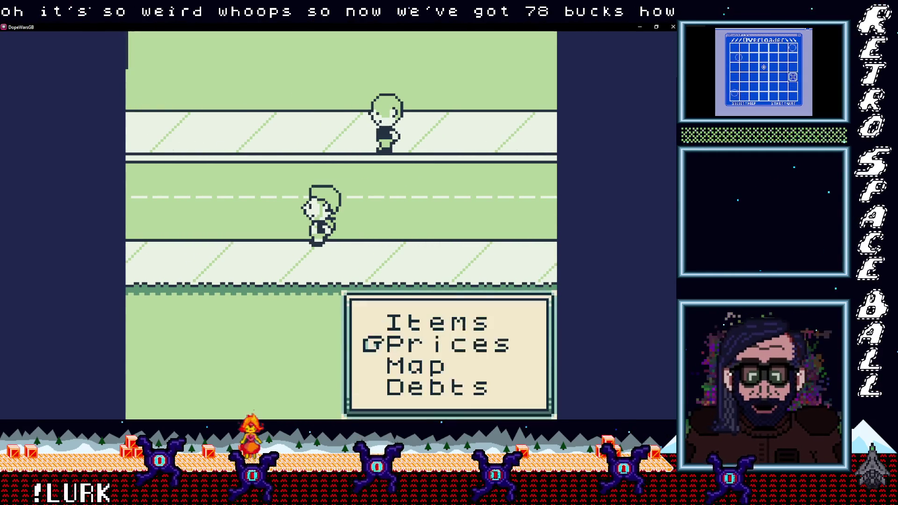
Check the Prices screen, then walk across the street to the dealer on the far sidewalk.
key("z")
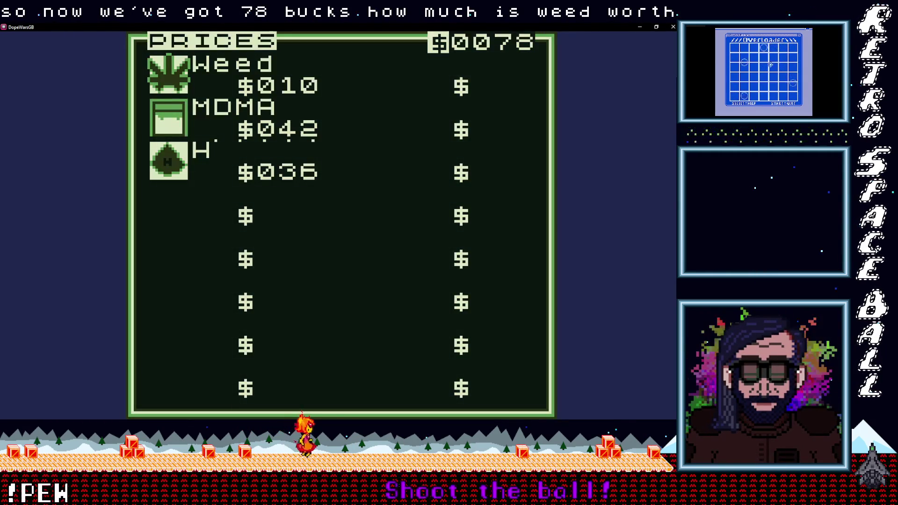
key("x")
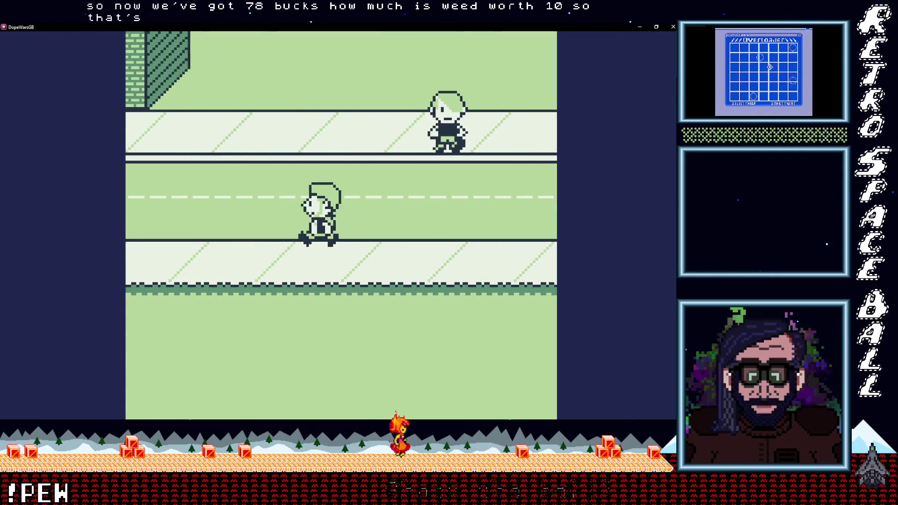
key("Left")
key("Up")
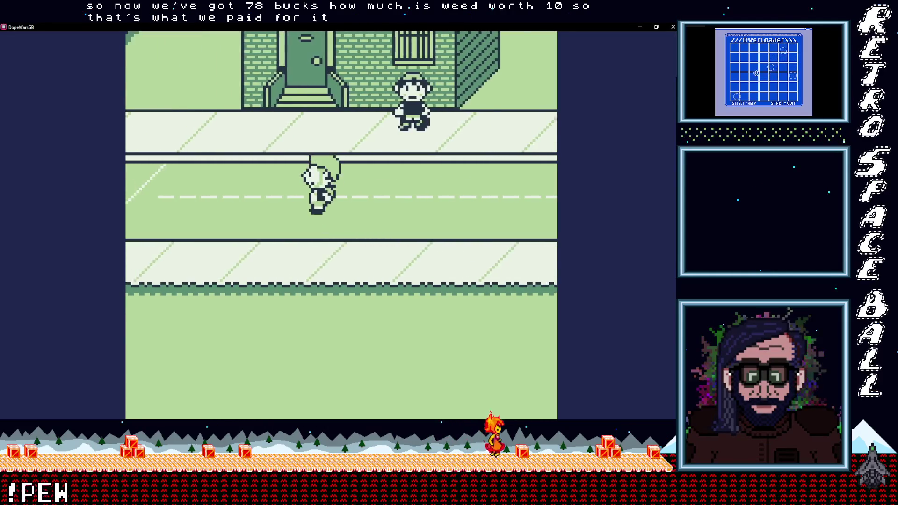
key("Left")
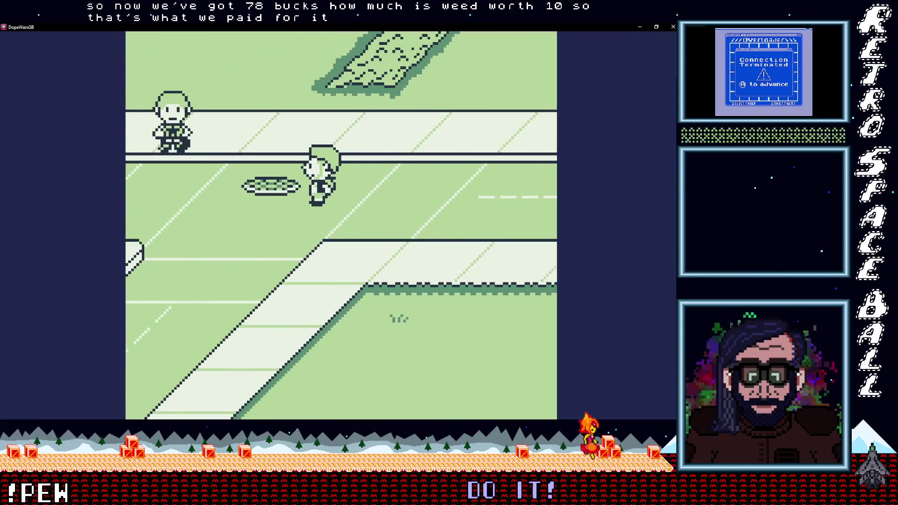
key("Down")
key("Left")
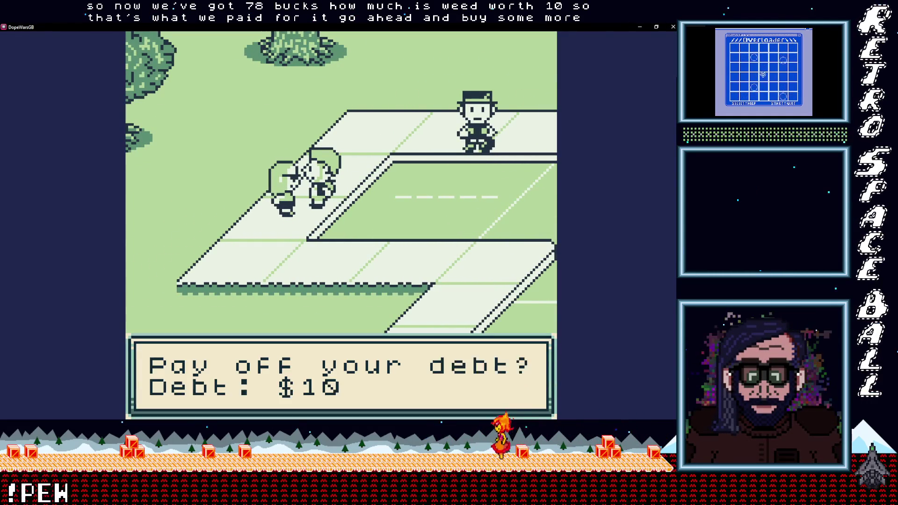
Pay off the $10 debt and buy 5 weed at $10 each, leaving $18.
key("z")
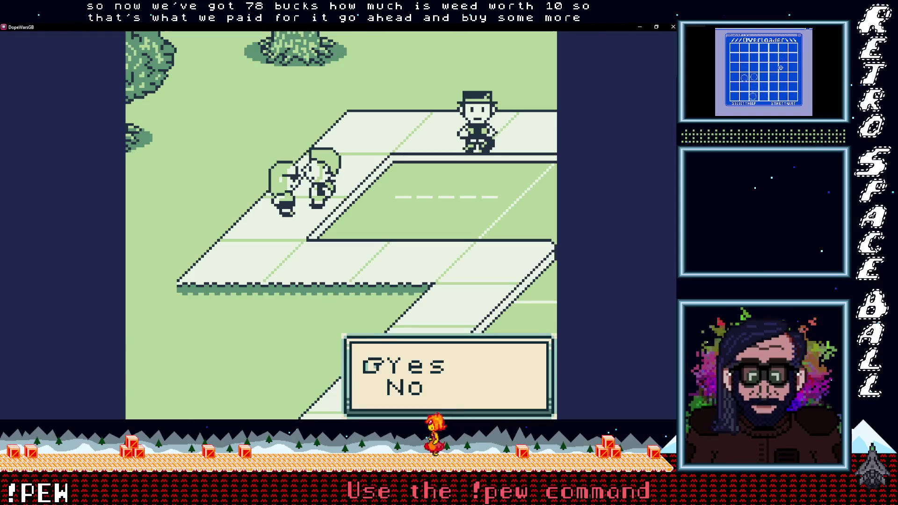
key("z")
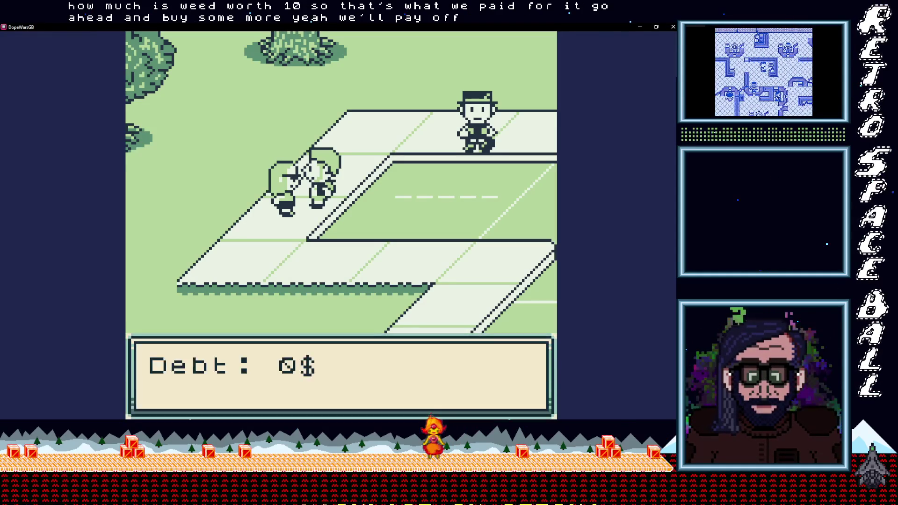
key("z")
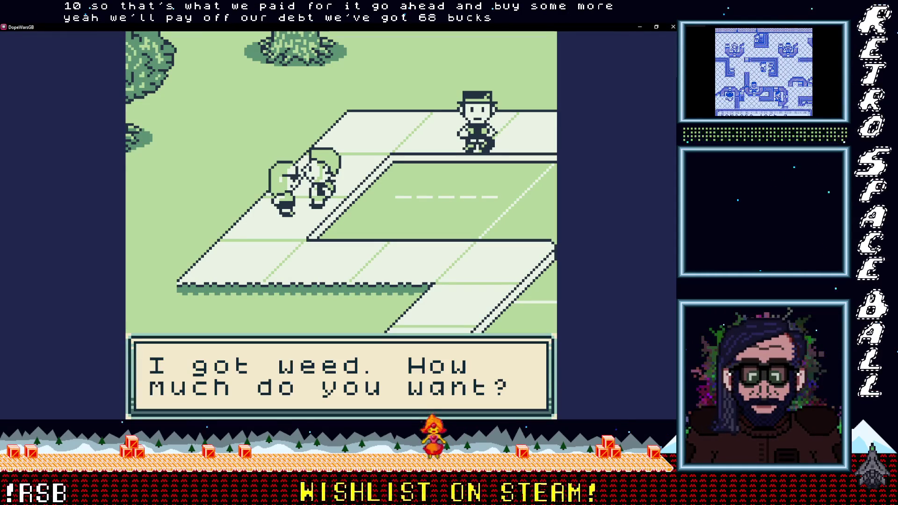
key("z")
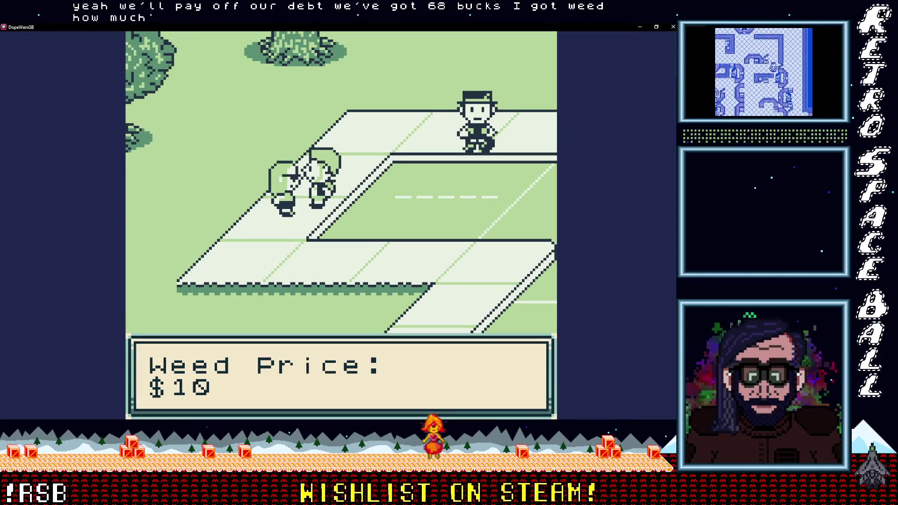
key("z")
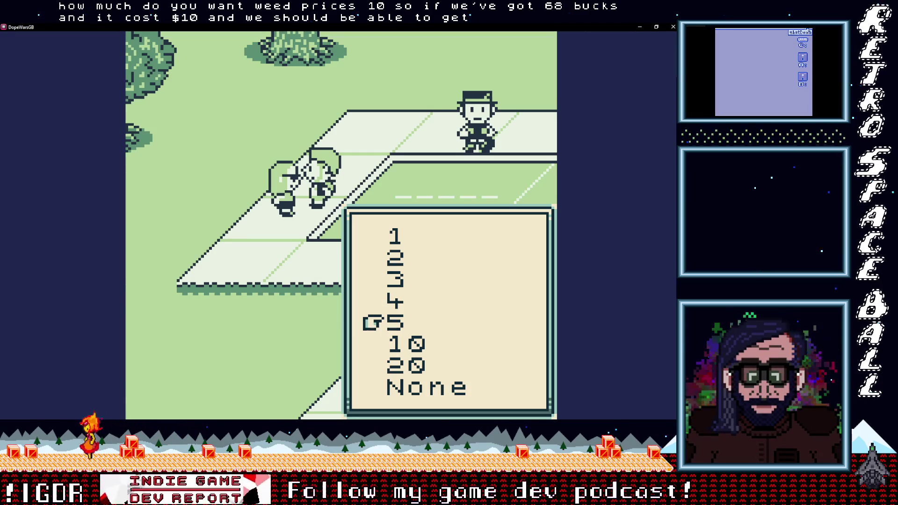
key("x")
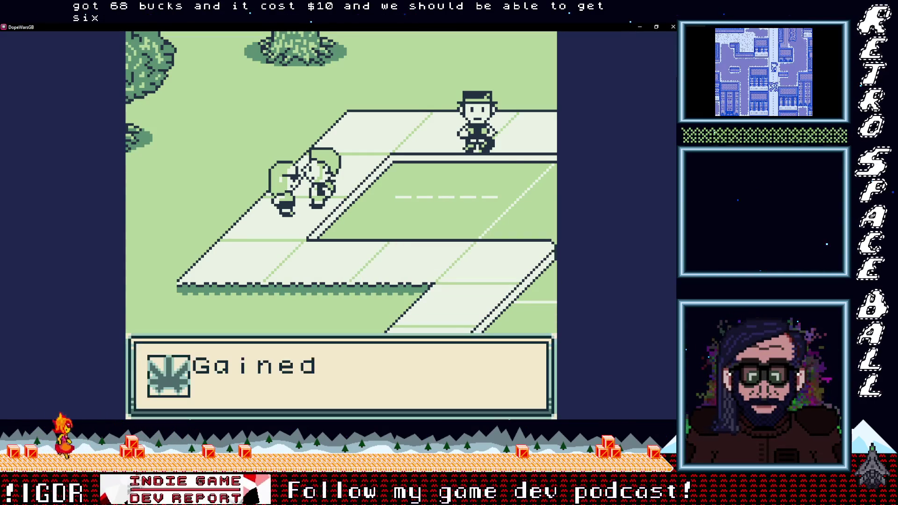
key("x")
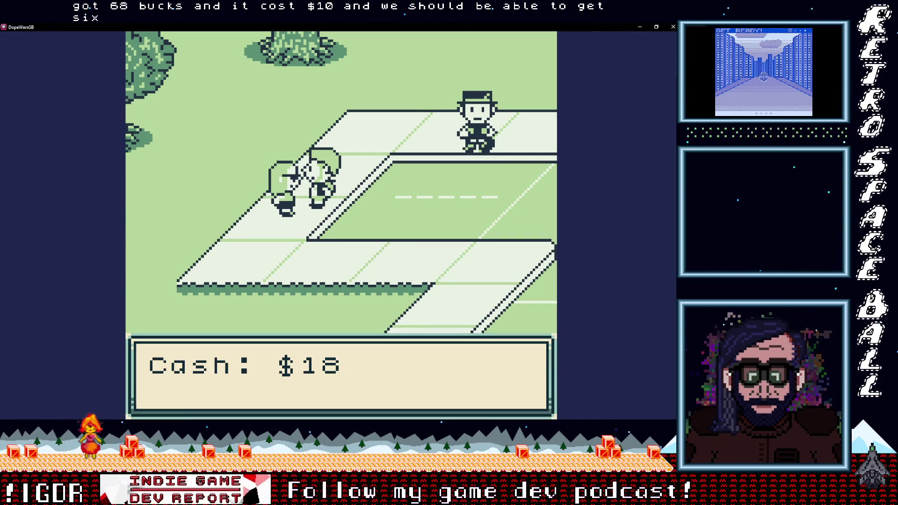
key("x")
Buy 1 more weed to leave $8, then walk right and up toward the brick building.
key("x")
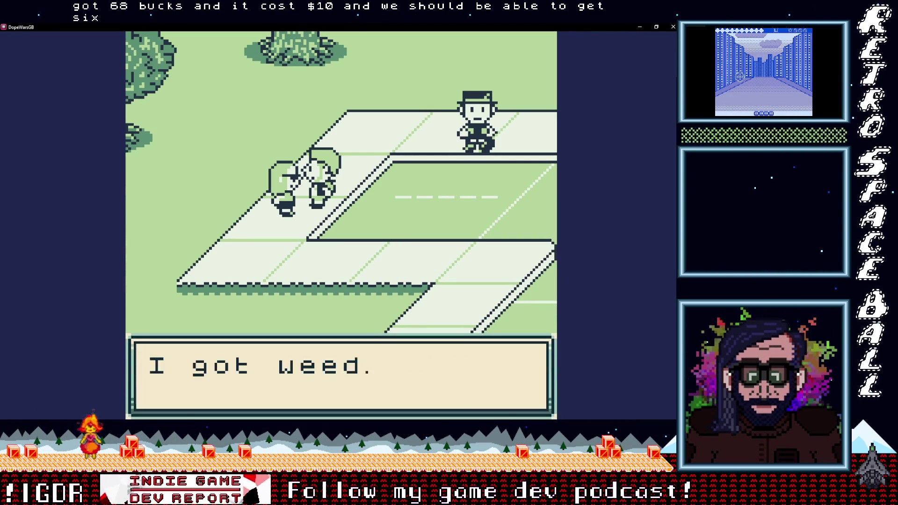
key("x")
key("x")
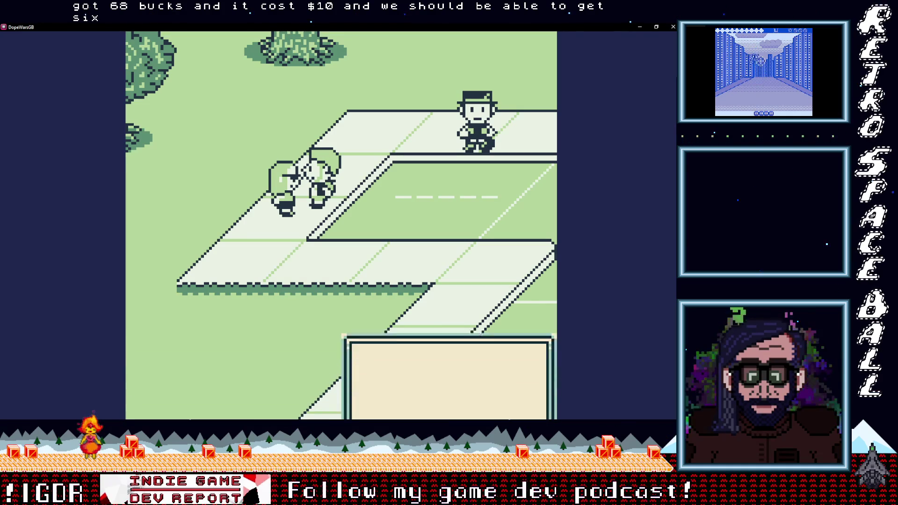
key("x")
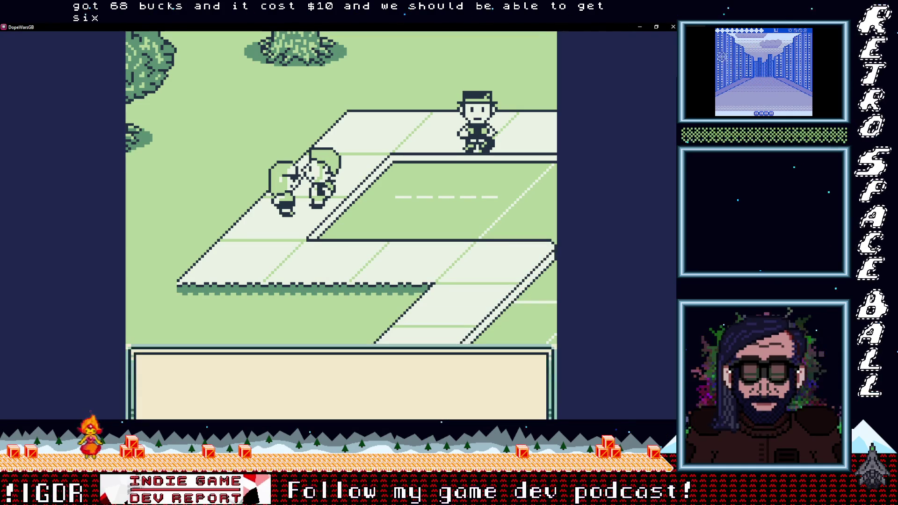
key("x")
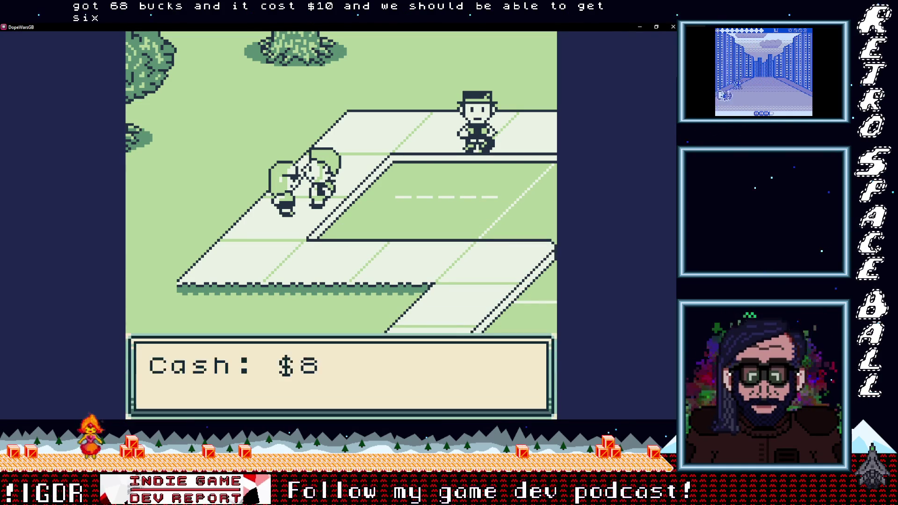
key("x")
key("Right")
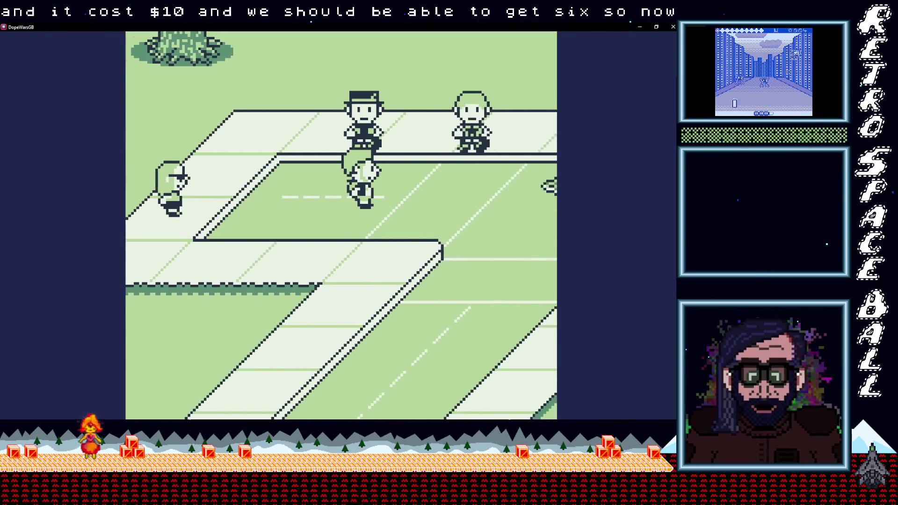
key("Up")
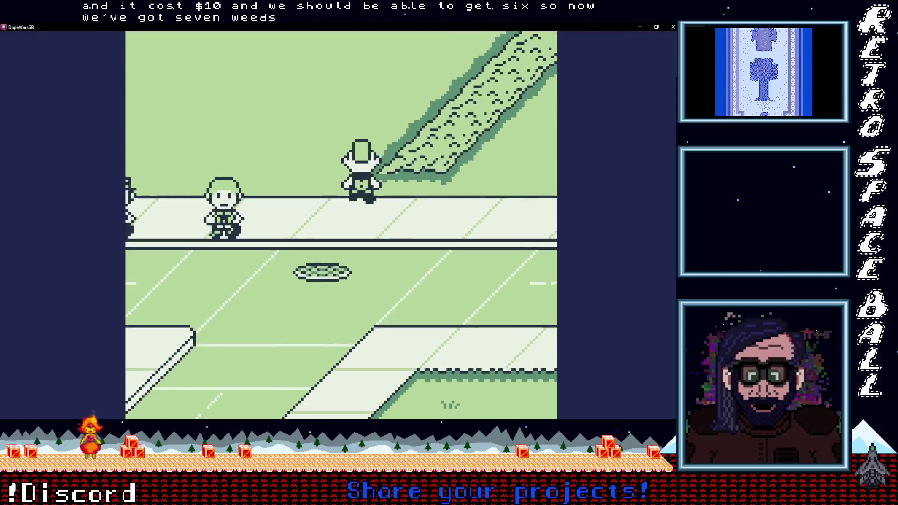
Enter the house, sleep to reshuffle prices, and check the drug price list.
key("Up")
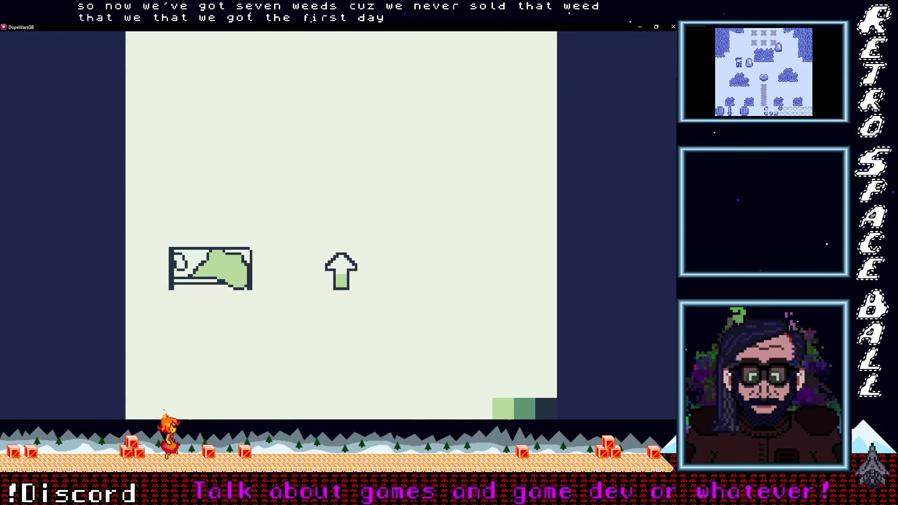
key("x")
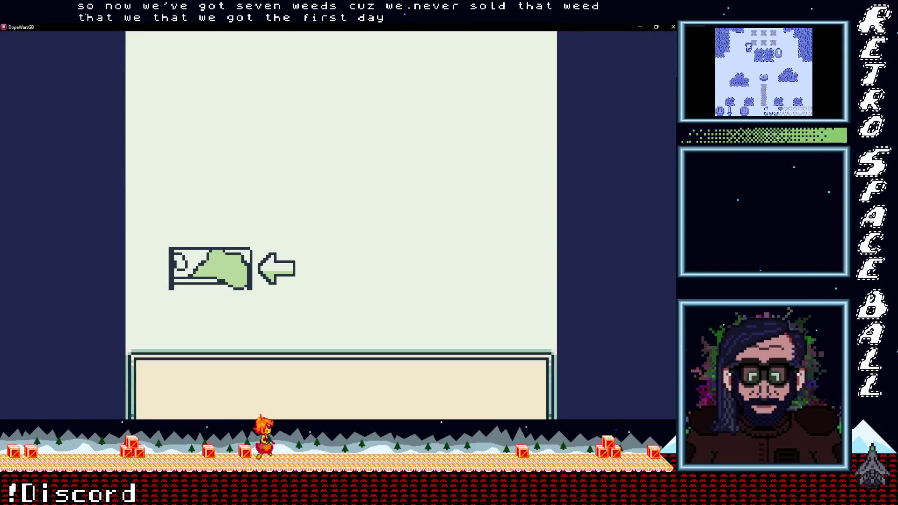
key("x")
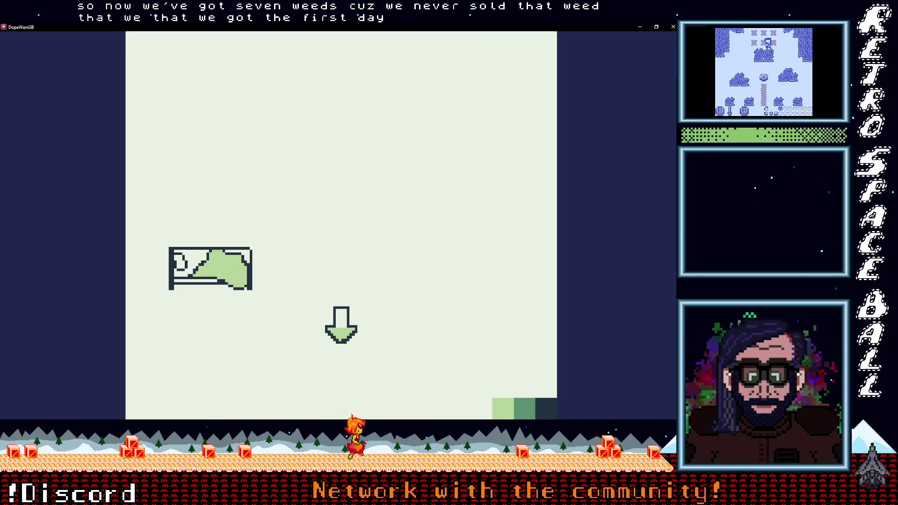
key("Down")
key("Return")
key("Down")
key("x")
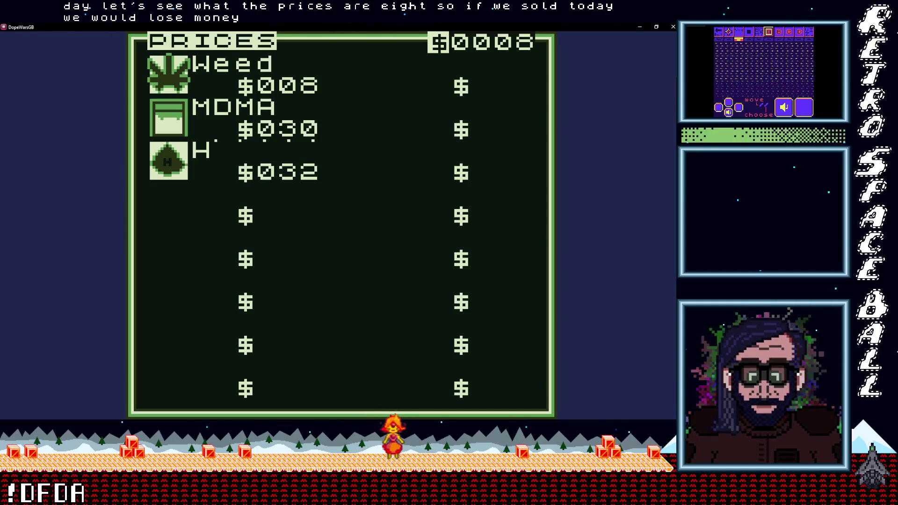
Go back to bed, sleep again, and recheck the market prices.
key("z")
key("Up")
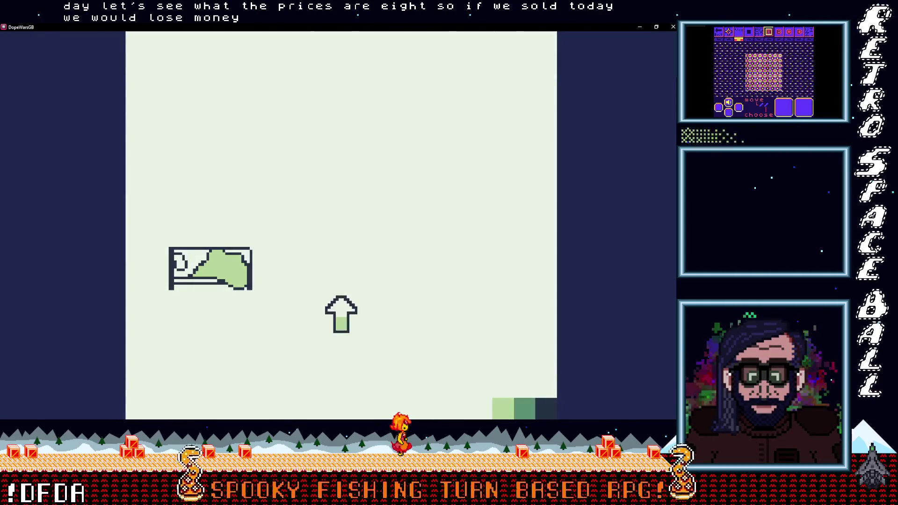
key("Left")
key("x")
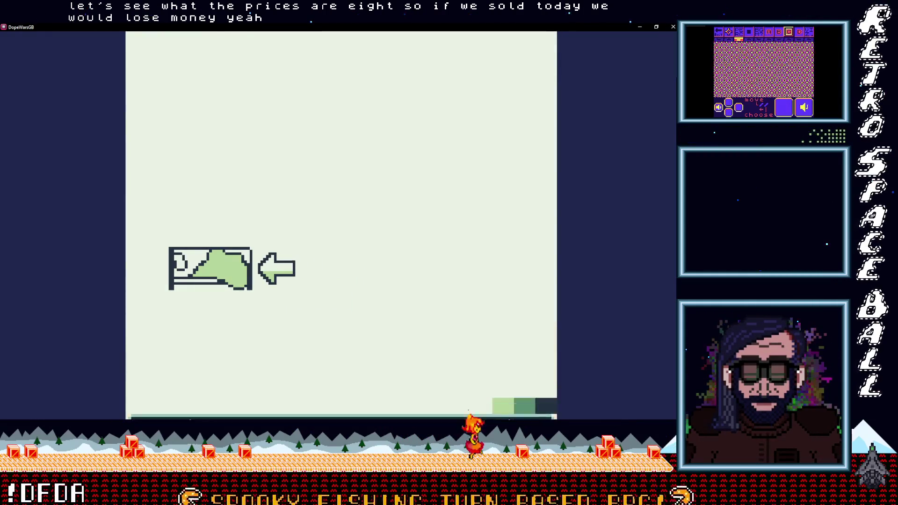
key("x")
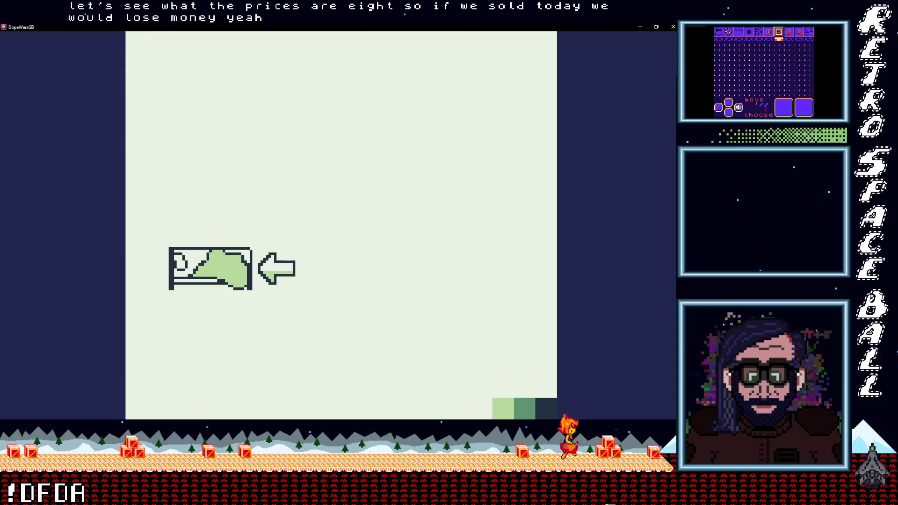
key("Down")
key("Return")
key("Down")
key("x")
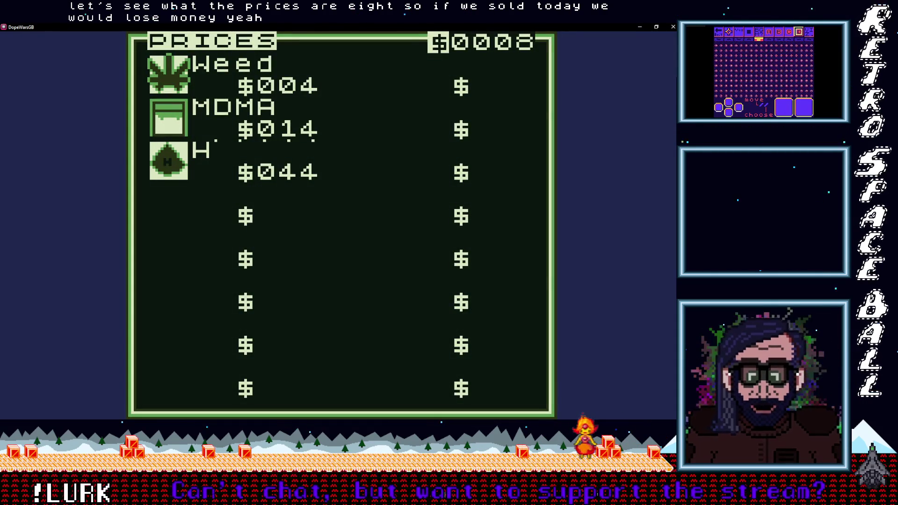
Sleep a third time for new prices and view the price list again.
key("x")
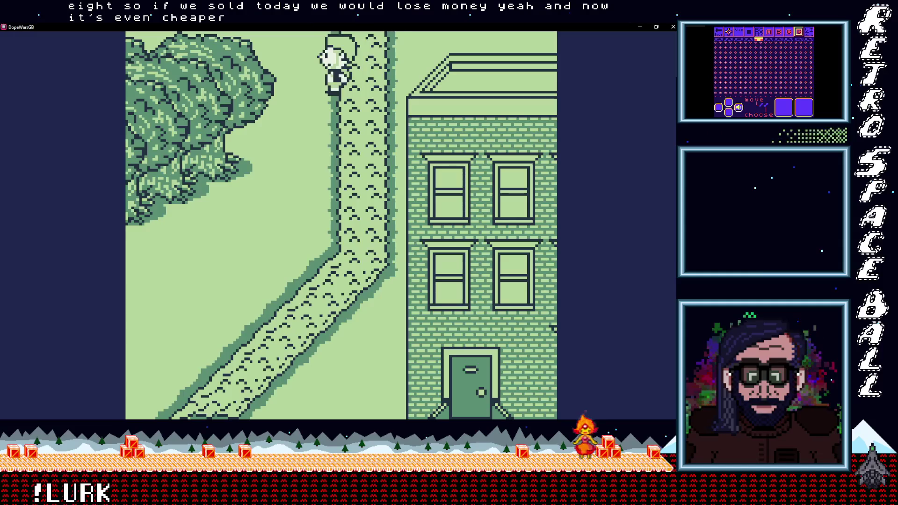
key("Up")
key("Left")
key("x")
key("x")
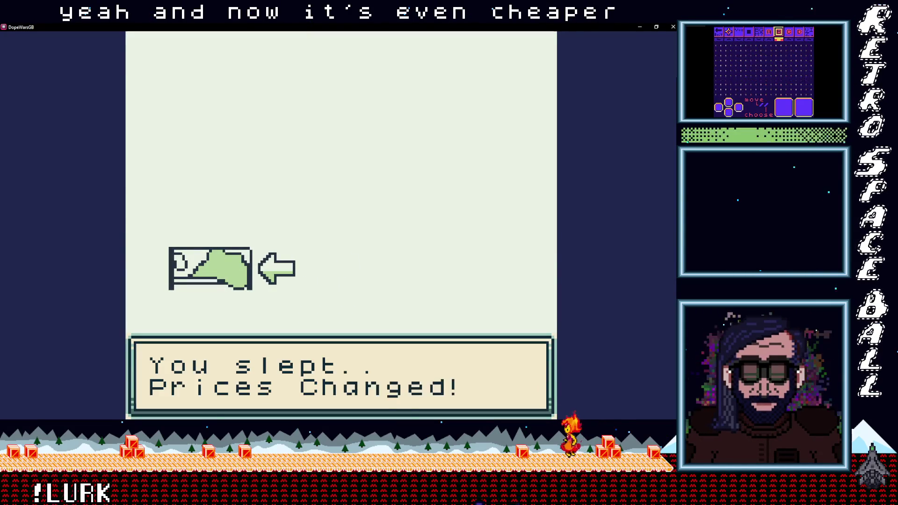
key("x")
key("x")
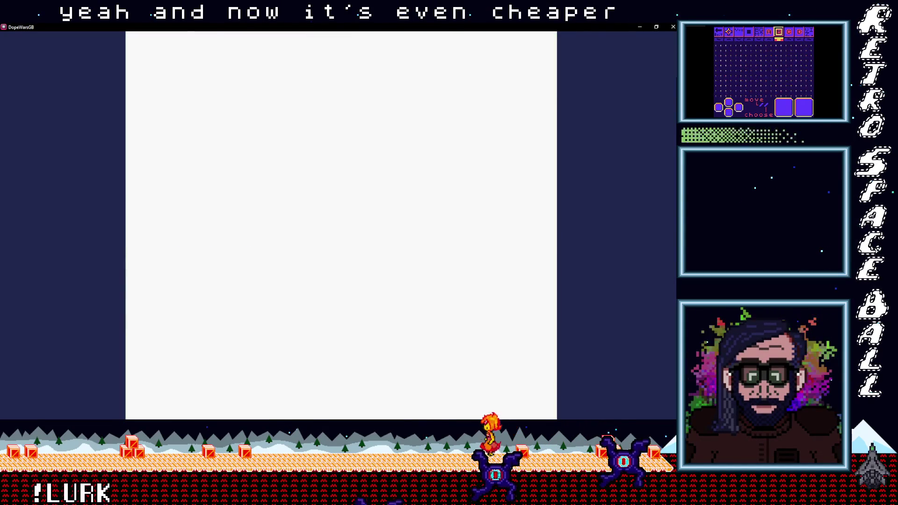
key("Return")
key("Down")
key("x")
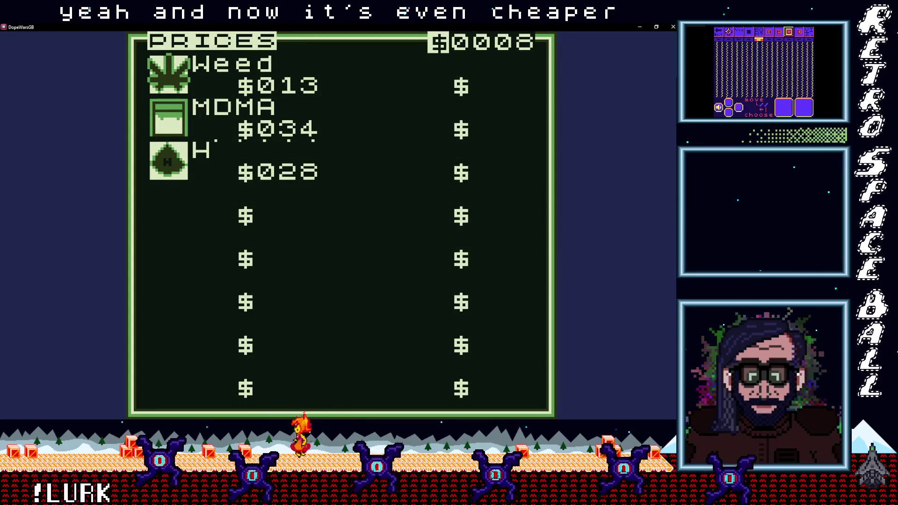
Sleep once more and check whether Weed has dropped to $13.
key("x")
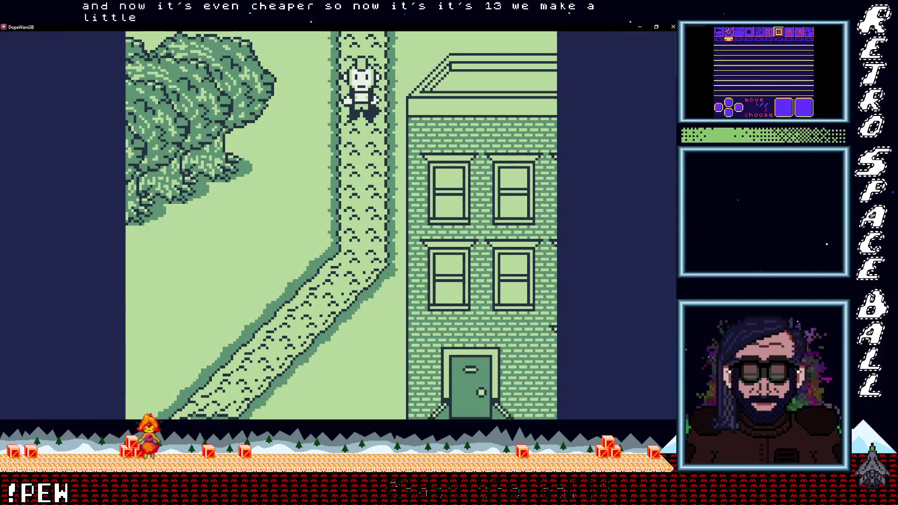
key("Up")
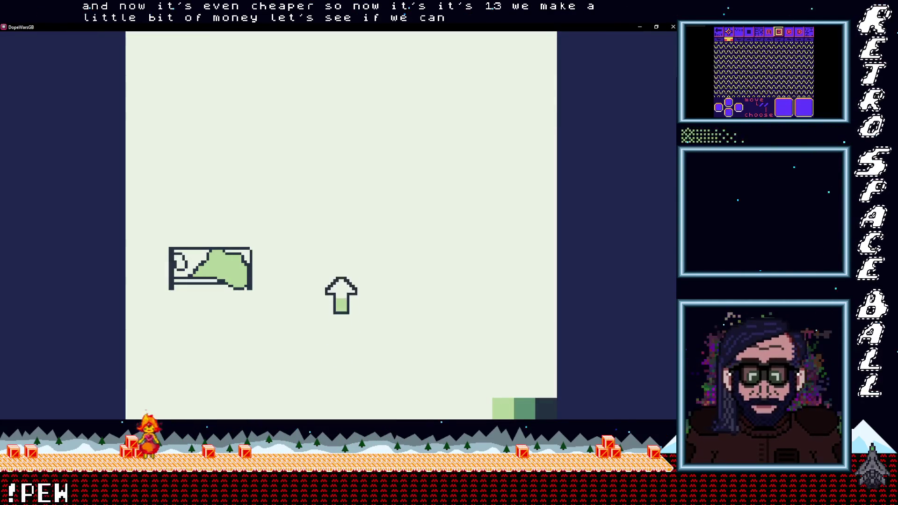
key("x")
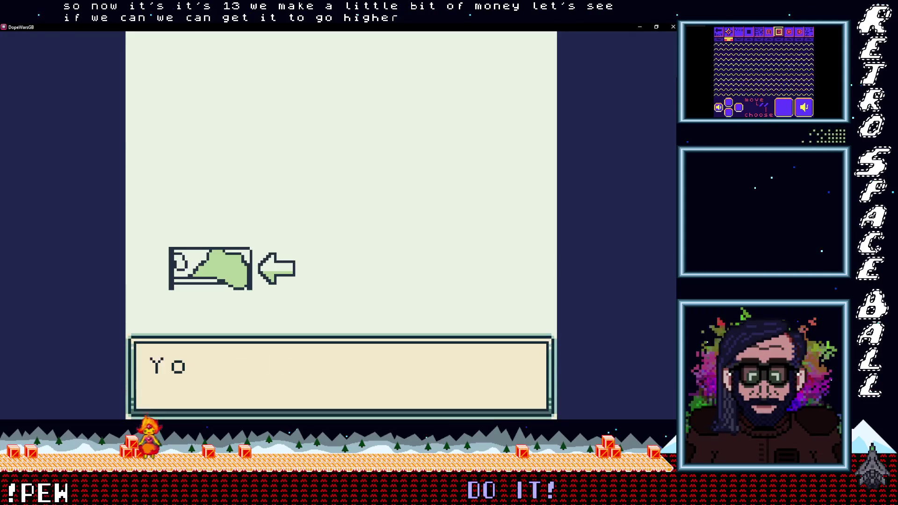
key("x")
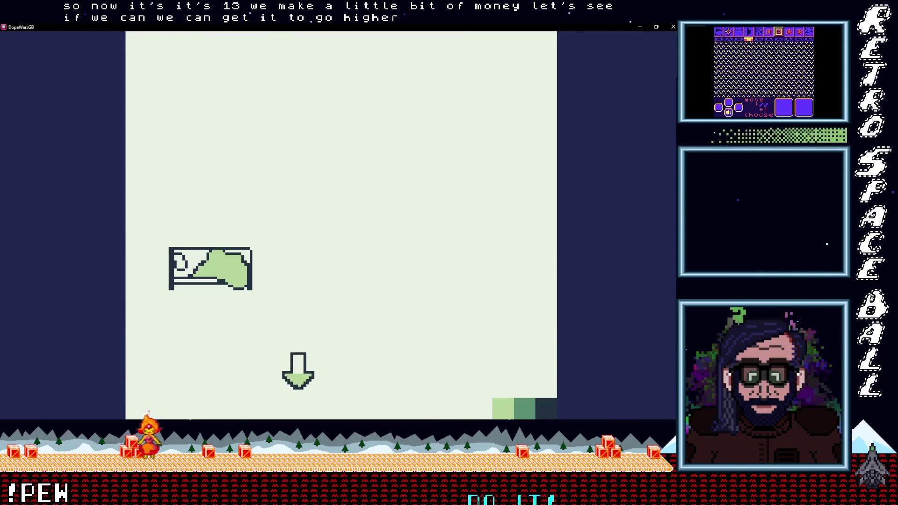
key("x")
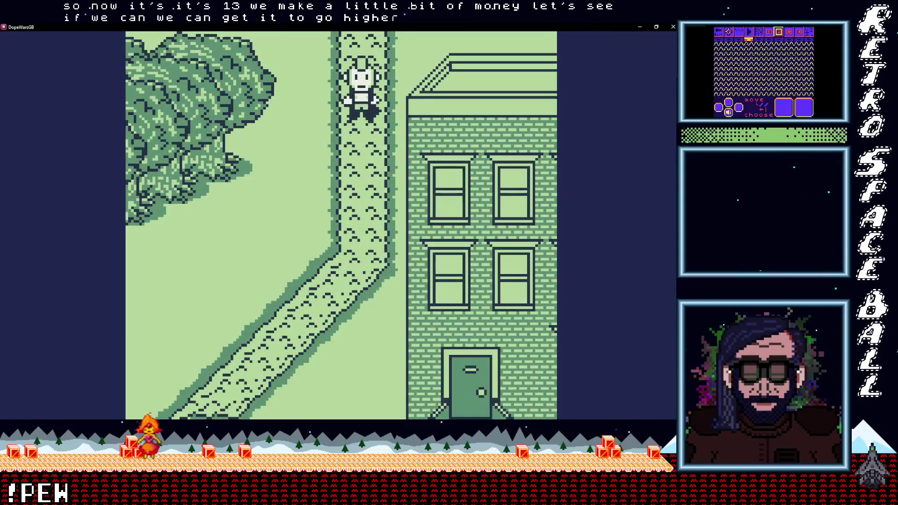
key("Return")
key("Down")
key("Return")
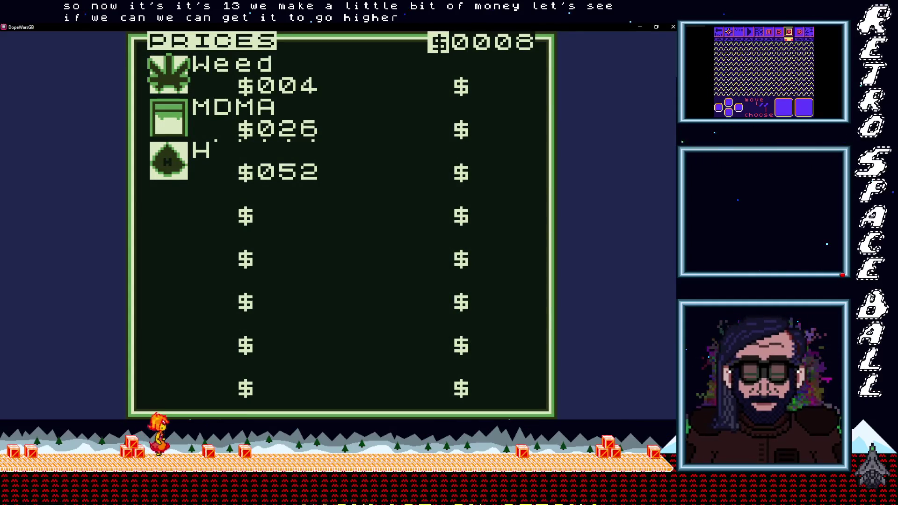
Sleep until prices show Weed $013, MDMA $014, H $052, then walk down the path.
key("Return")
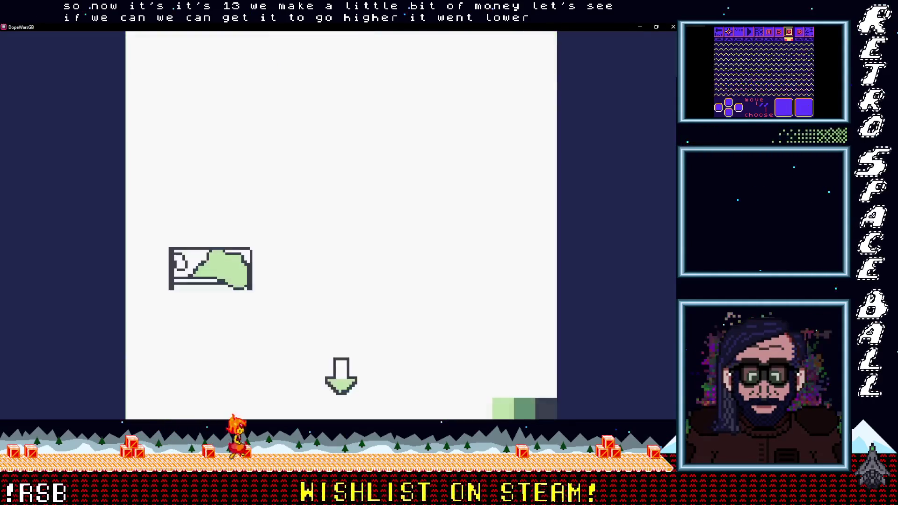
key("Up")
key("Return")
key("Escape")
key("Return")
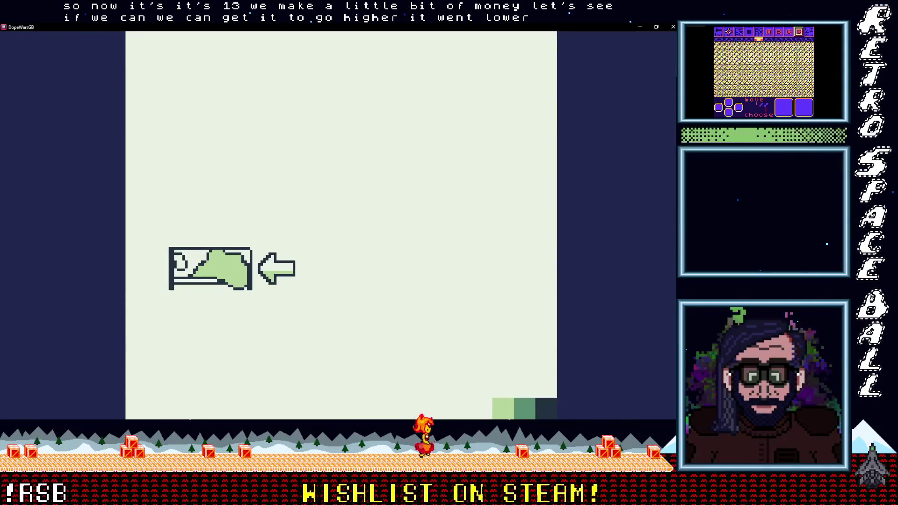
key("Down")
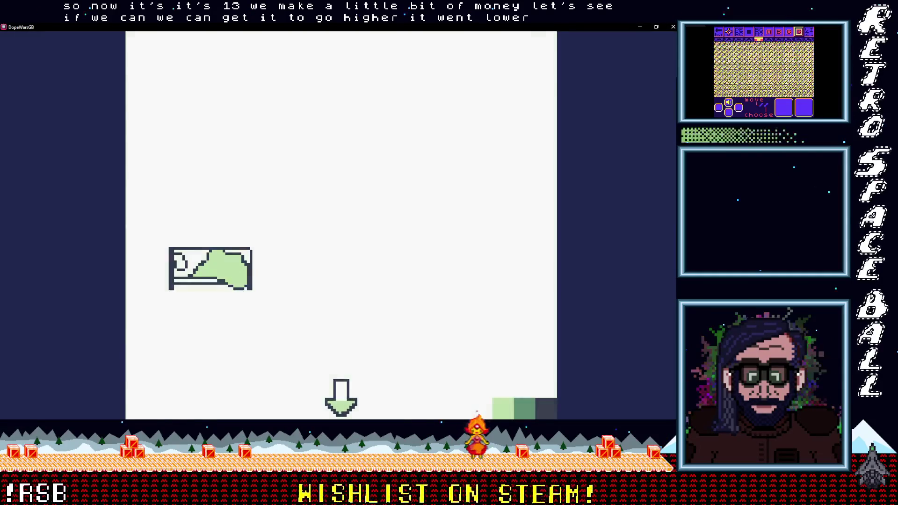
key("Return")
key("Down")
key("Return")
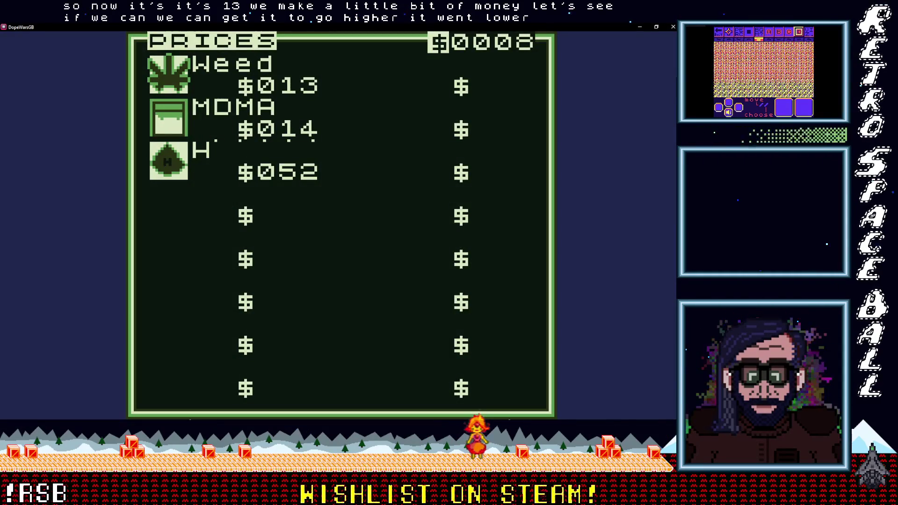
key("x")
key("Down")
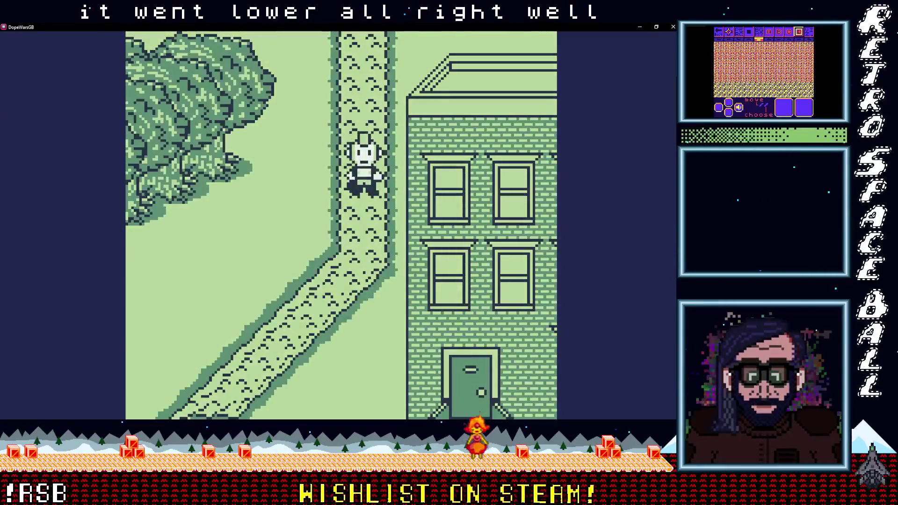
Walk to the buyer and sell the first Weed for $13.
key("Down")
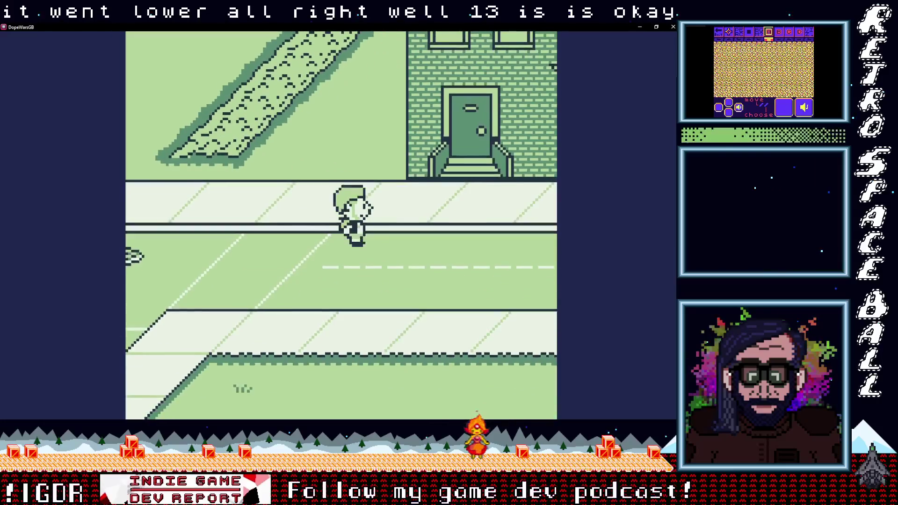
key("Right")
key("Right")
key("Up")
key("Return")
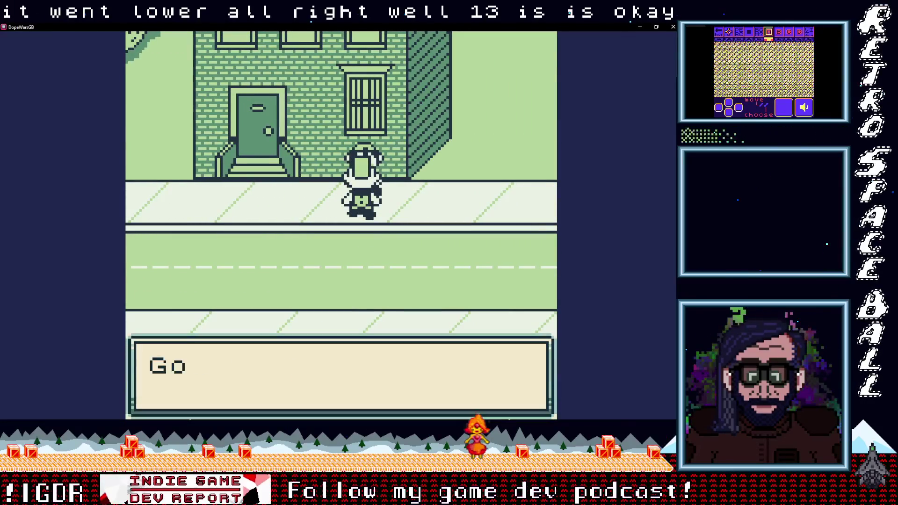
key("Return")
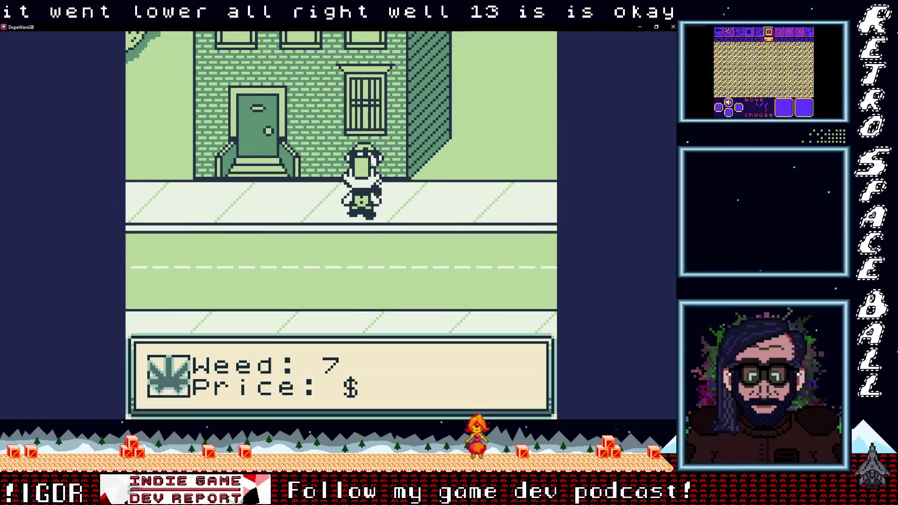
key("Return")
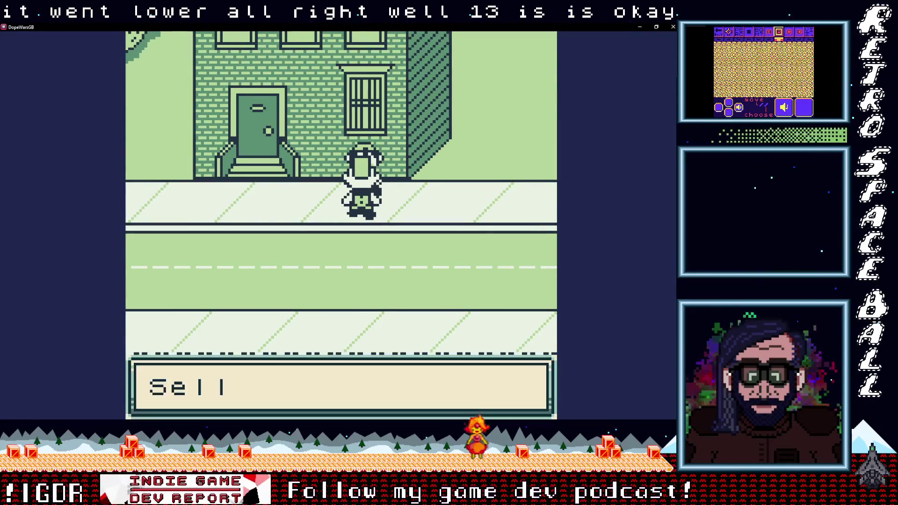
key("Return")
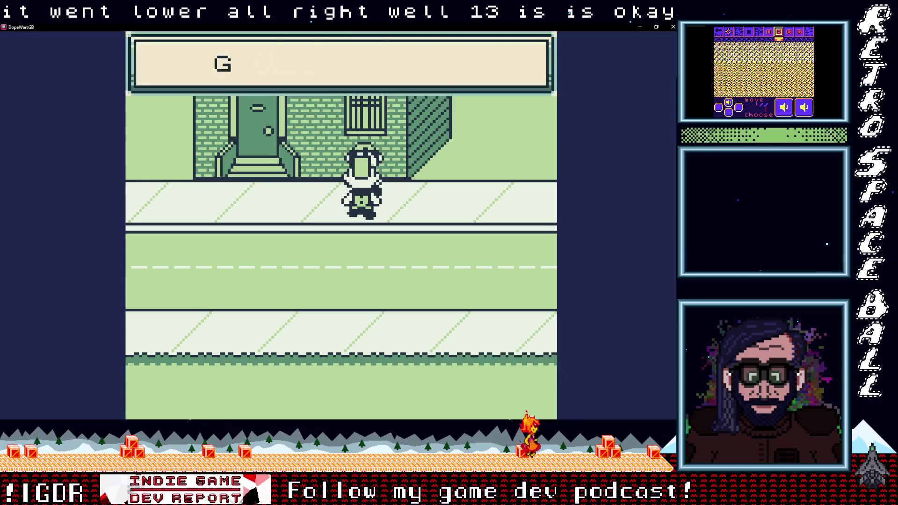
key("Return")
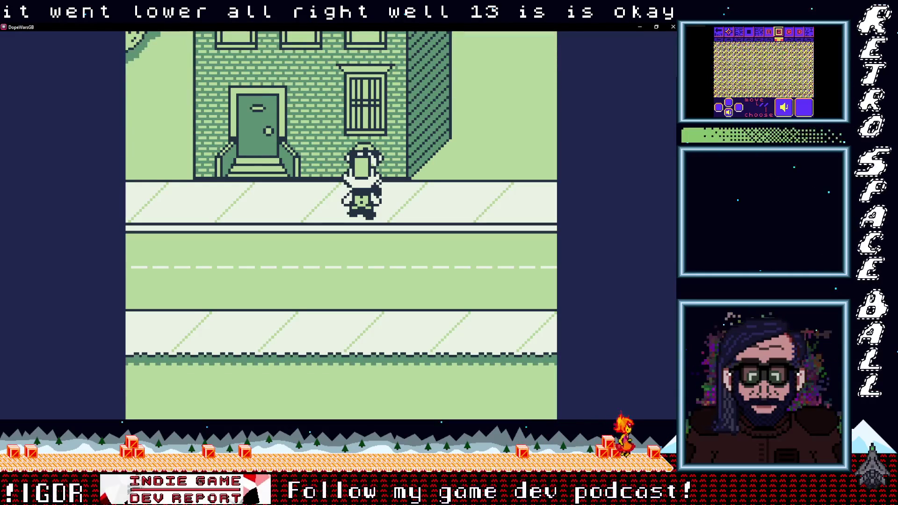
Keep selling Weed to the buyer one unit at a time.
key("Return")
key("Return")
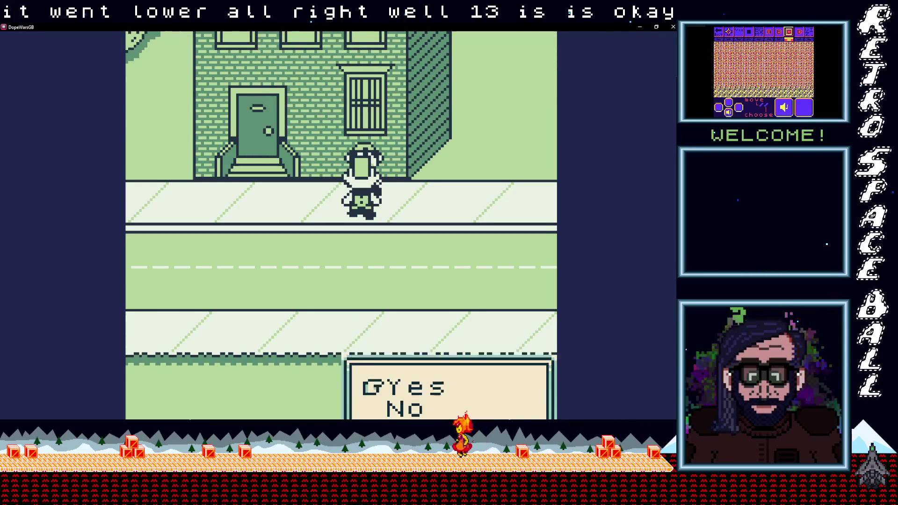
key("Return")
key("Return")
key("Return")
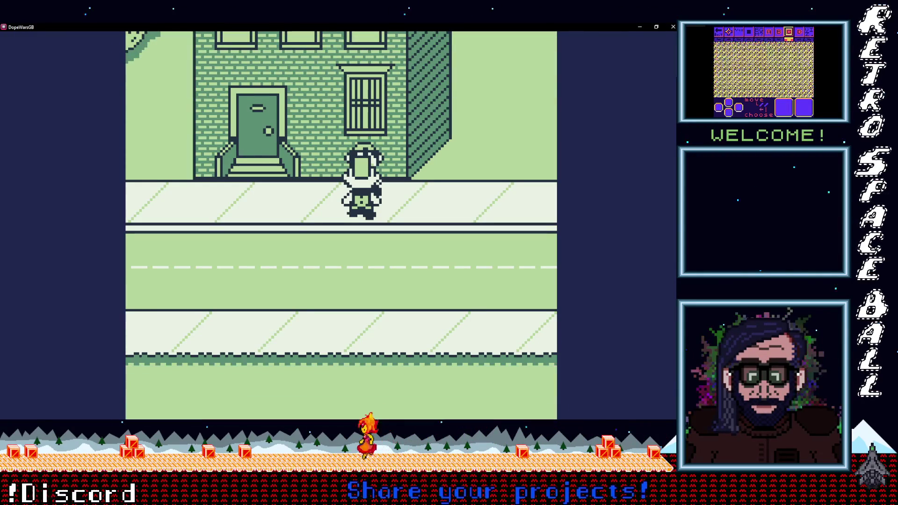
key("Return")
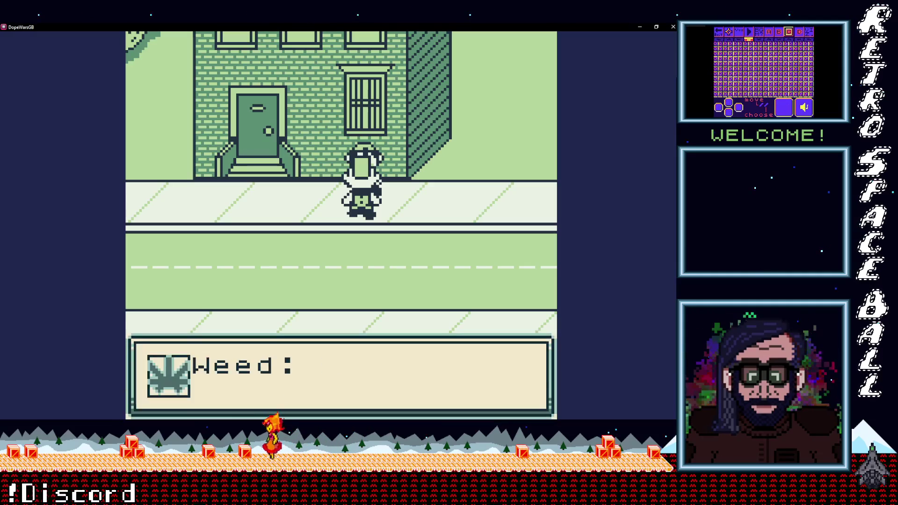
key("Return")
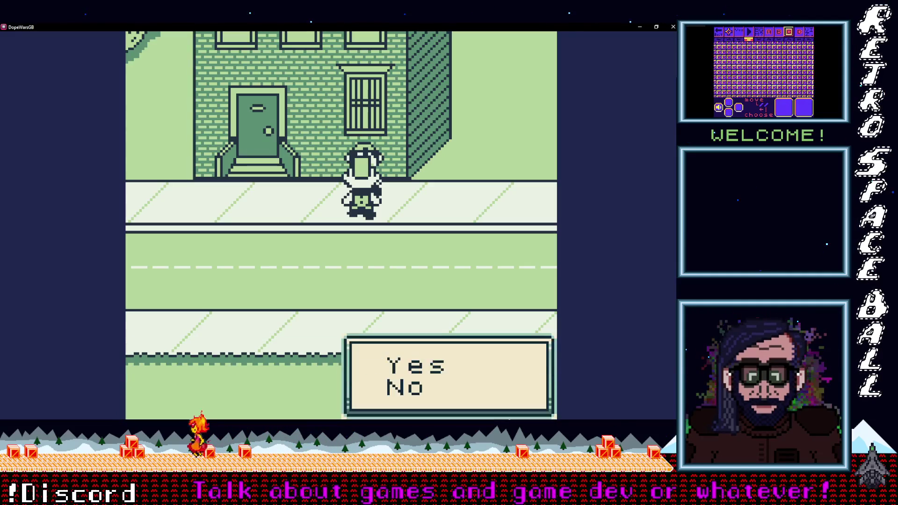
key("Return")
key("Return")
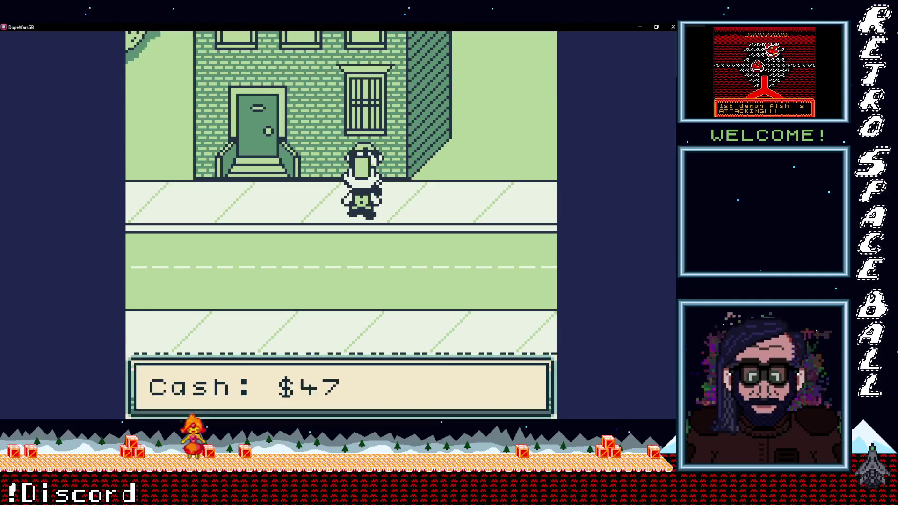
key("Return")
key("Return")
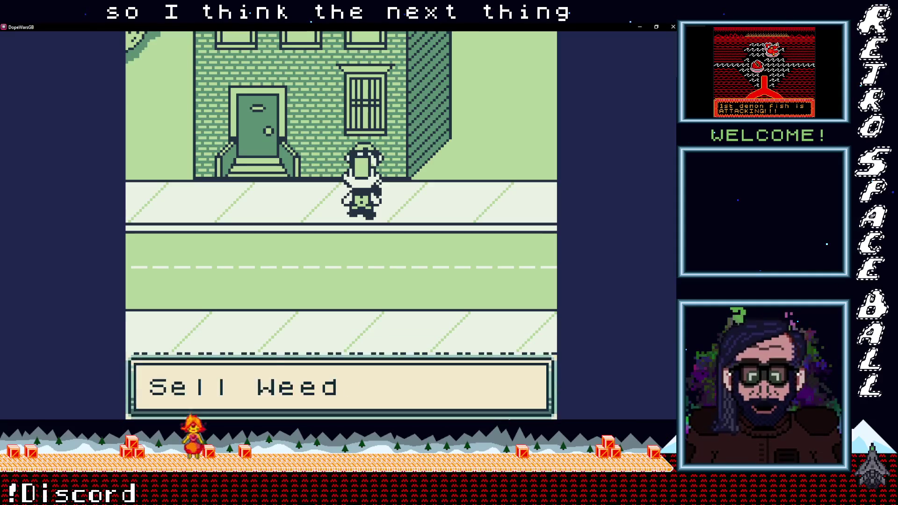
key("Return")
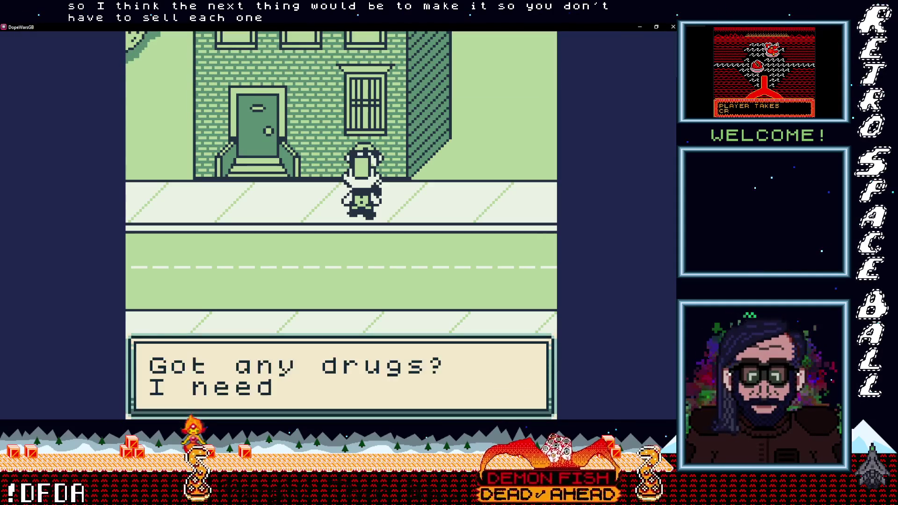
key("Return")
key("Return")
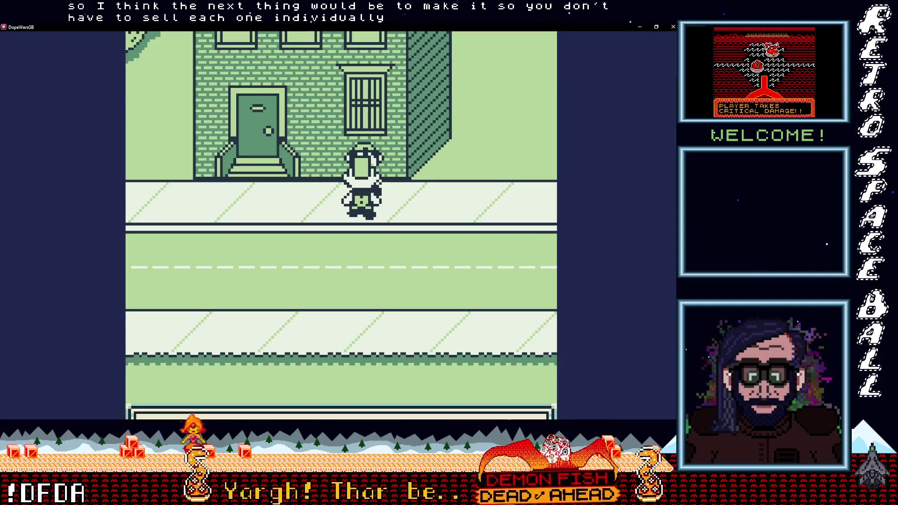
key("Return")
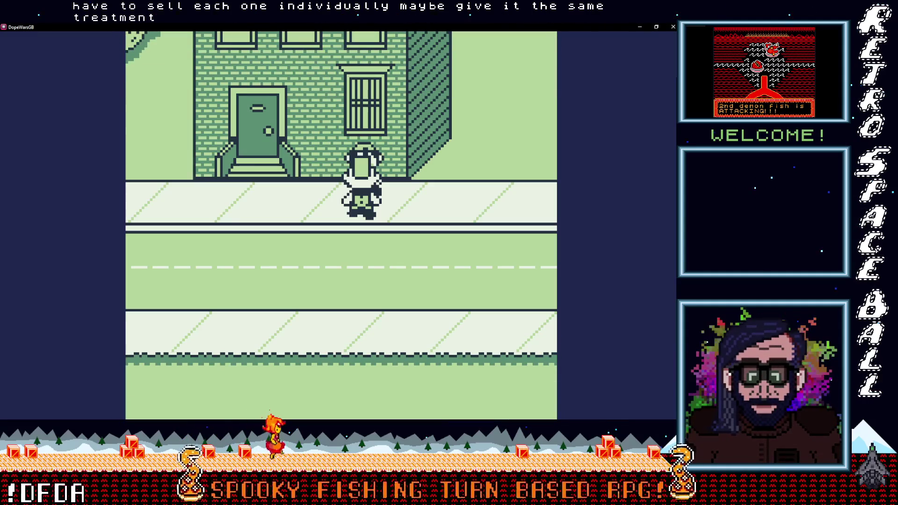
Sell the last Weed for $13, reaching $99, and bring up the inventory.
key("Return")
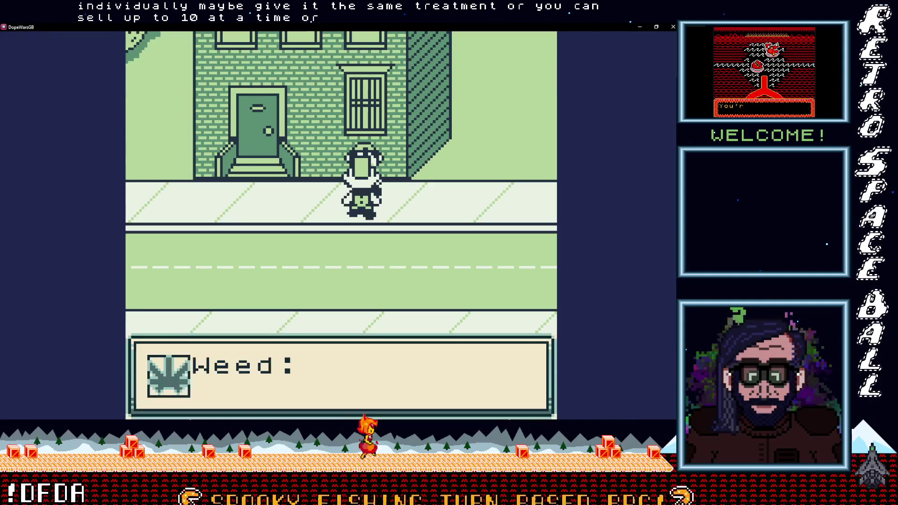
key("Return")
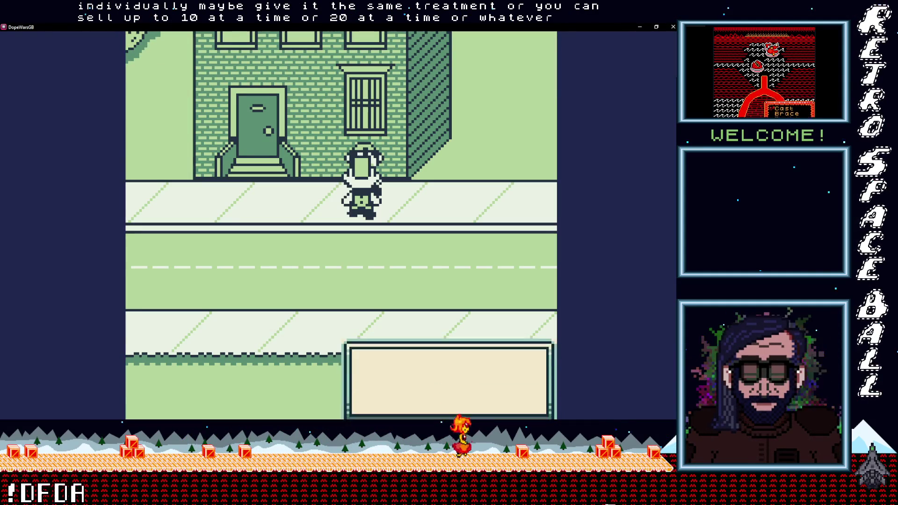
key("Return")
key("Return")
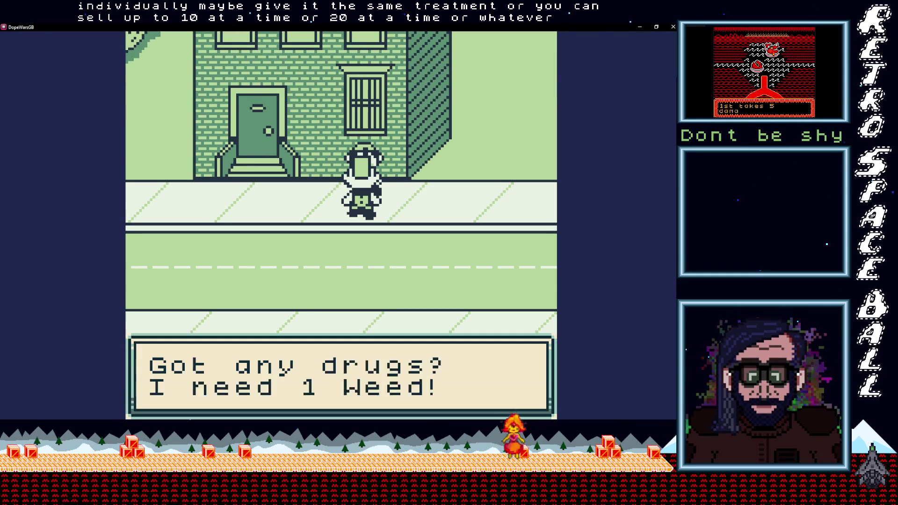
key("Return")
key("Return")
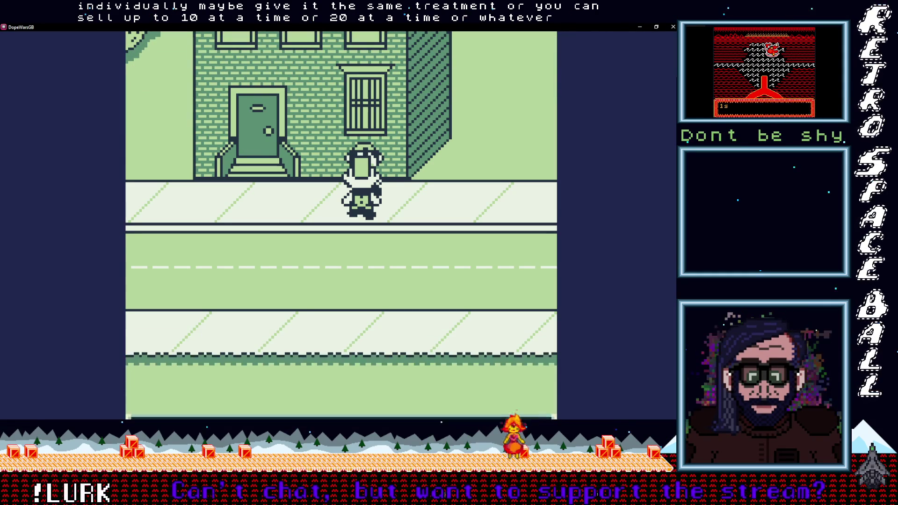
key("Return")
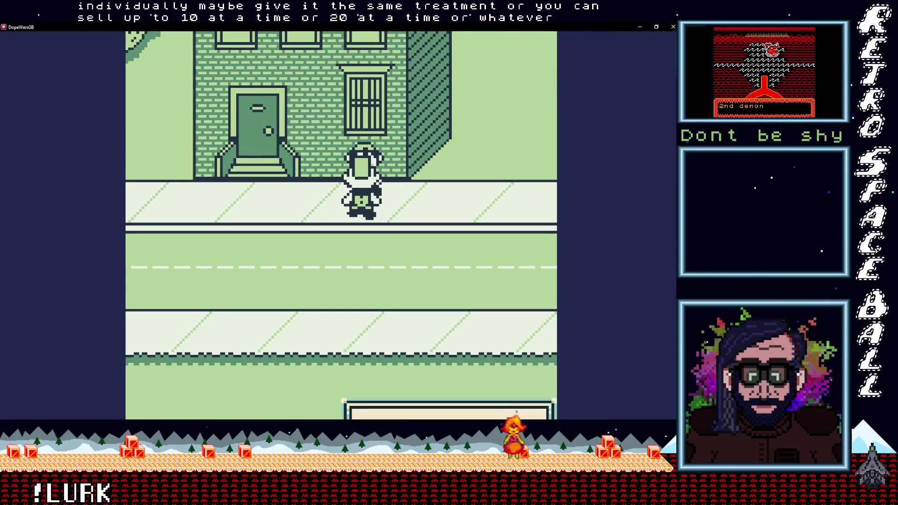
key("Return")
key("Return")
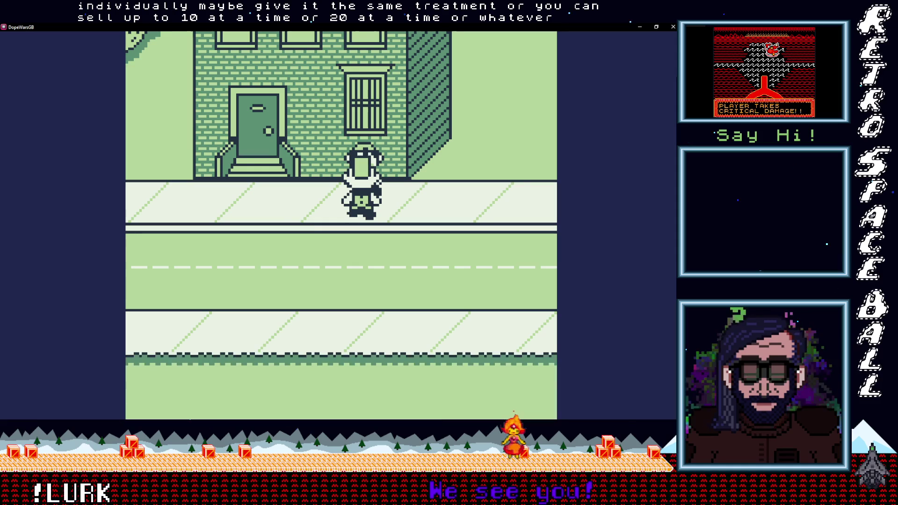
key("Down")
key("Return")
key("Return")
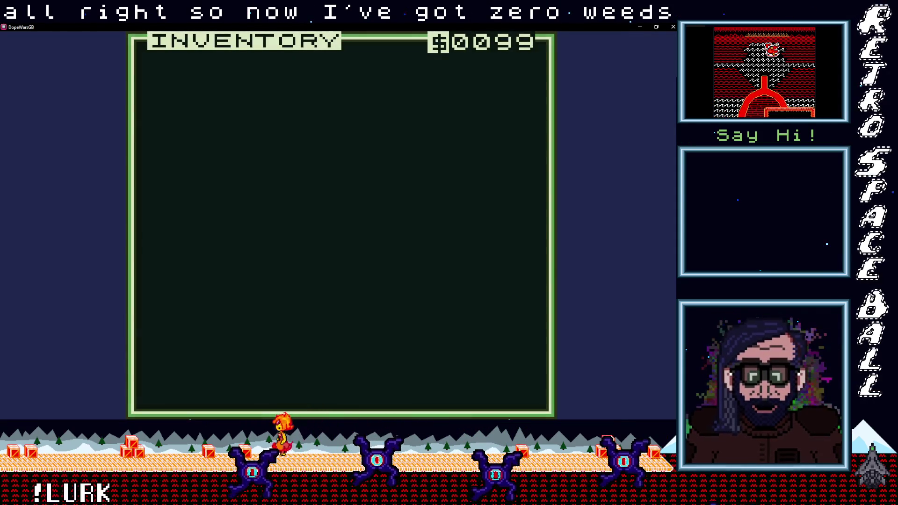
Close the inventory, walk left, and review the current drug prices.
key("z")
key("Left")
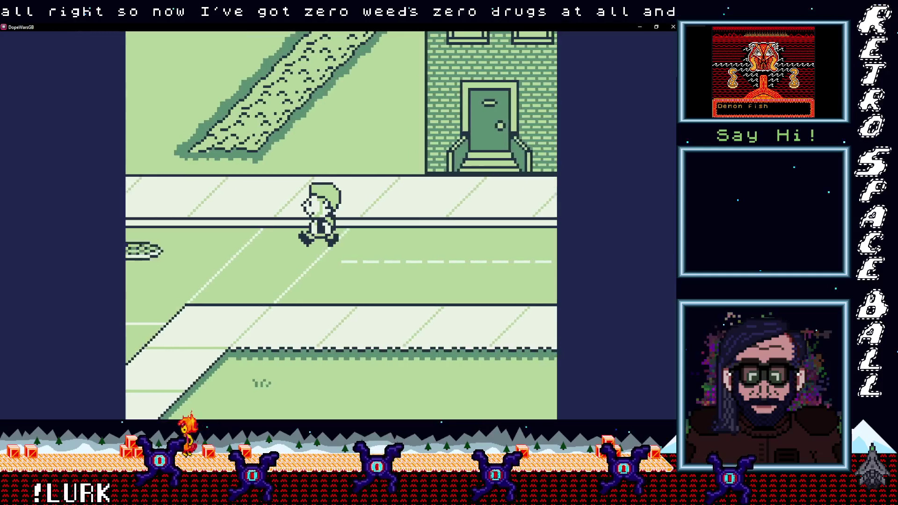
key("Left")
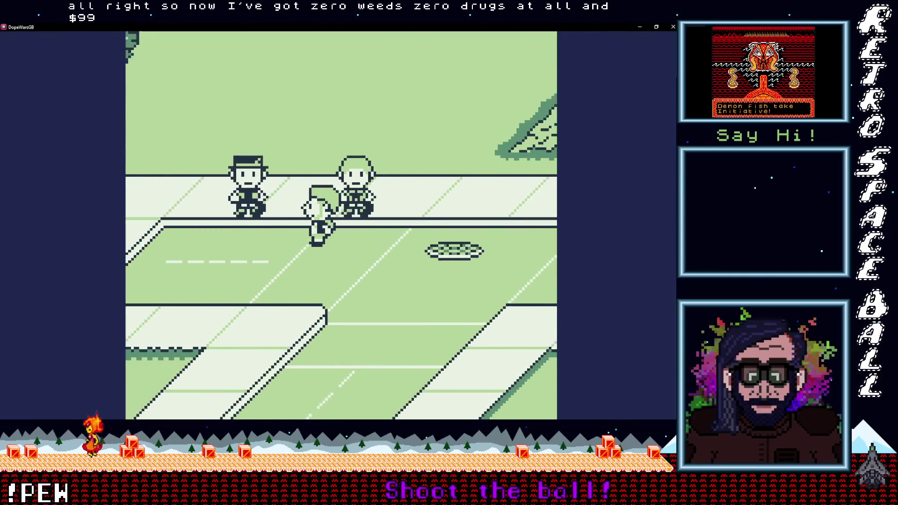
key("Return")
key("x")
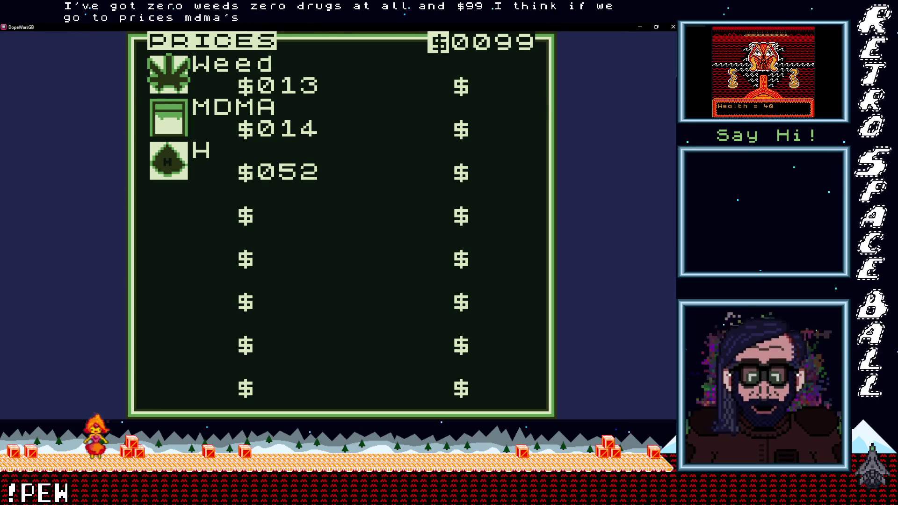
key("x")
Pay off the $20 debt at the debt collector, leaving $79 cash.
key("Up")
key("Up")
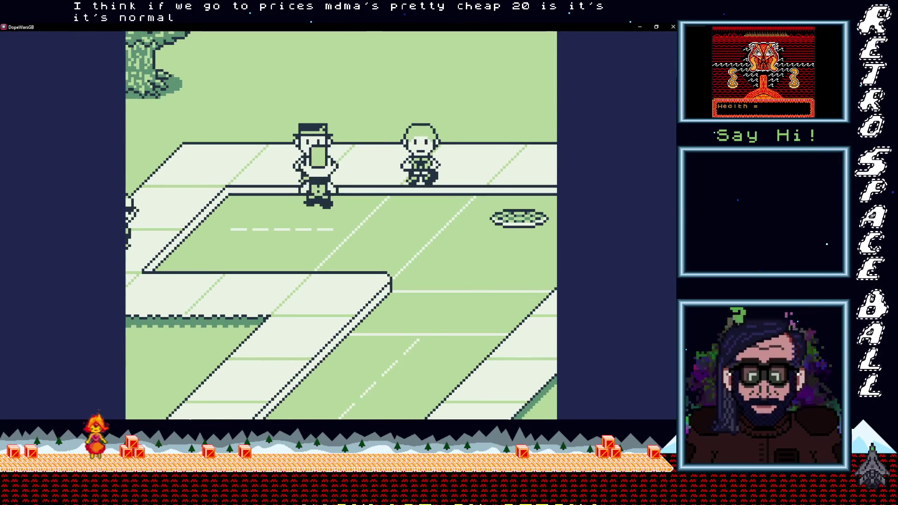
key("x")
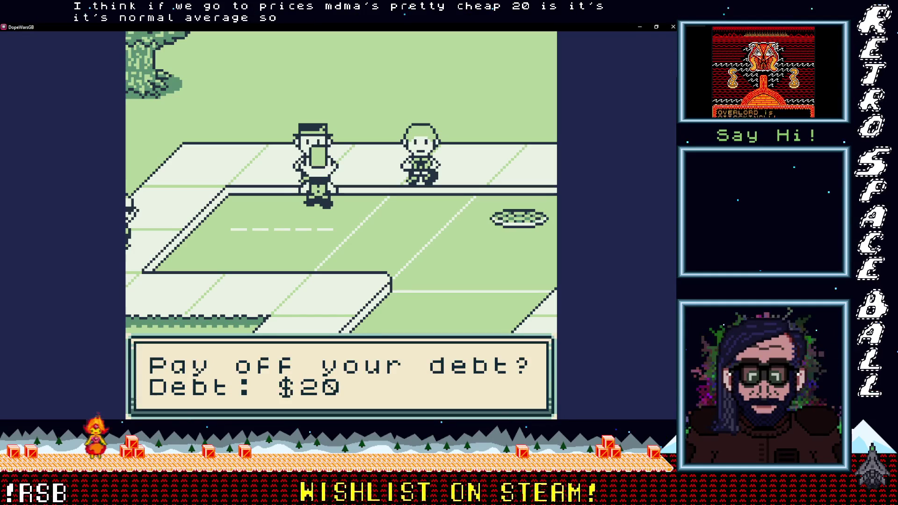
key("x")
key("x")
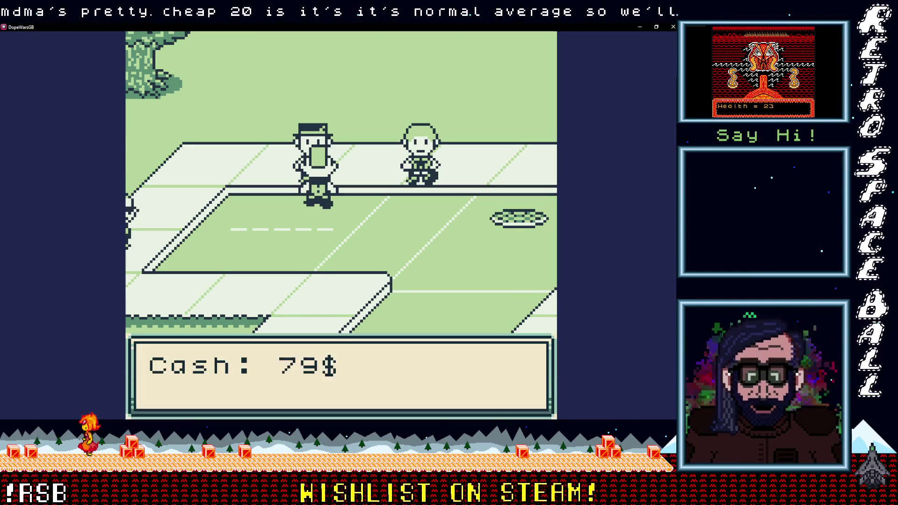
key("x")
key("x")
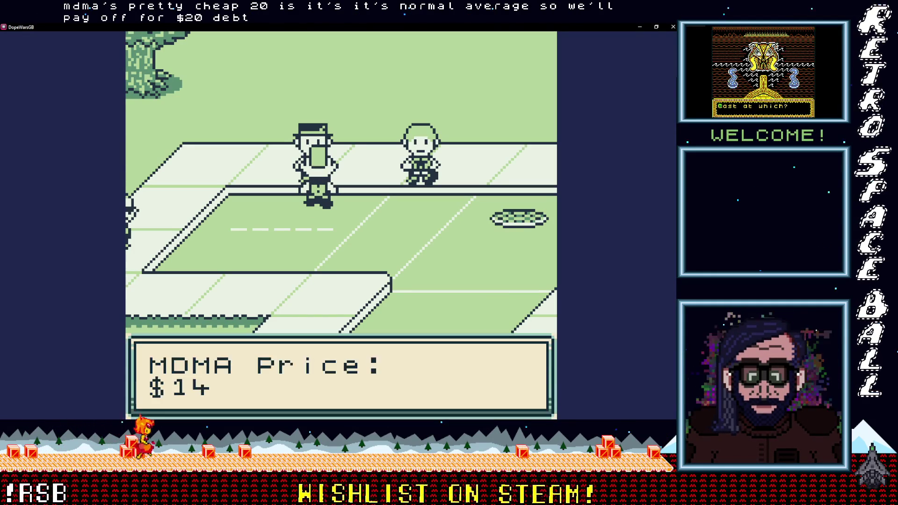
Pick None in the MDMA dealer's quantity menu to buy nothing.
key("x")
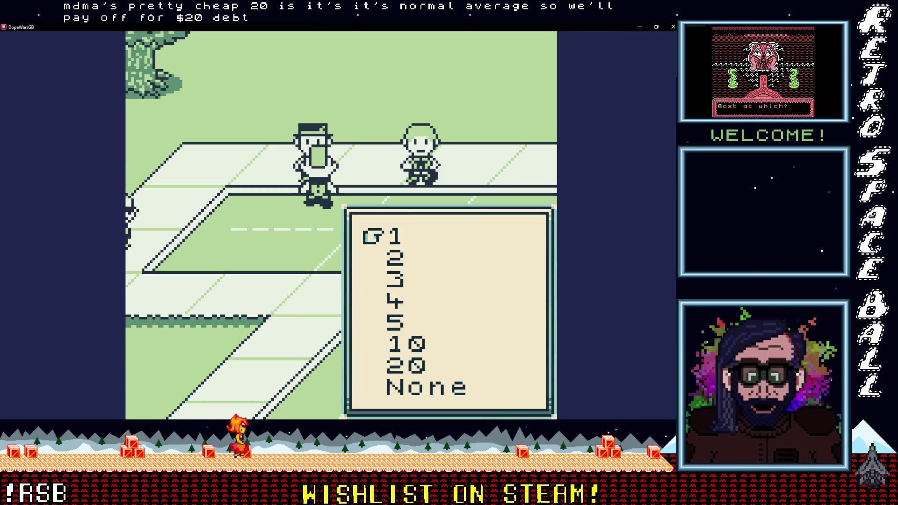
key("Down")
key("Down")
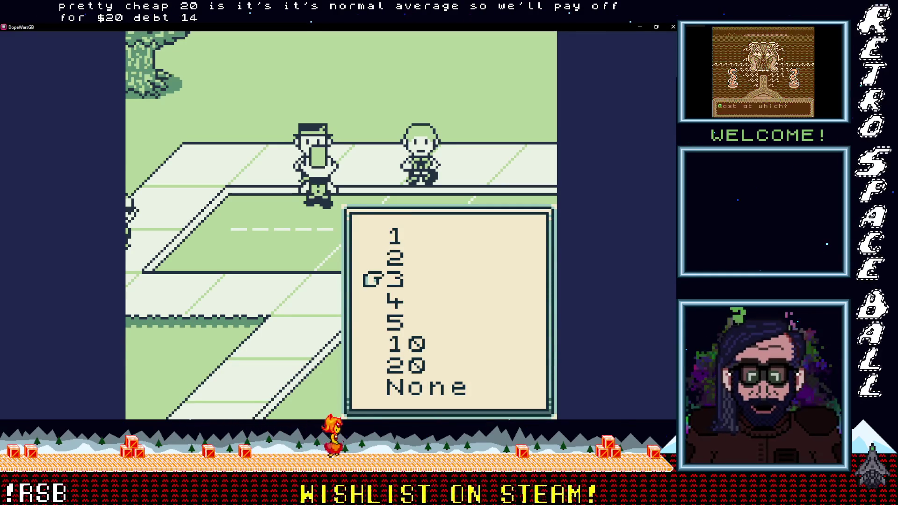
key("Down")
key("Up")
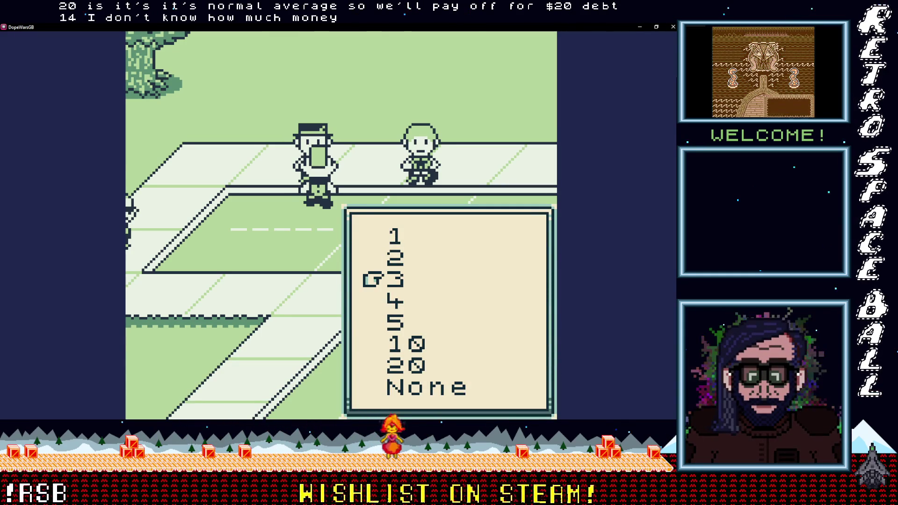
key("Down")
key("Down")
key("Down")
key("Down")
Check the inventory shows $79 and no drugs, then talk to the MDMA dealer again.
key("Down")
key("x")
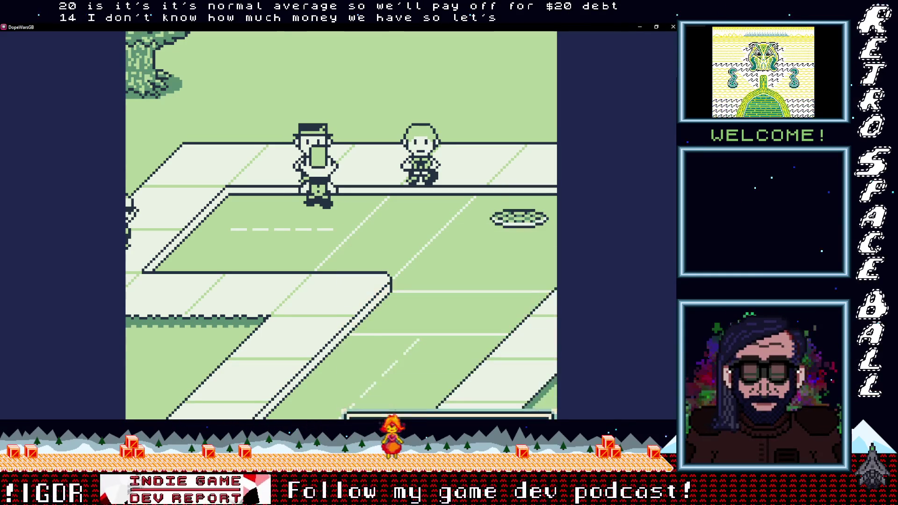
key("Return")
key("Down")
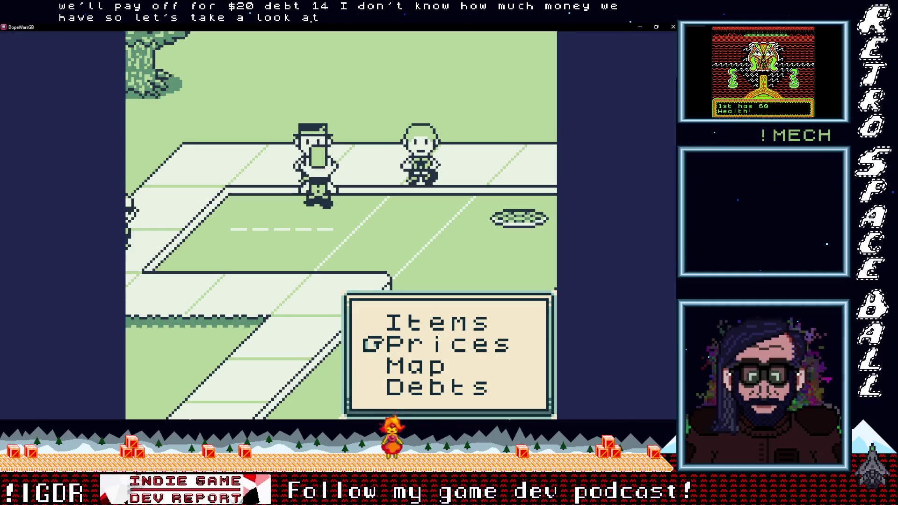
key("Up")
key("x")
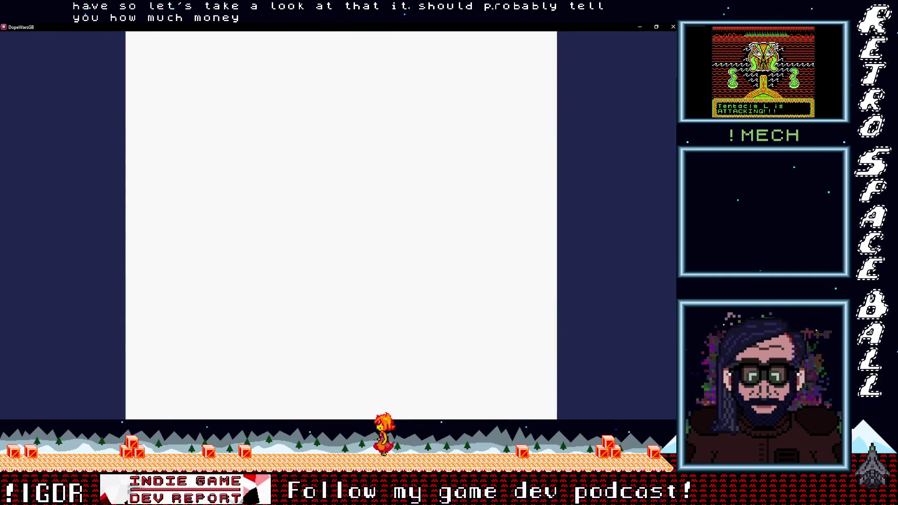
key("x")
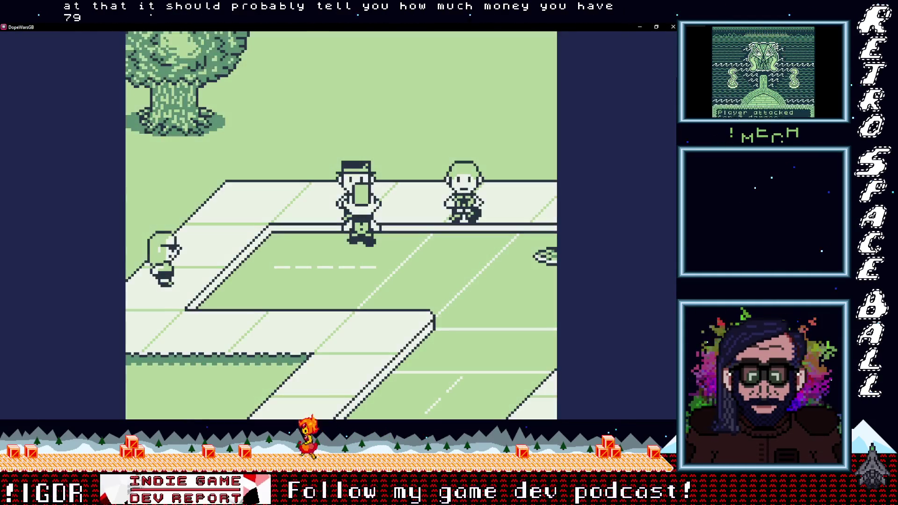
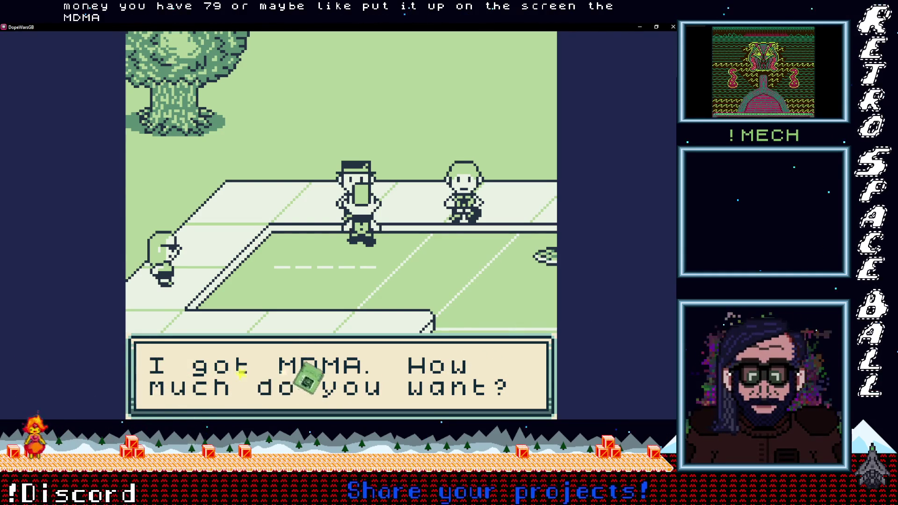
Buy 5 MDMA from the street dealer, leaving $9 cash, and step back onto the road.
key("x")
key("x")
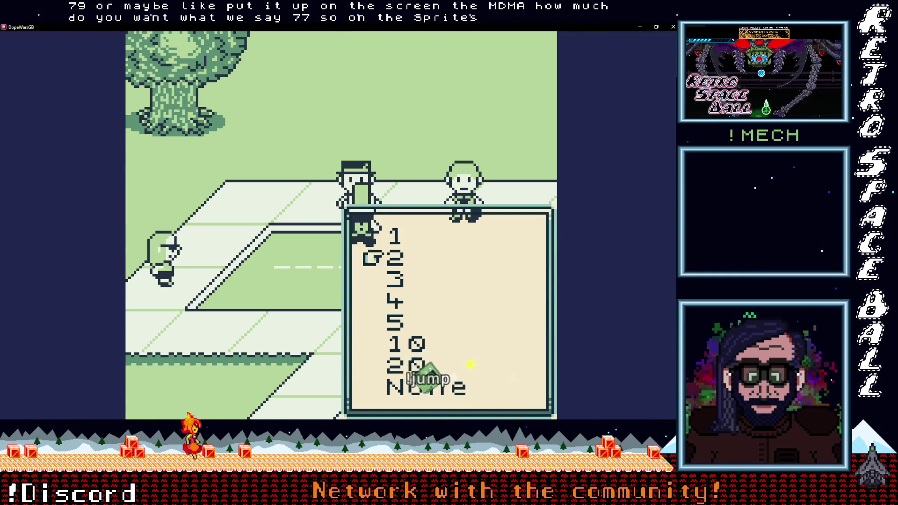
key("Up")
key("Down")
key("Down")
key("Down")
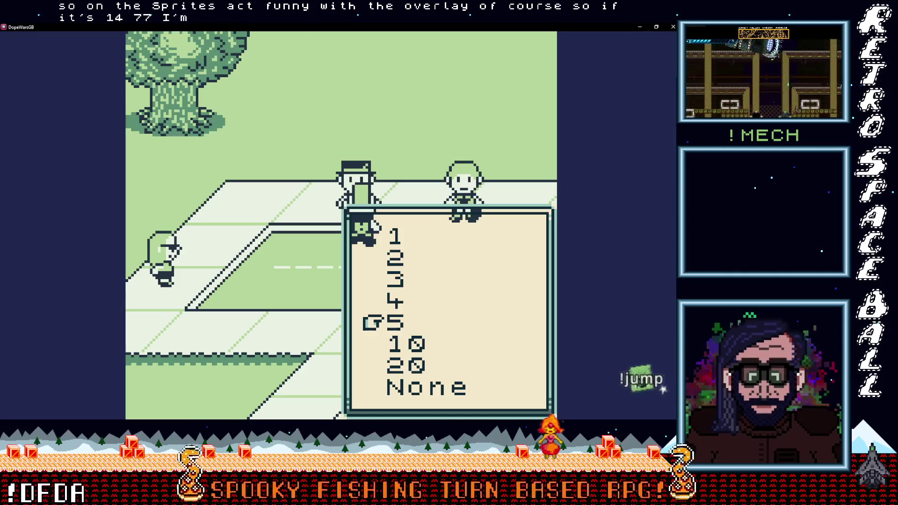
key("x")
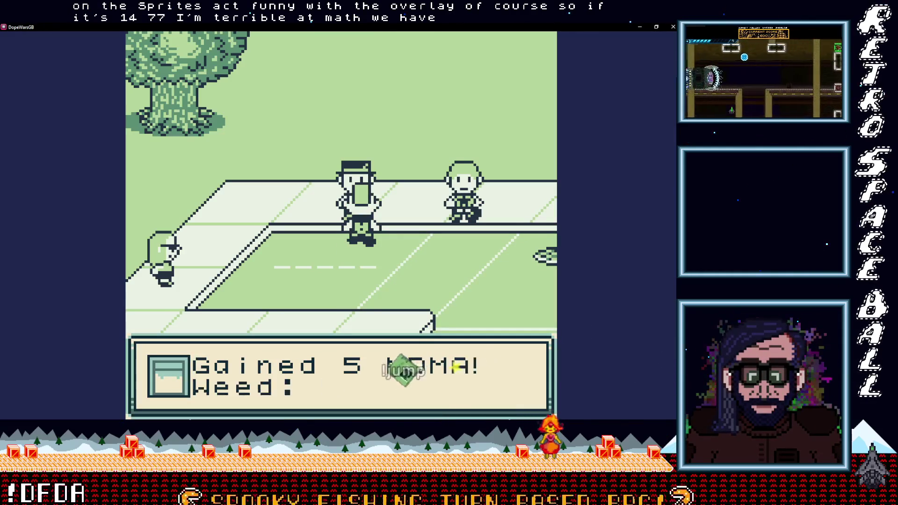
key("x")
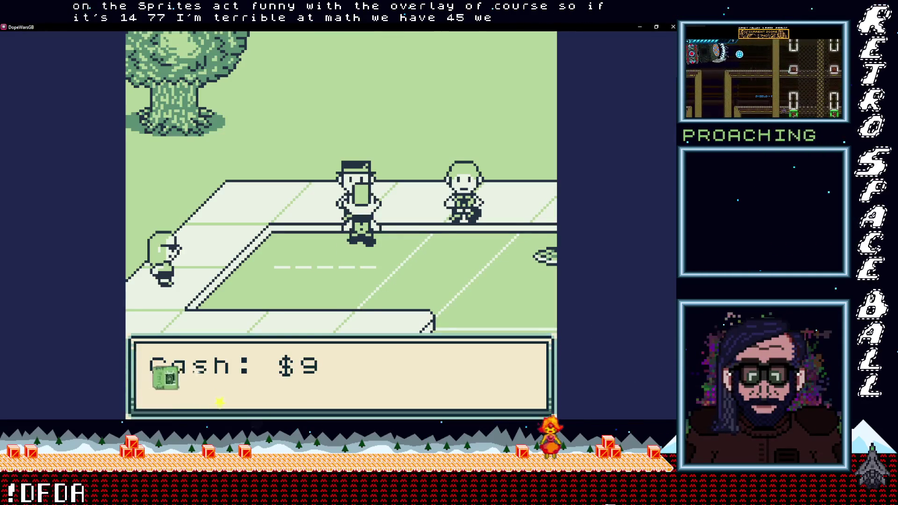
key("x")
key("Down")
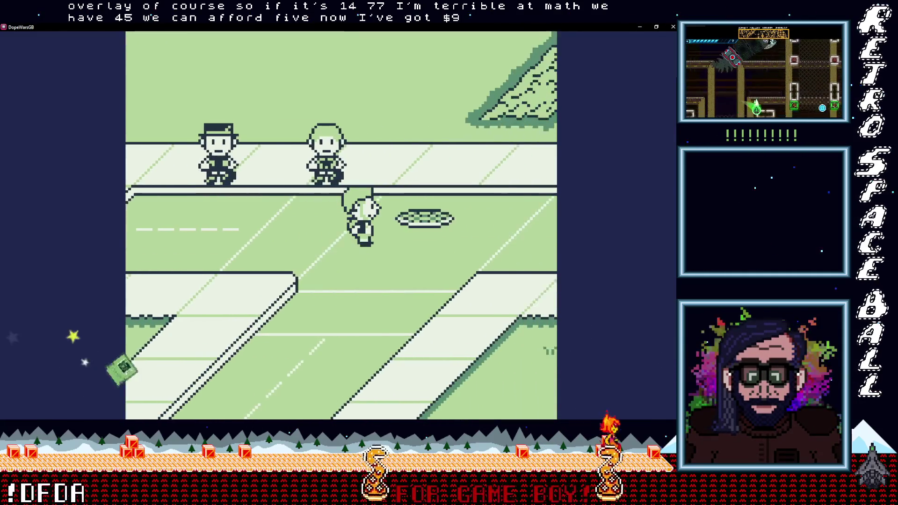
Walk up the path beside the tall building into the home room.
key("Right")
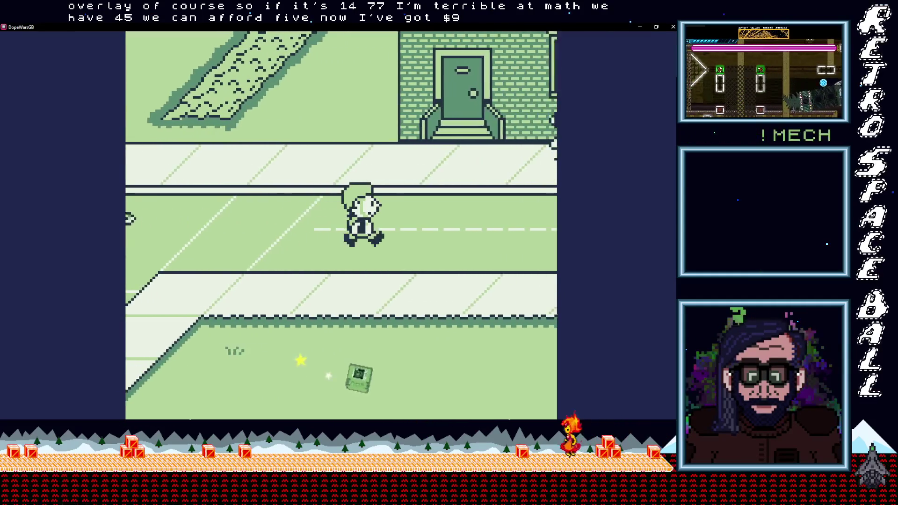
key("Left")
key("Up")
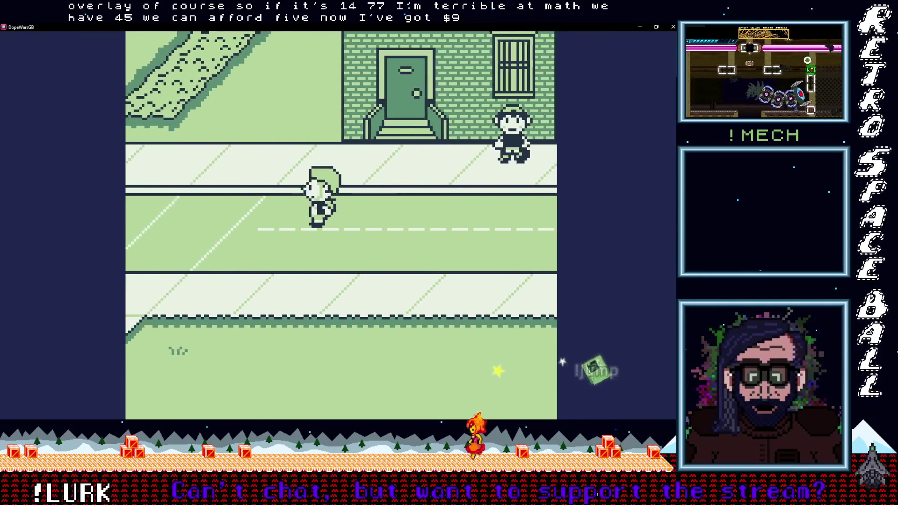
key("Up")
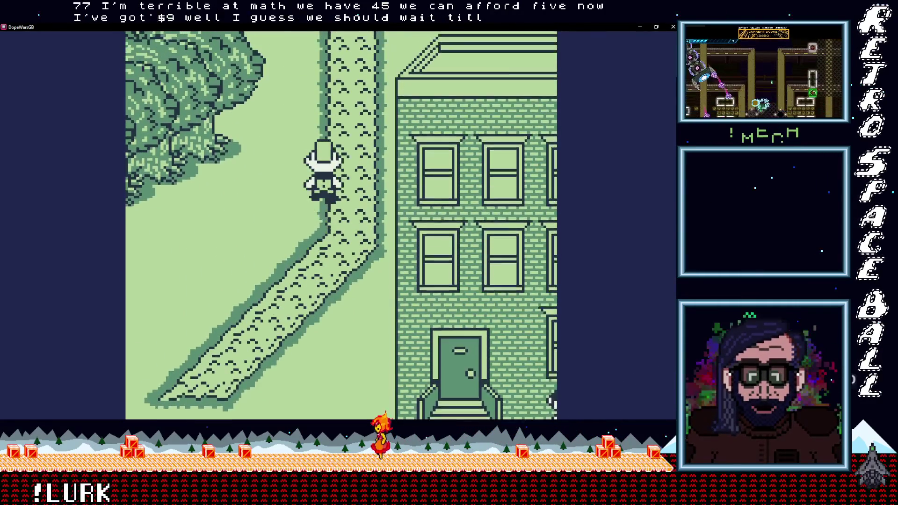
key("Up")
Sleep at the bed, then check prices: Weed $14, MDMA $14, H $28.
key("Left")
key("z")
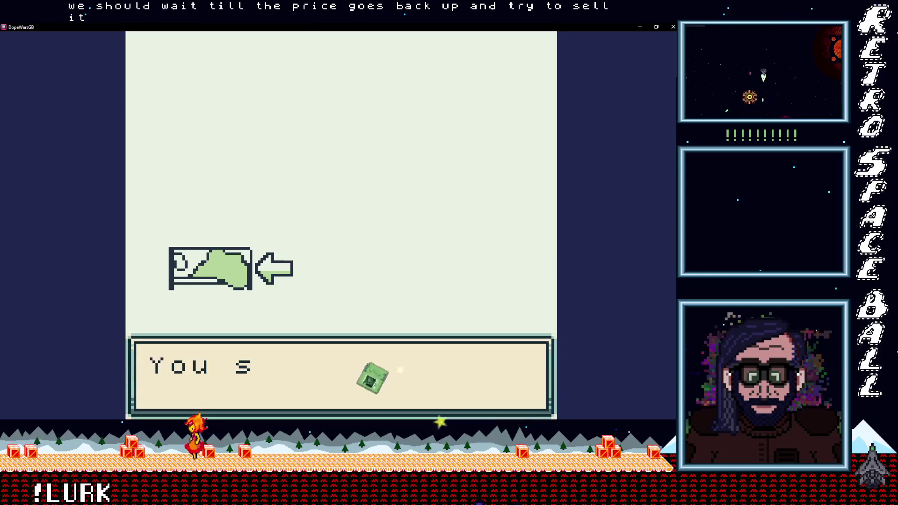
key("z")
key("Down")
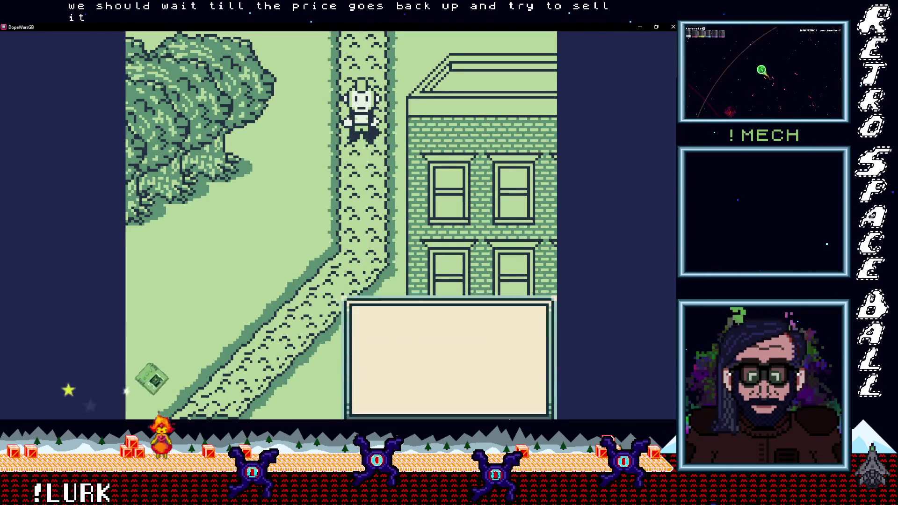
key("z")
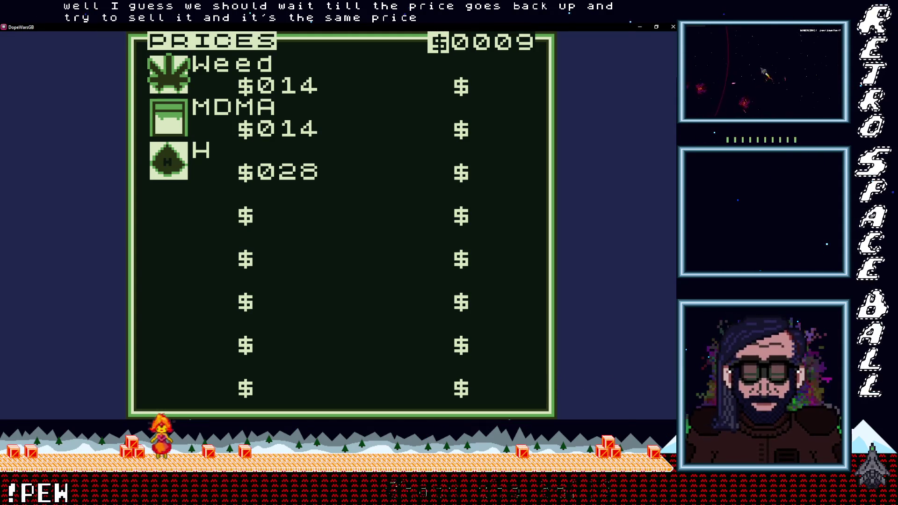
Close the price list, walk back to the bed and sleep another night.
key("x")
key("Down")
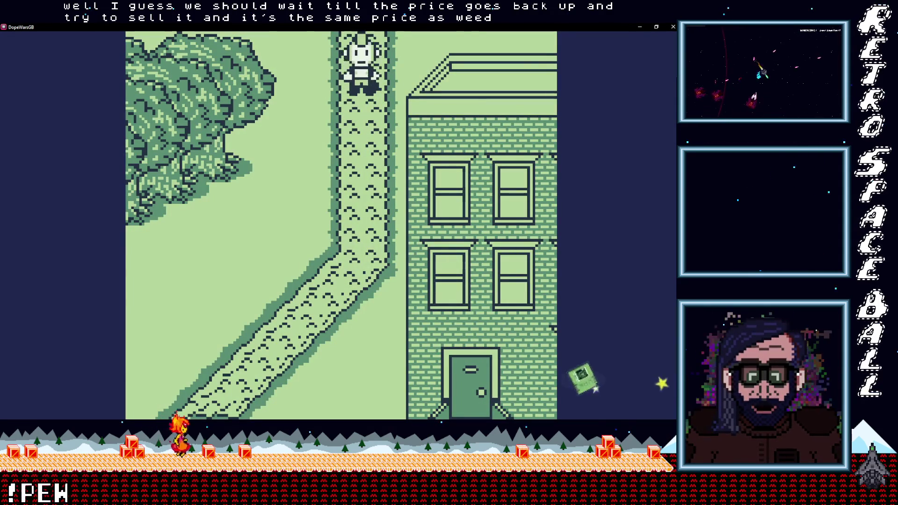
key("Up")
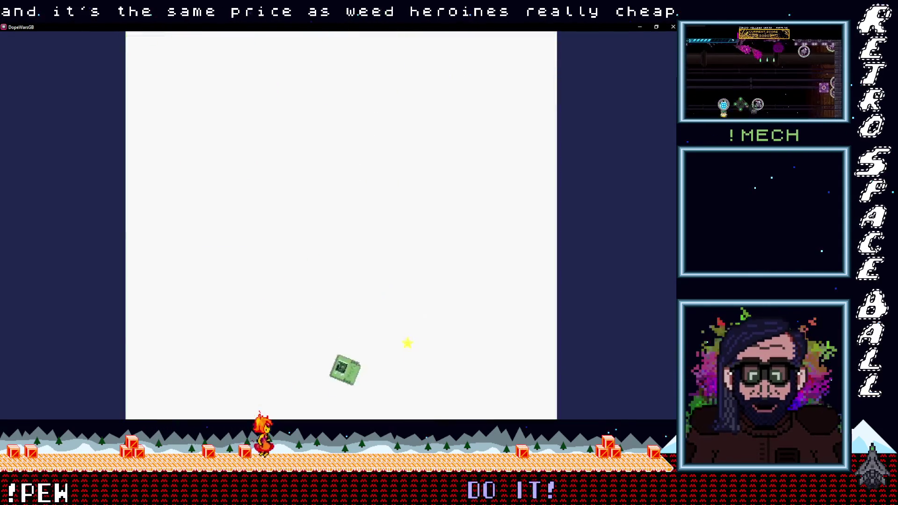
key("Left")
key("x")
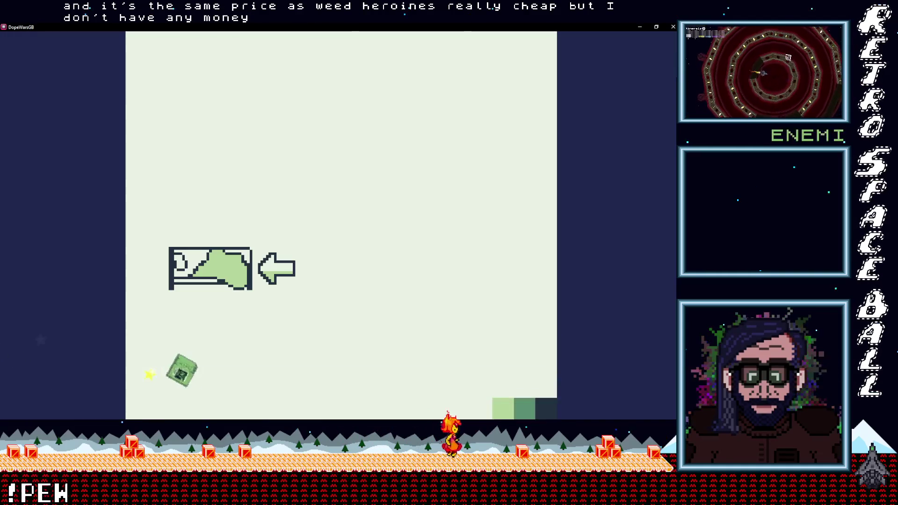
key("Right")
key("Down")
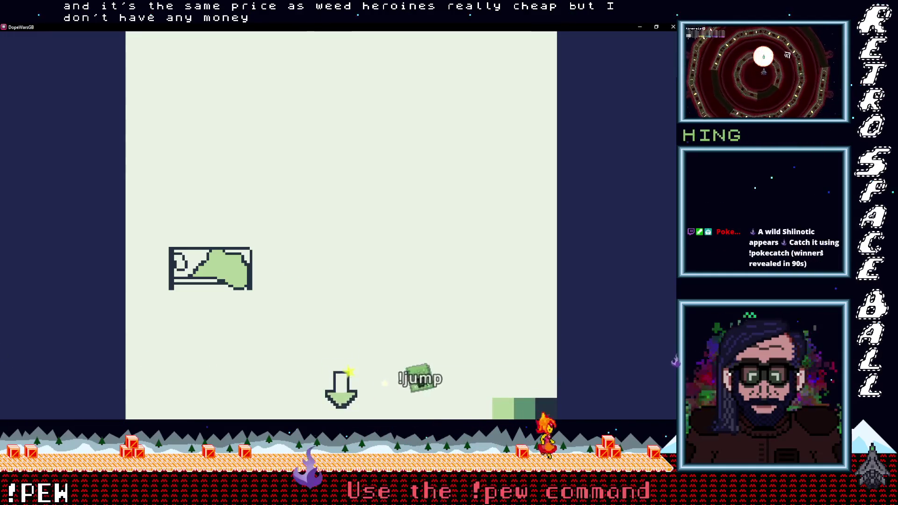
Check the new prices (Weed $10, MDMA $38, H $52) and head down the path.
key("Return")
key("Down")
key("x")
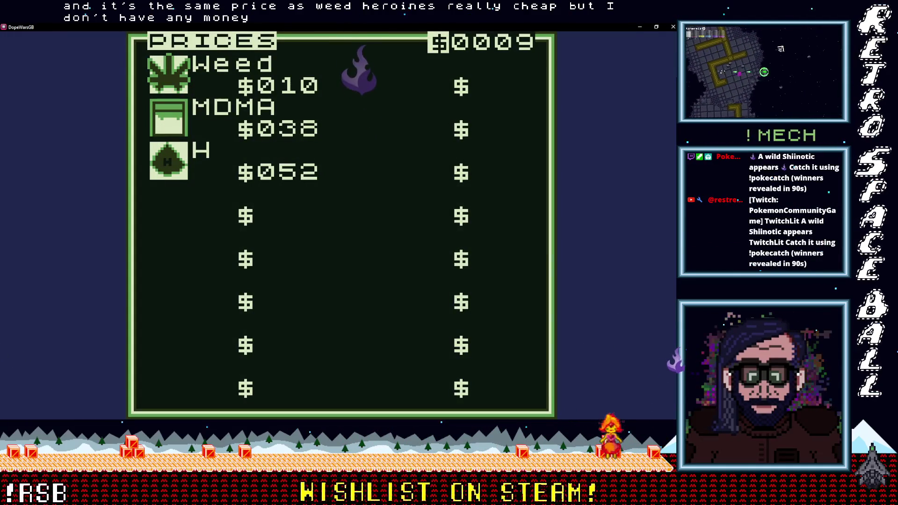
key("x")
key("Down")
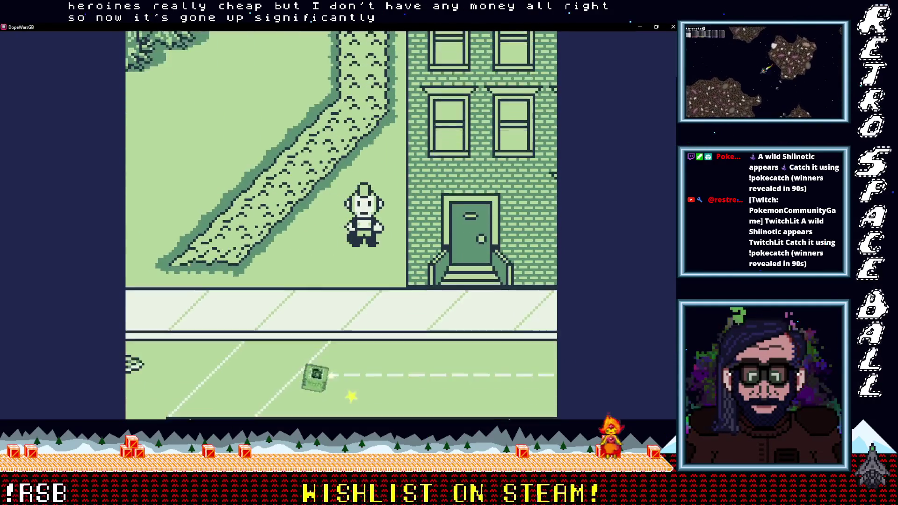
Walk down the path and along the road into the street buyer to start a trade.
key("Right")
key("Right")
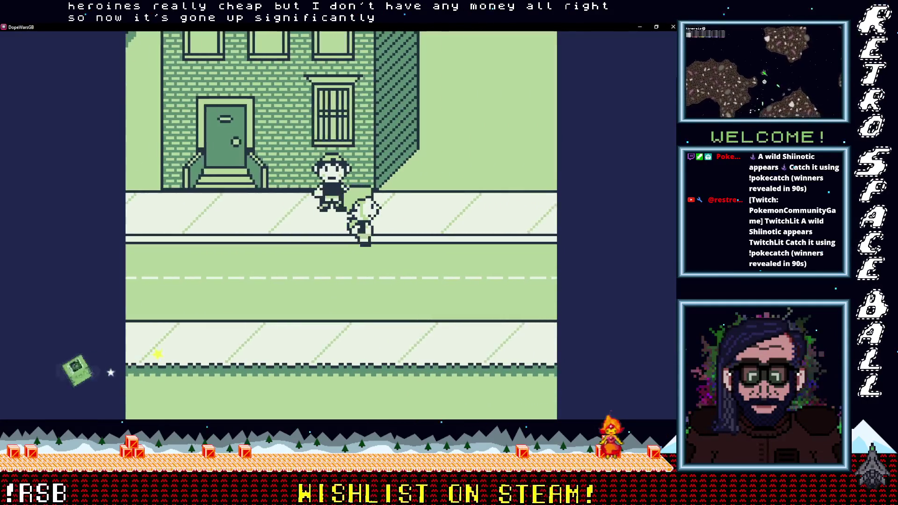
key("Down")
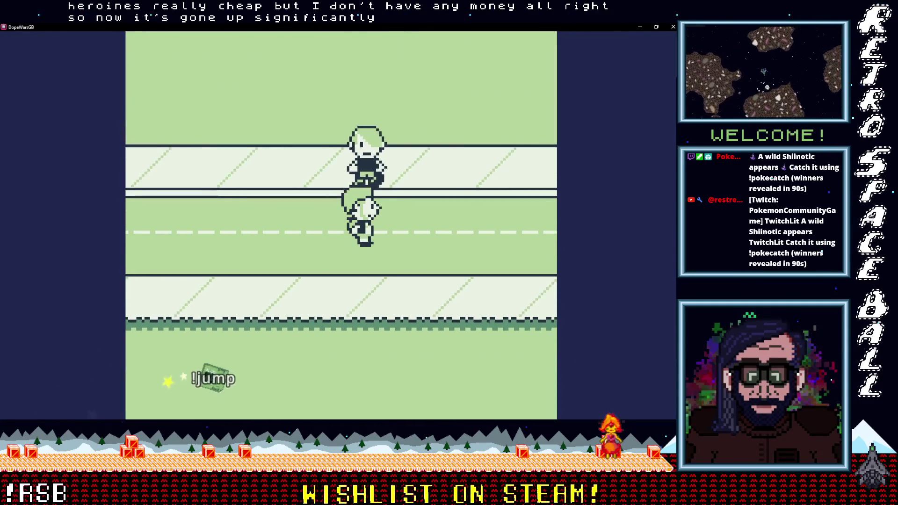
key("Right")
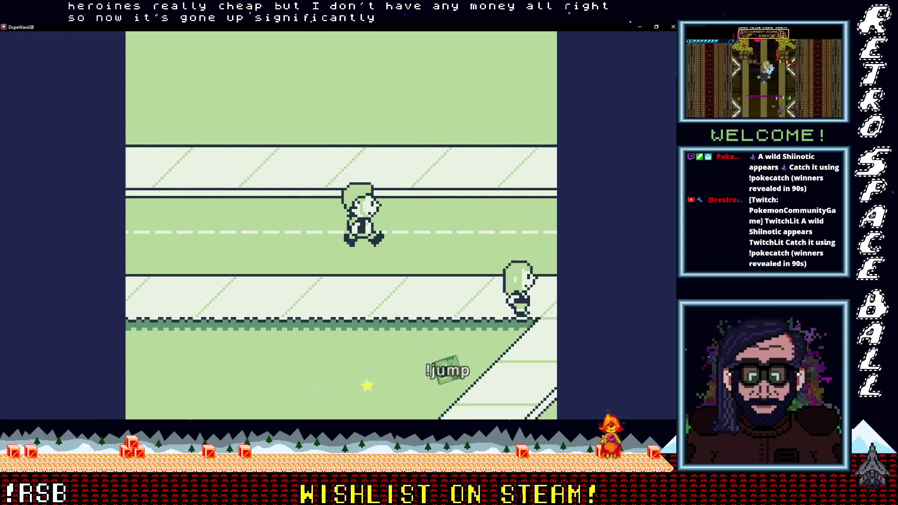
key("Down")
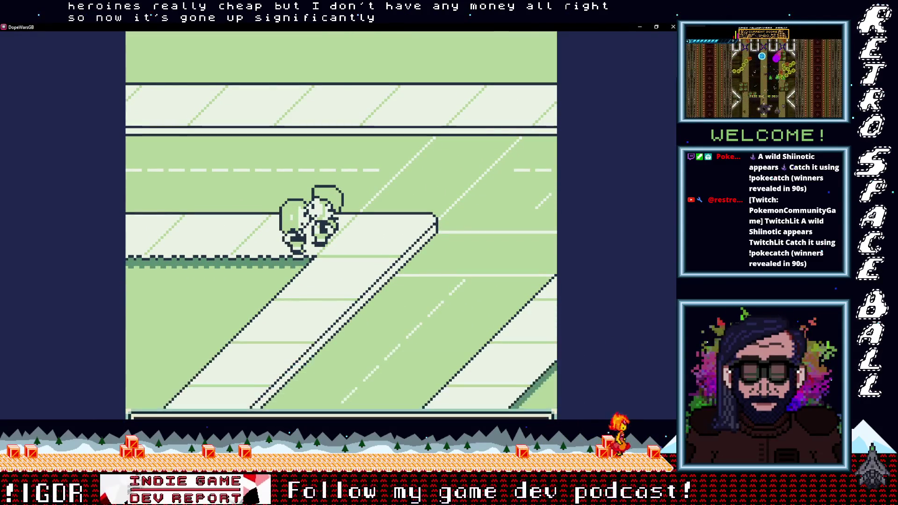
key("z")
key("z")
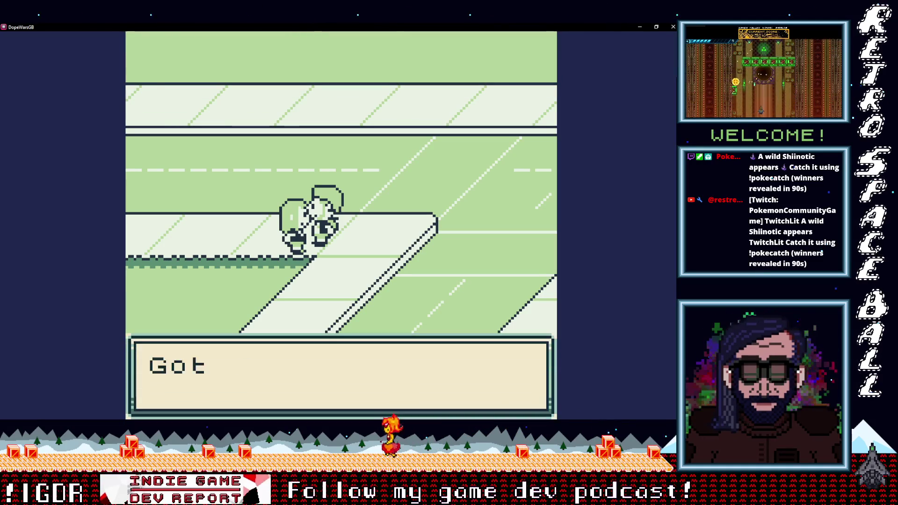
Sell three MDMA to successive street buyers at $38 each.
key("z")
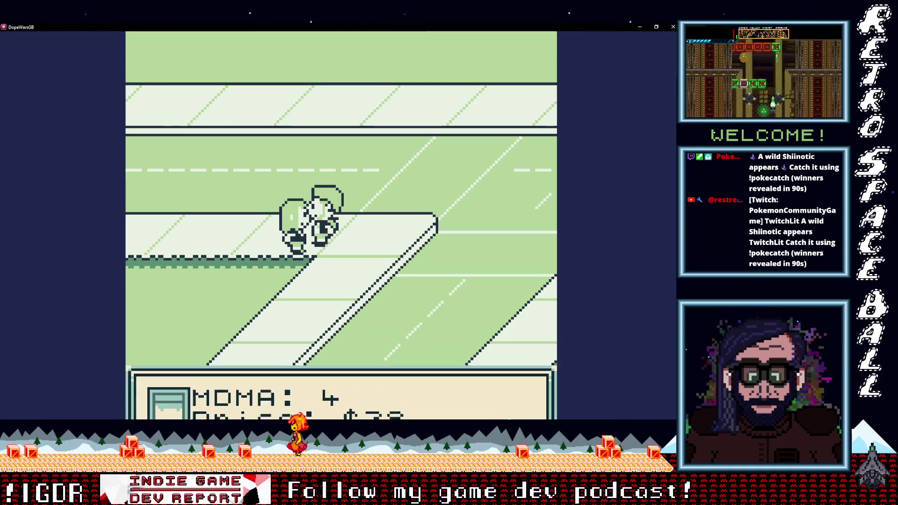
key("z")
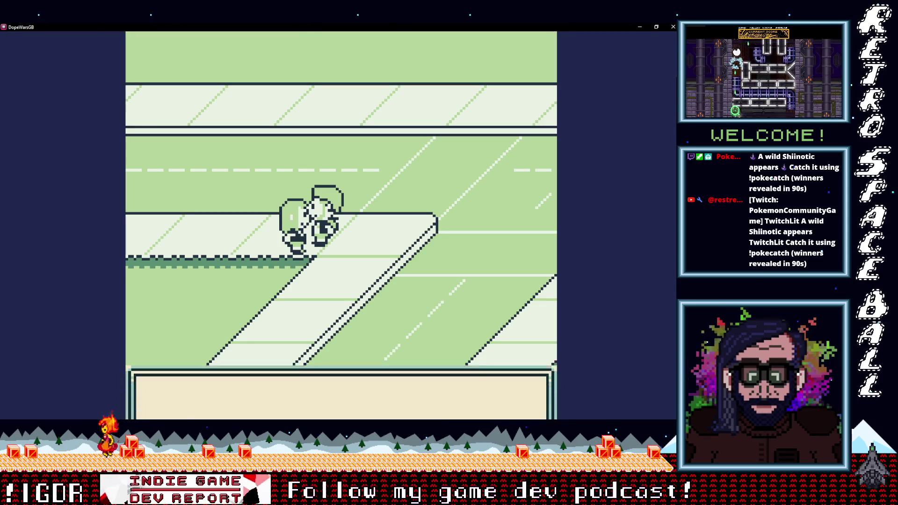
key("z")
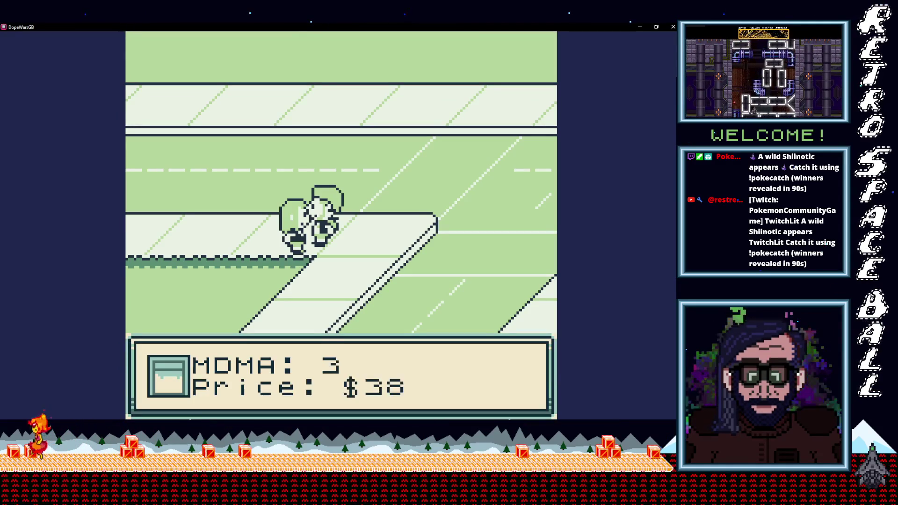
key("z")
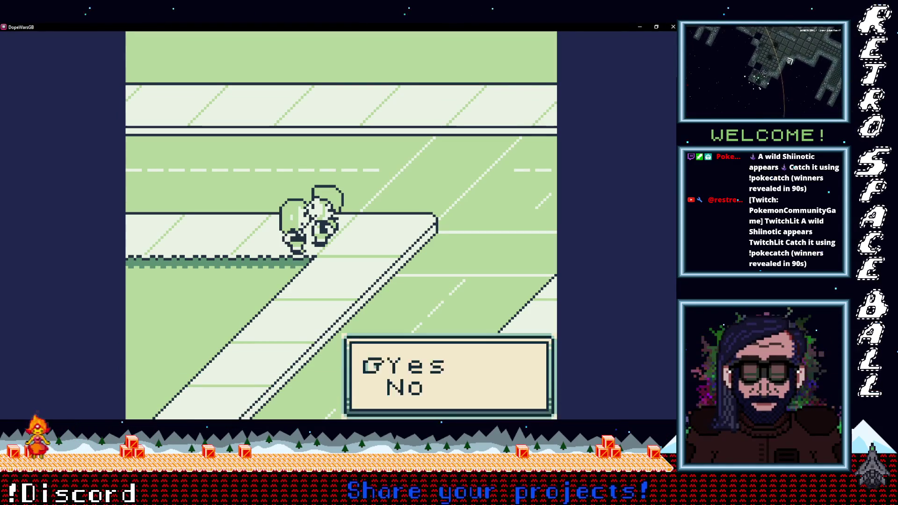
key("z")
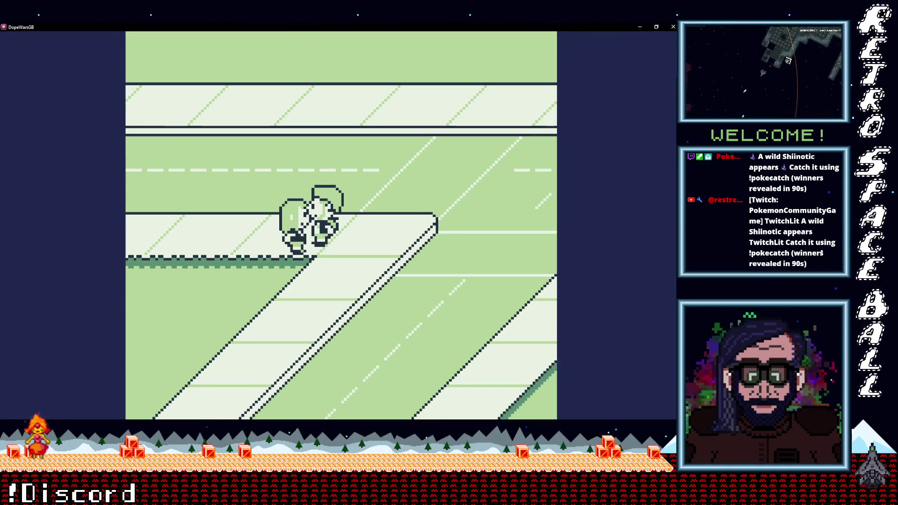
key("z")
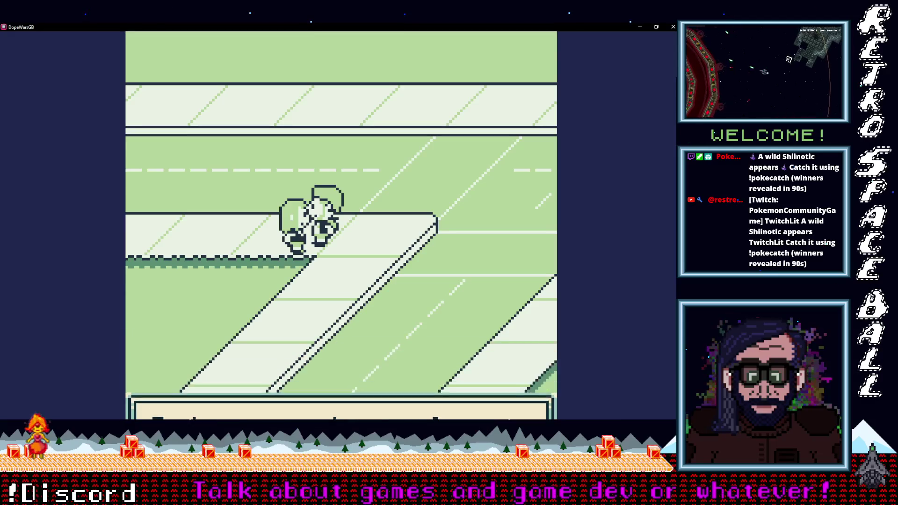
key("z")
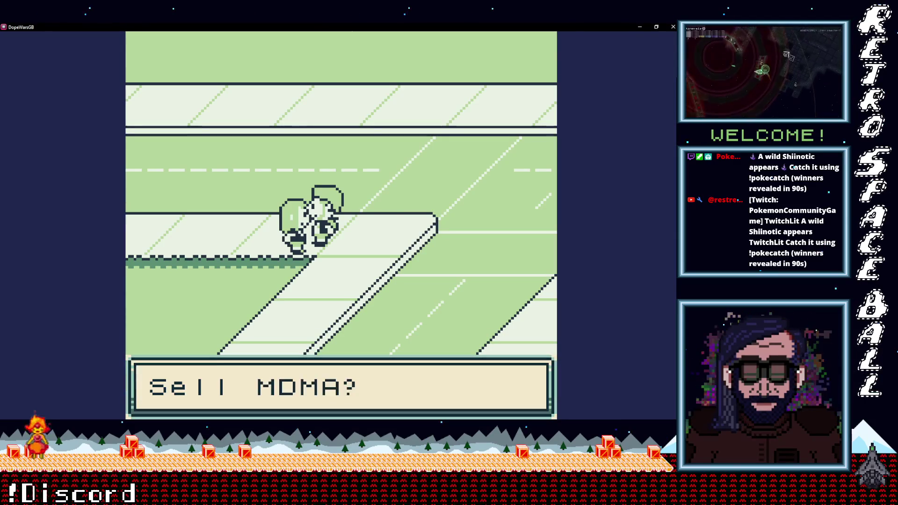
key("z")
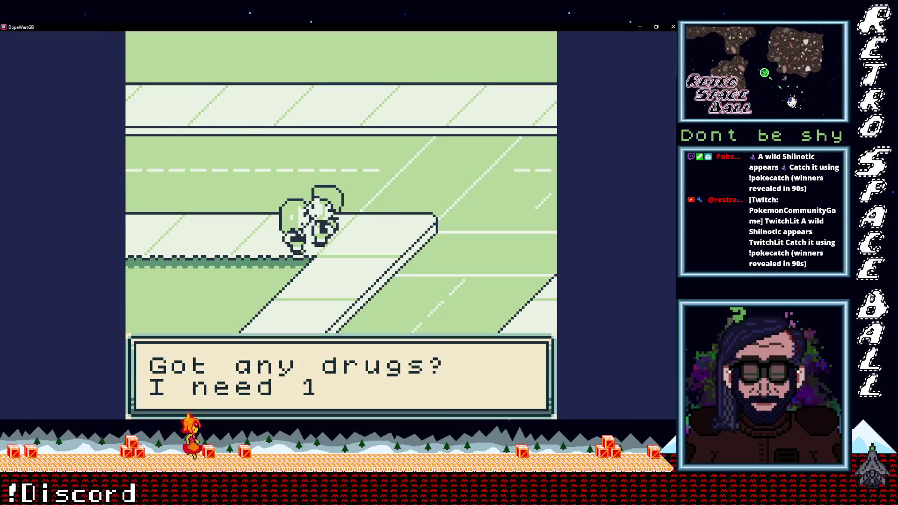
Sell the last MDMA at $38, dismiss the not-enough-MDMA message, and walk toward the building.
key("z")
key("z")
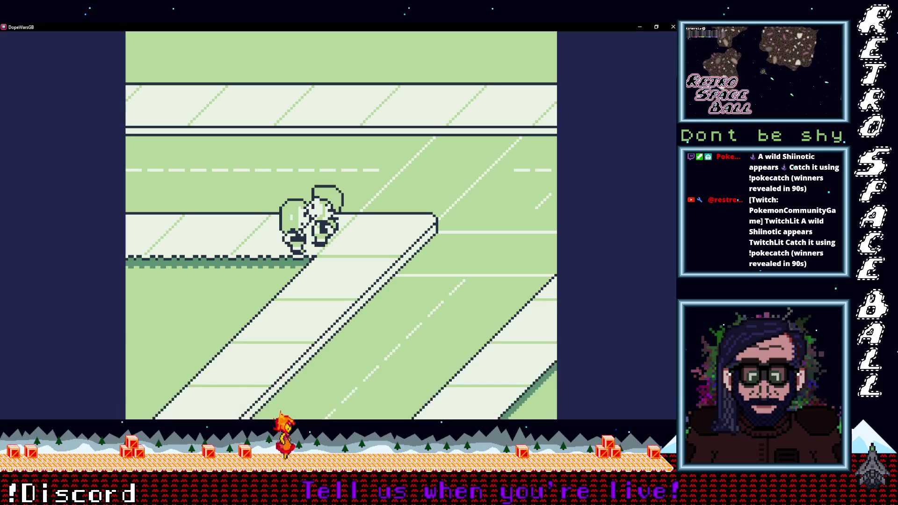
key("z")
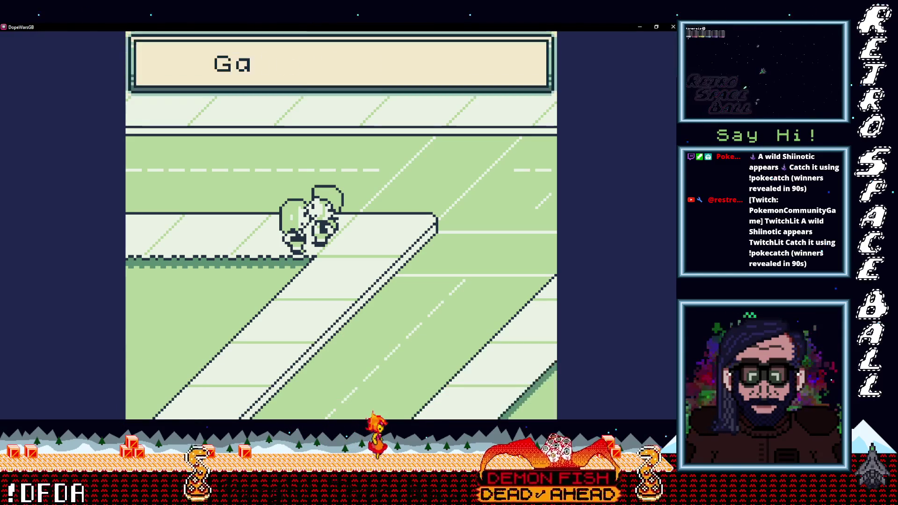
key("z")
key("z")
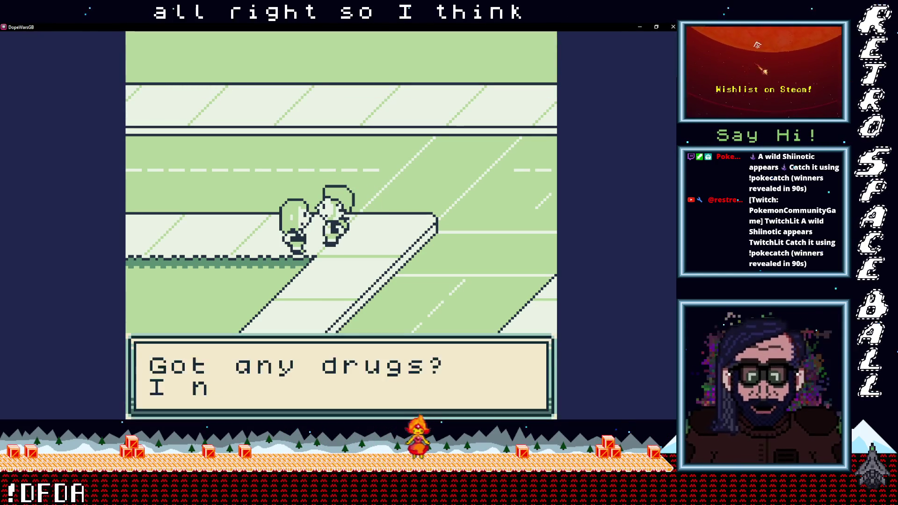
key("z")
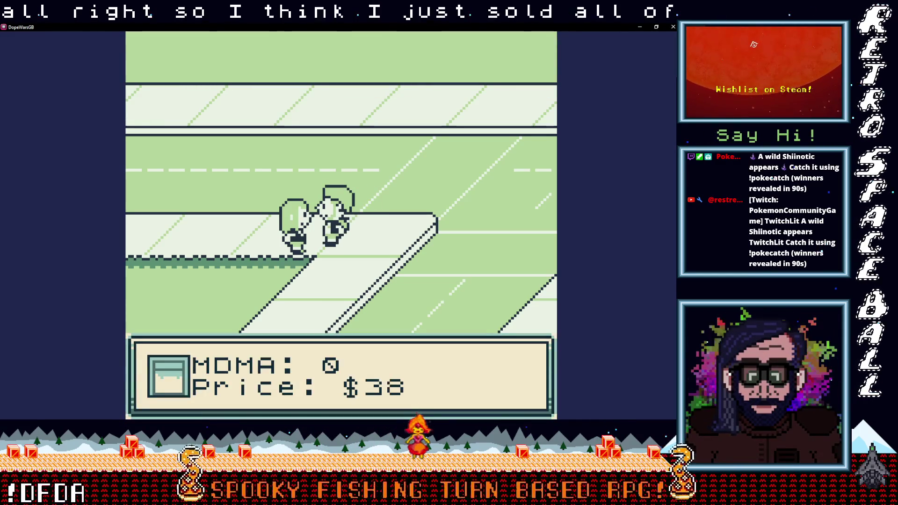
key("z")
key("z")
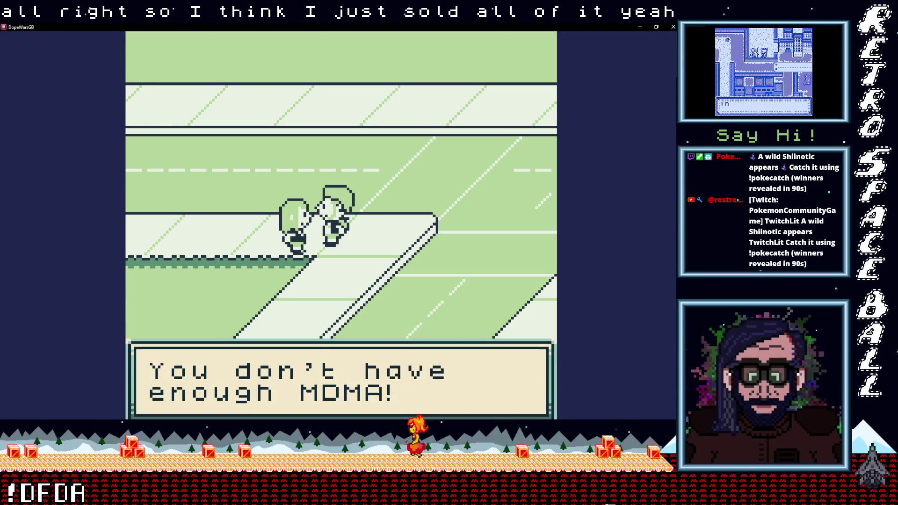
key("z")
key("Left")
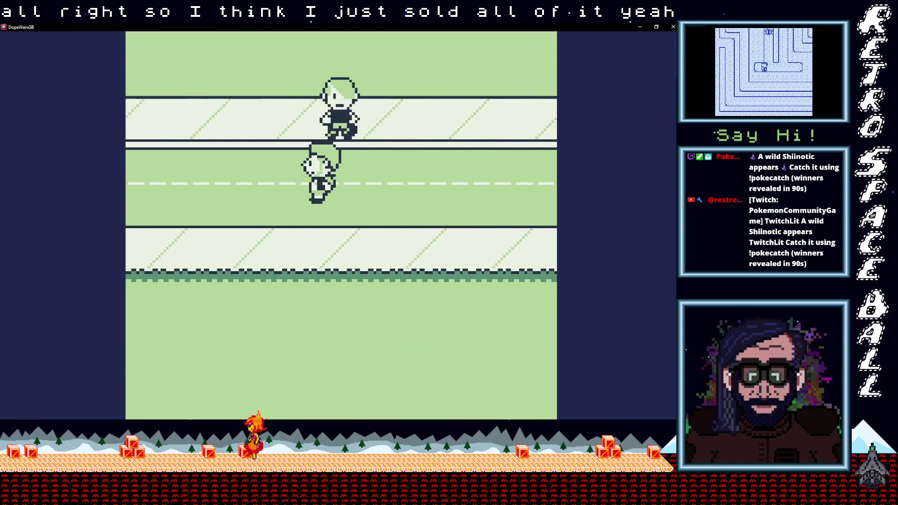
key("Up")
key("Left")
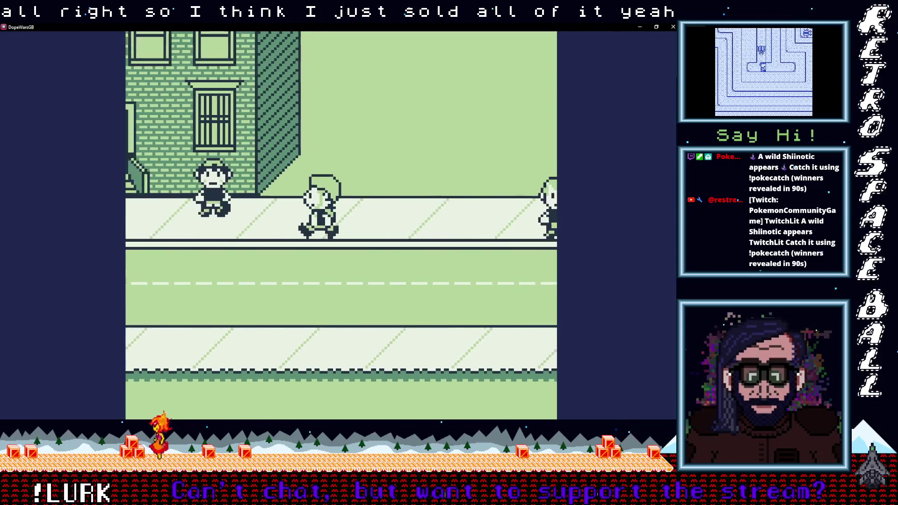
Walk to the building door and check the current price list.
key("Up")
key("Left")
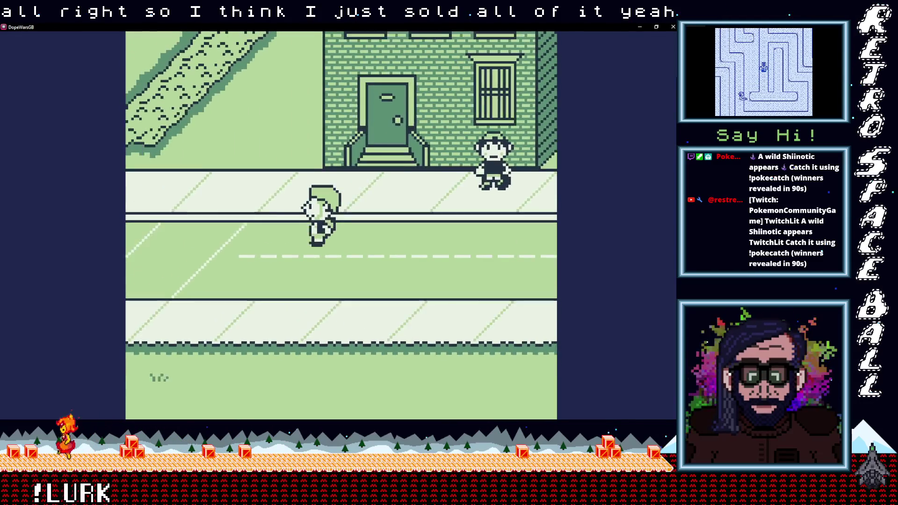
key("Return")
key("Return")
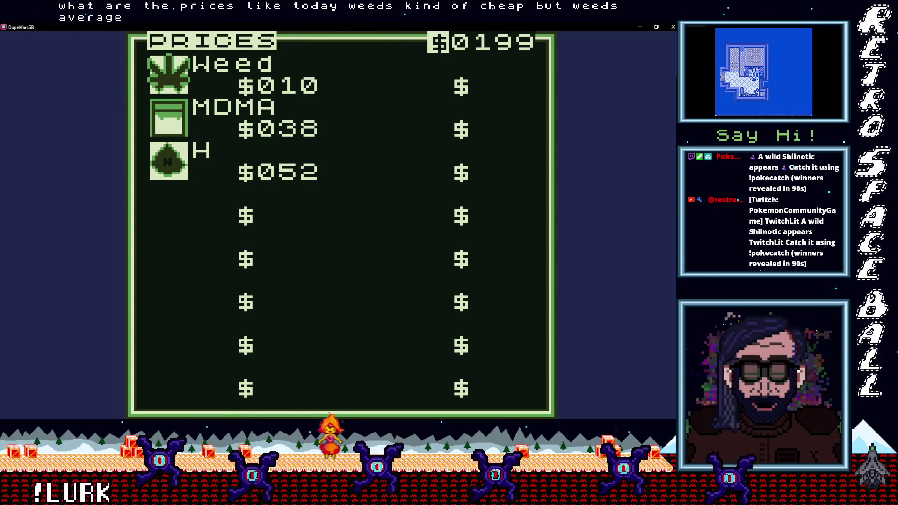
key("Return")
Sleep one night at the bed and review the changed prices.
key("Up")
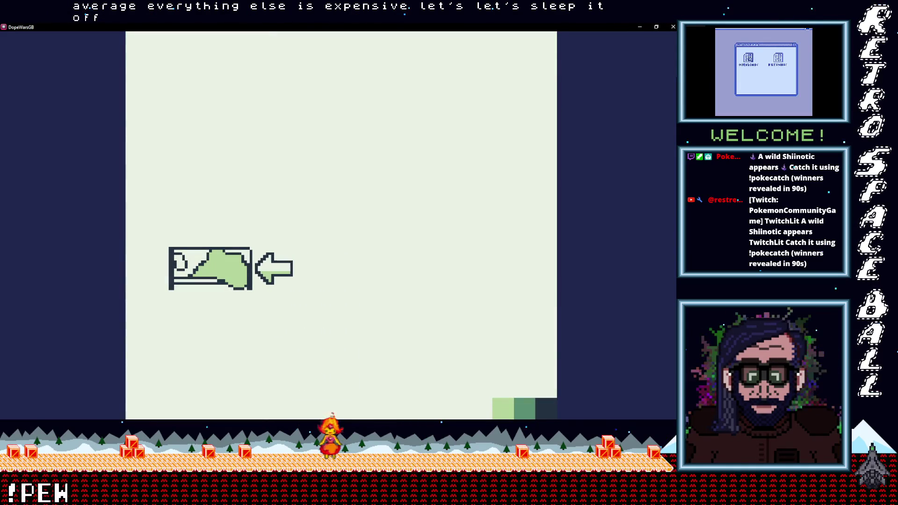
key("Return")
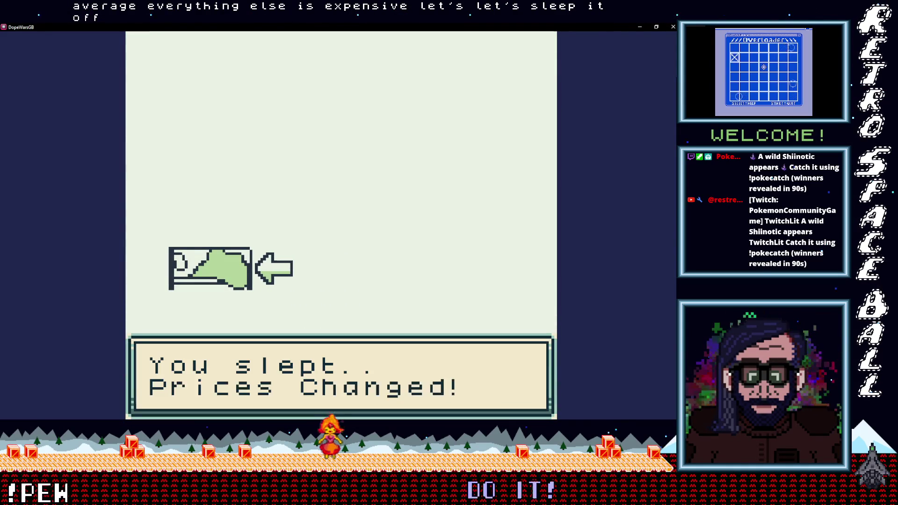
key("Return")
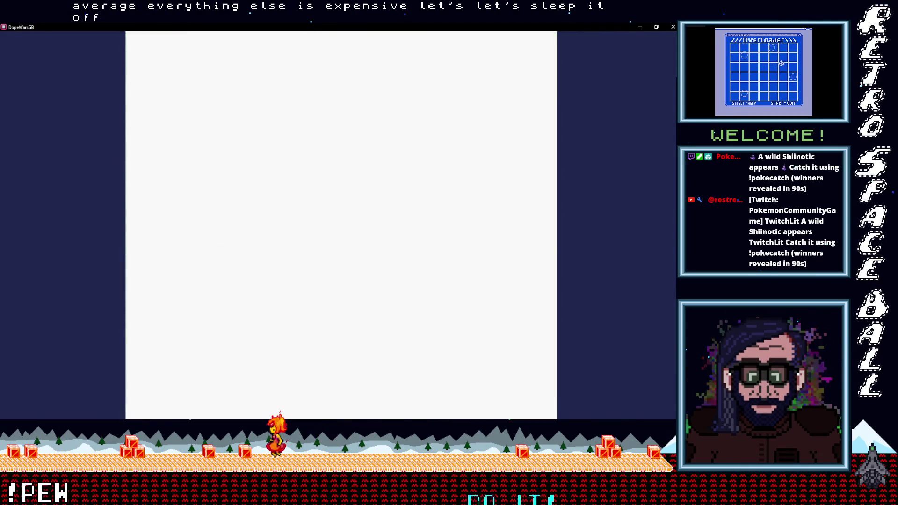
key("Return")
key("Down")
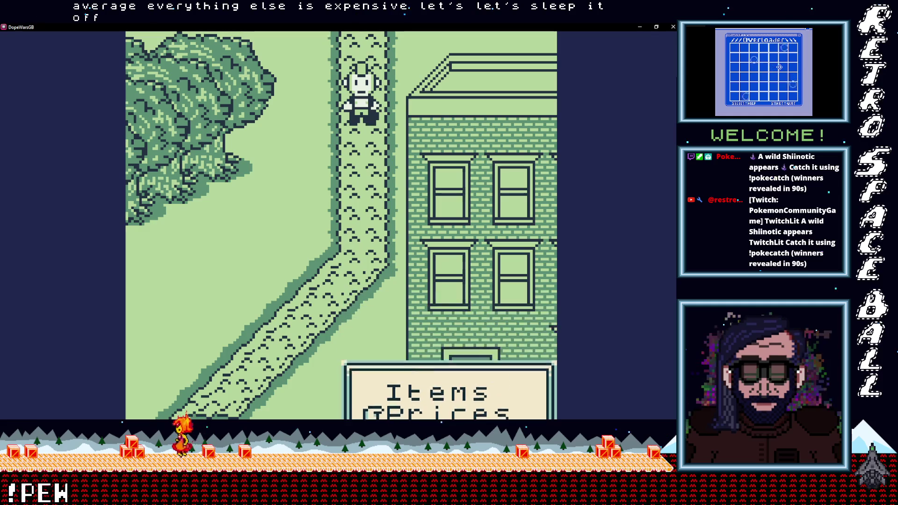
key("Return")
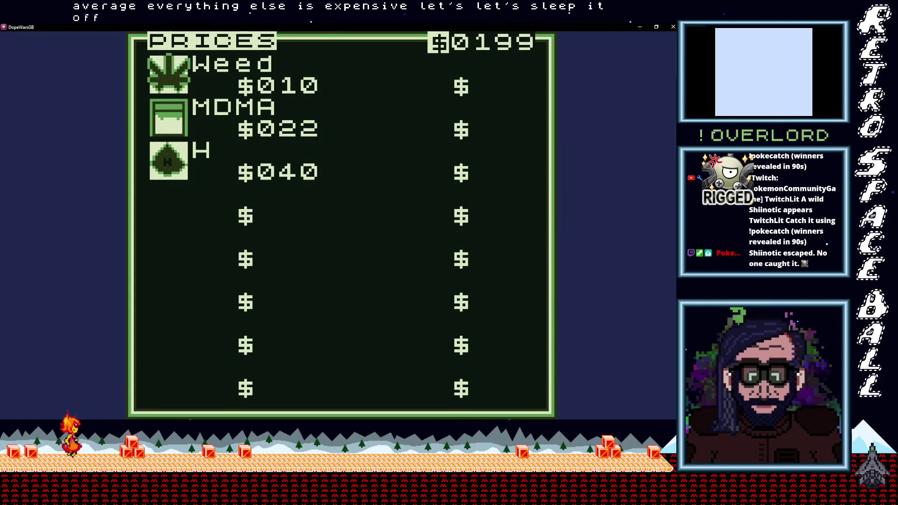
key("Return")
Sleep a second night, dropping prices to Weed $4, MDMA $18 and H $24.
key("Up")
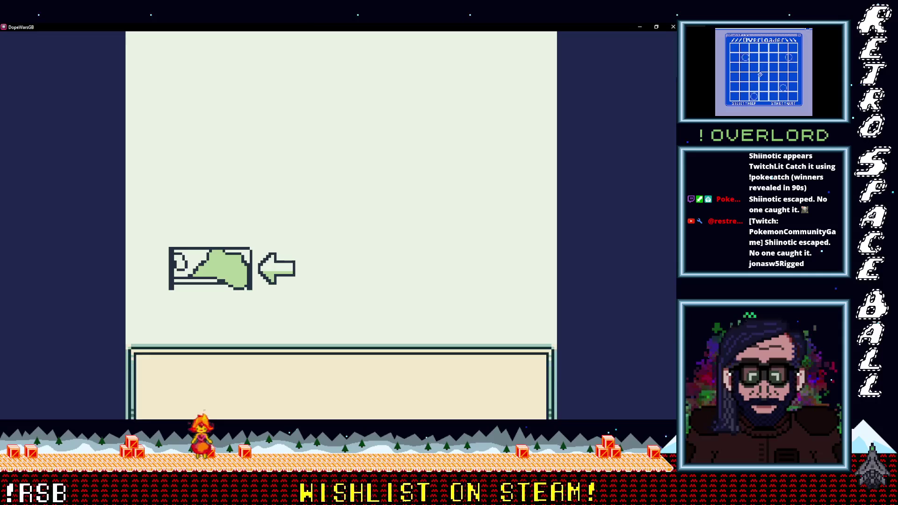
key("Down")
key("Return")
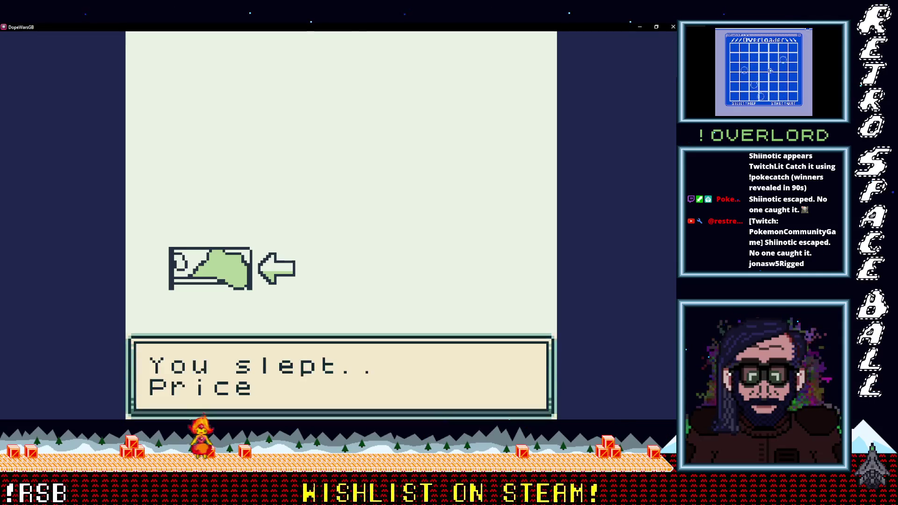
key("Return")
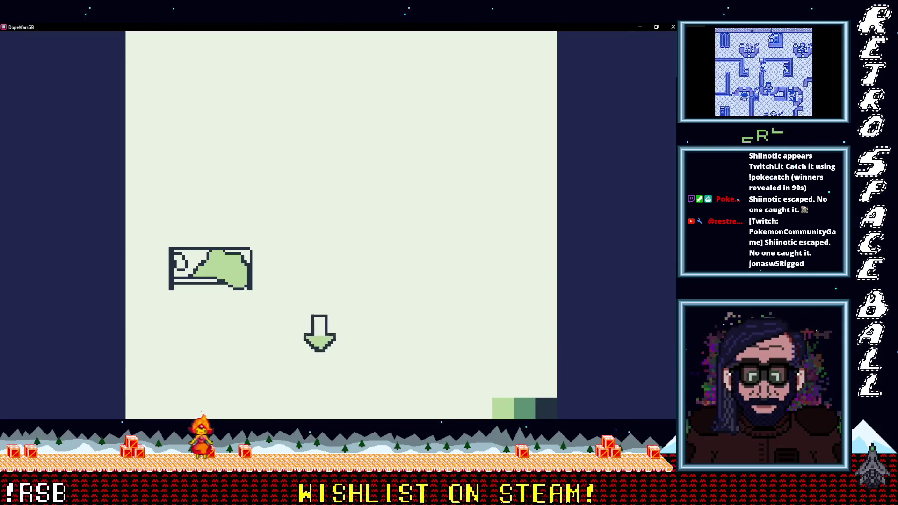
key("Return")
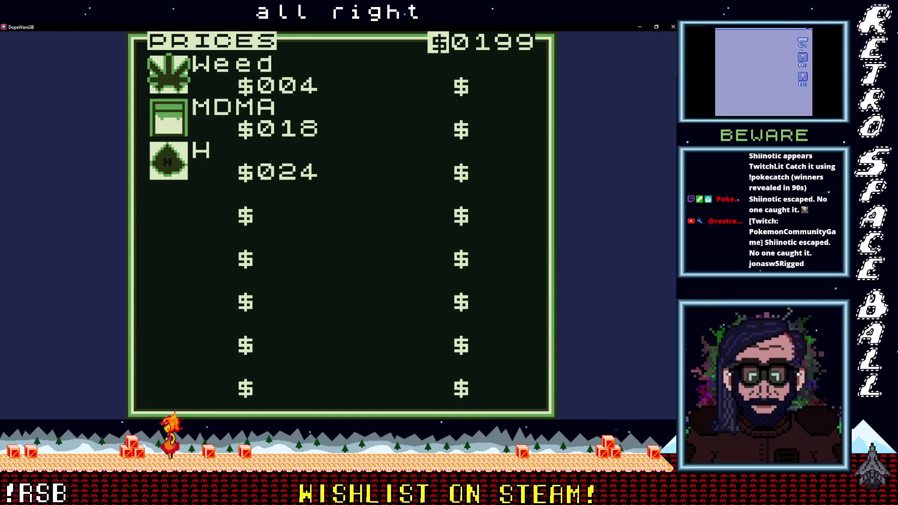
key("Return")
key("Down")
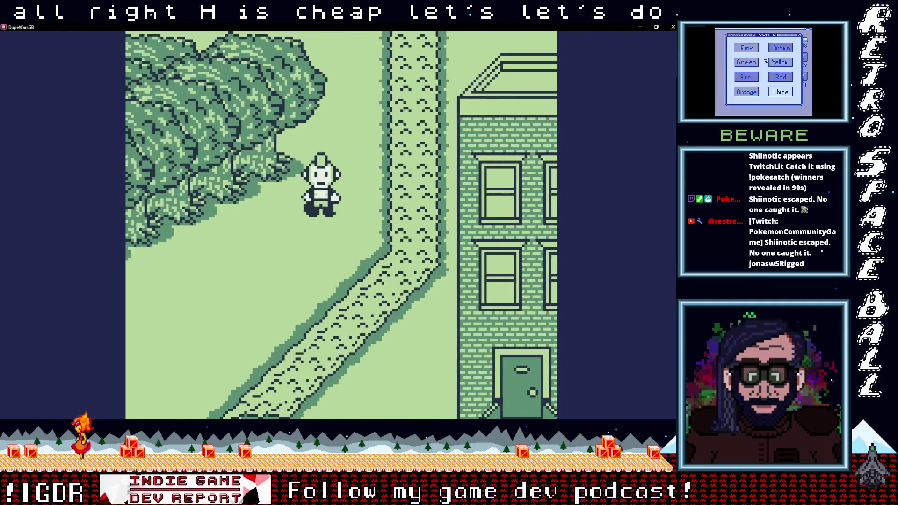
Walk to the lender and pay off the $30 debt.
key("Down")
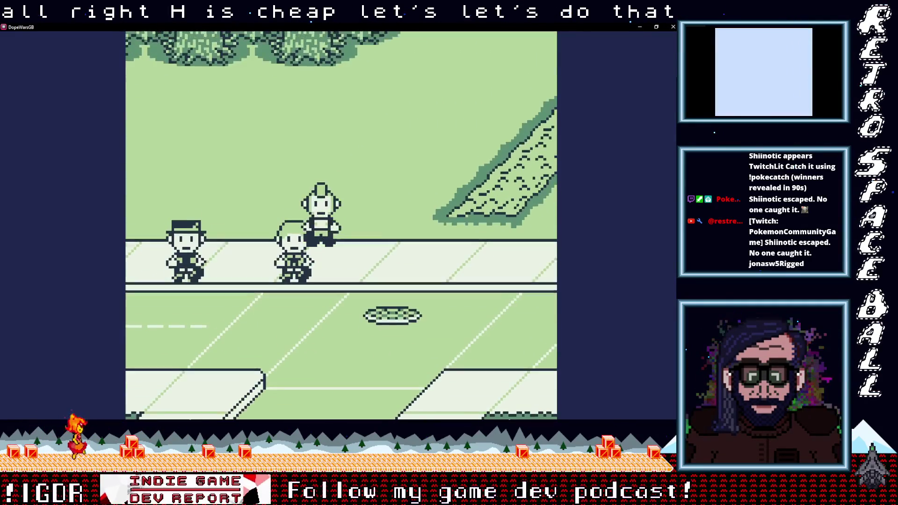
key("Down")
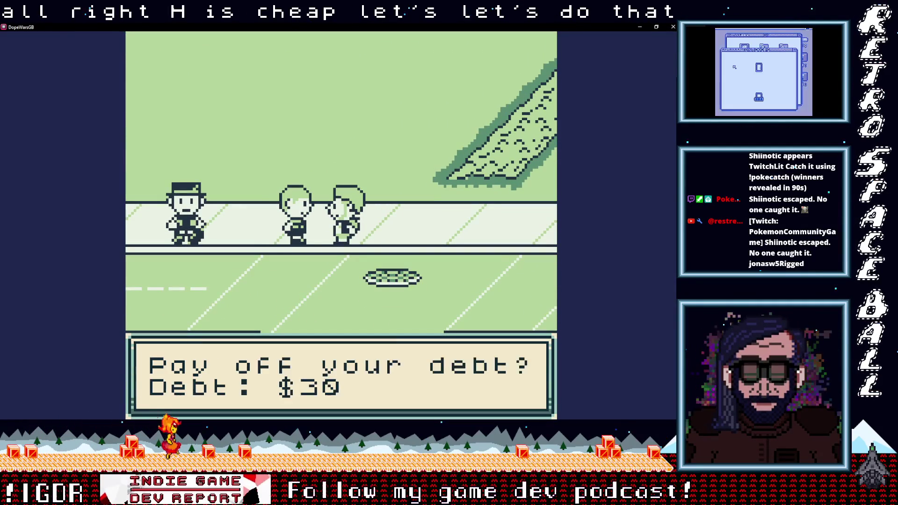
key("Return")
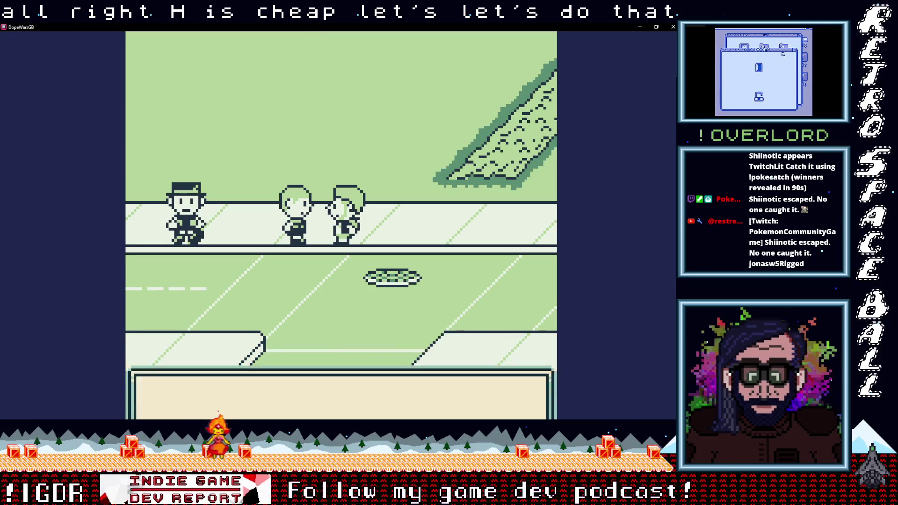
key("Return")
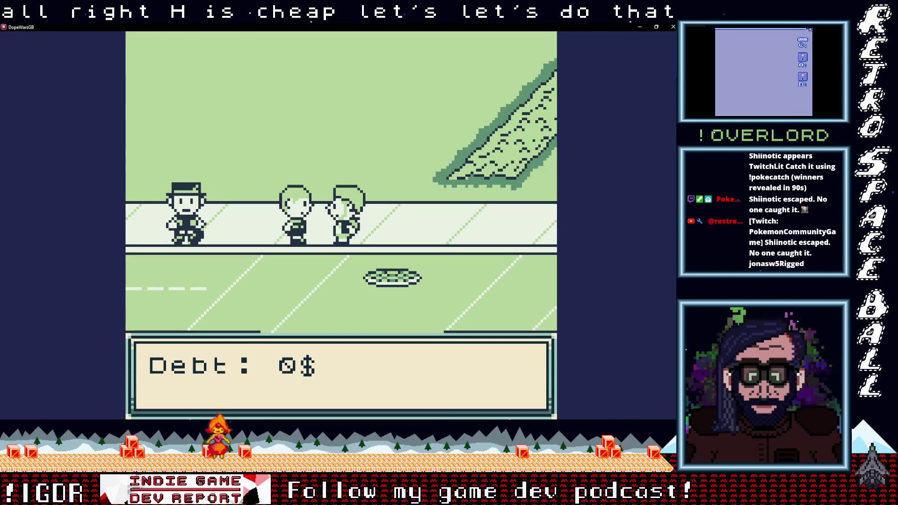
key("Return")
Buy 5 H from the dealer at $24 each.
key("Return")
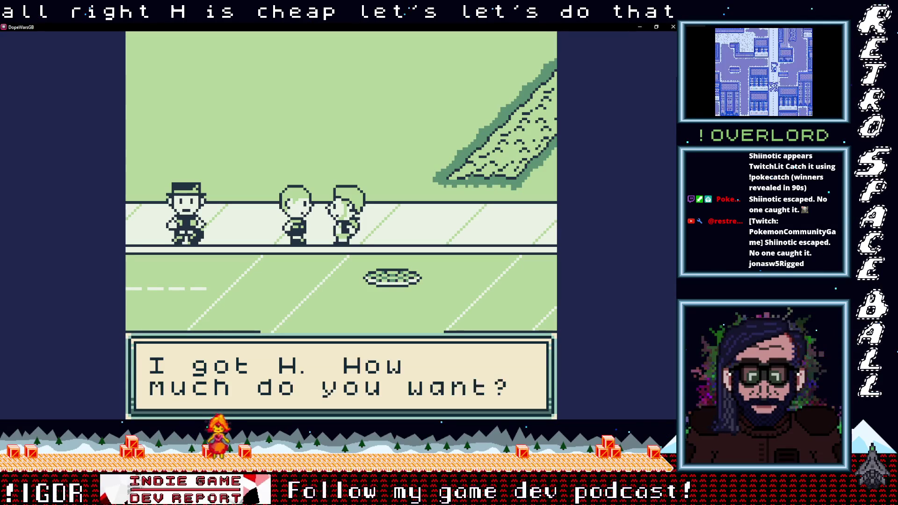
key("Return")
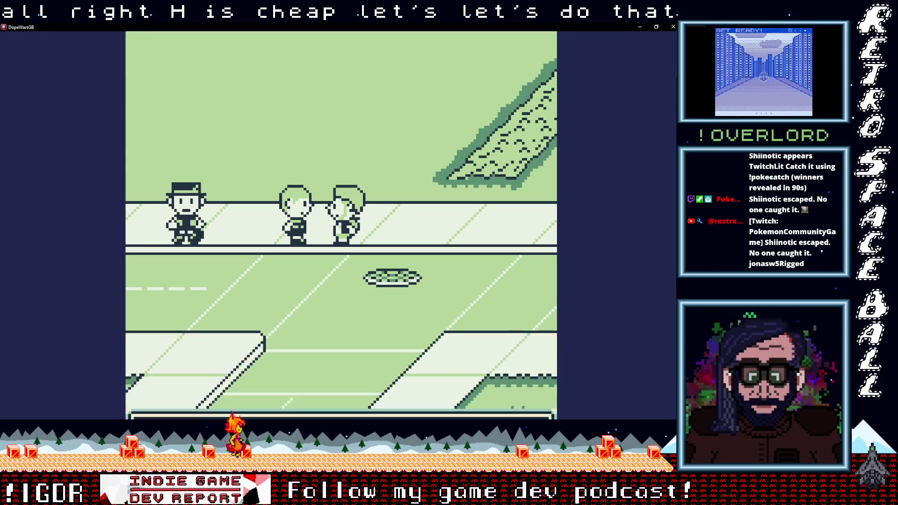
key("Return")
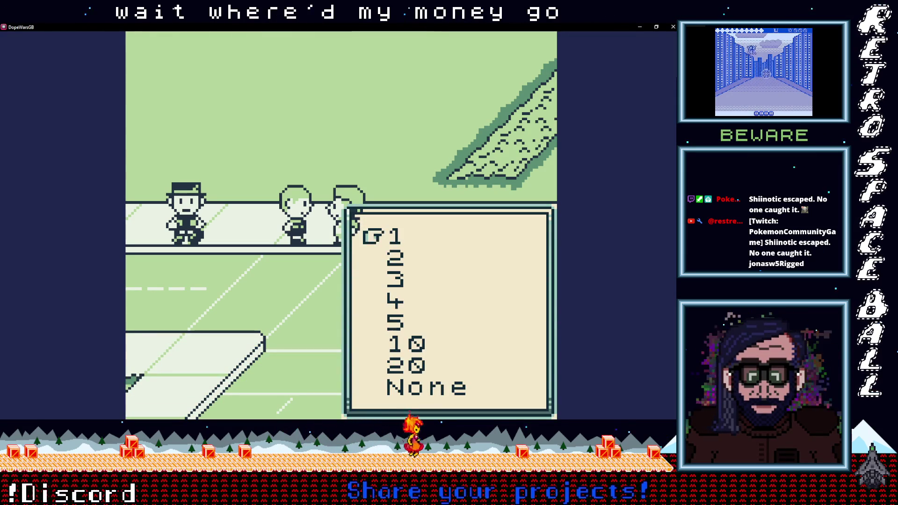
key("Return")
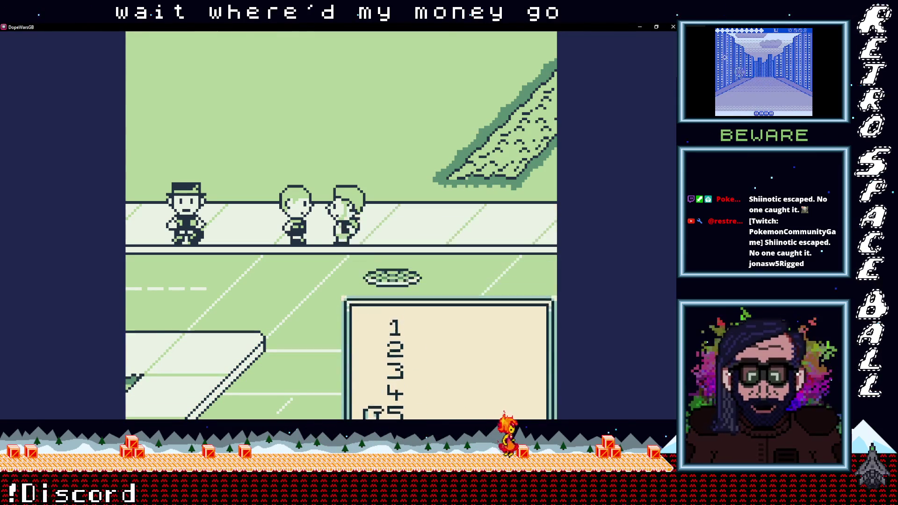
key("Return")
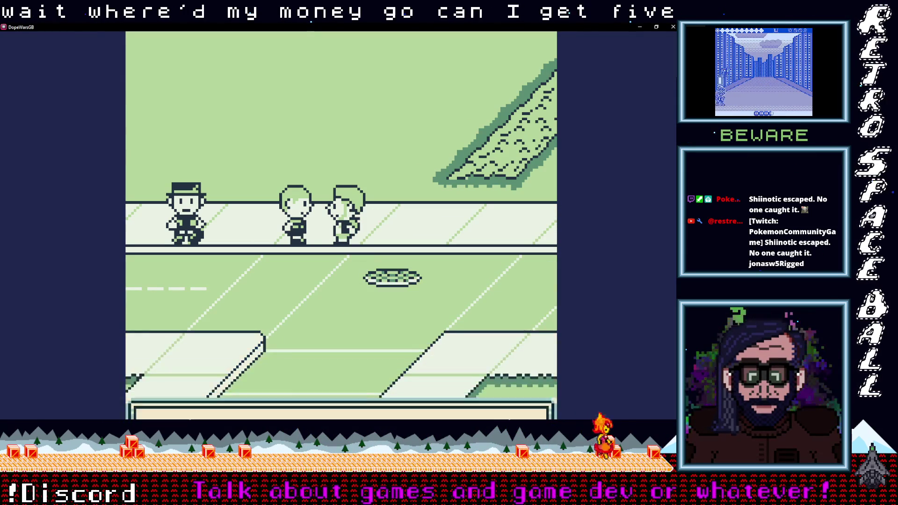
Try buying 5, 4 and 3 more H (unaffordable), then settle on 2.
key("Return")
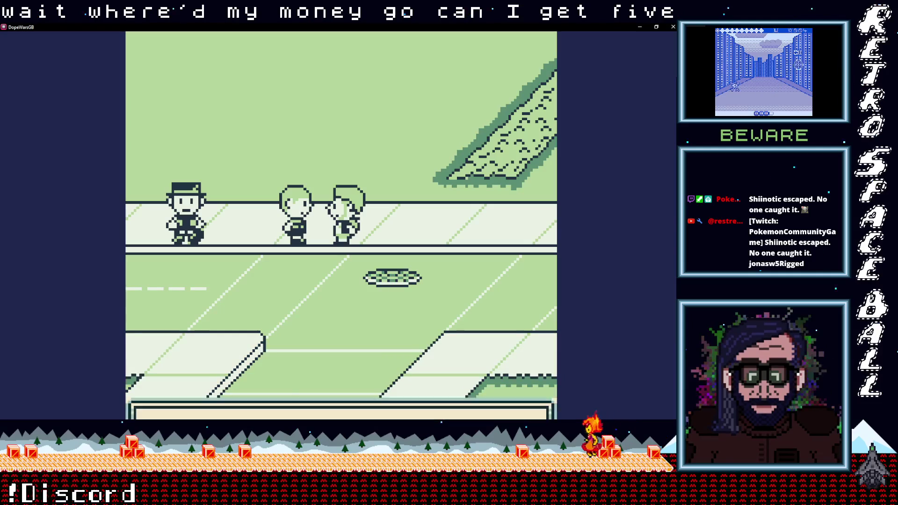
key("Return")
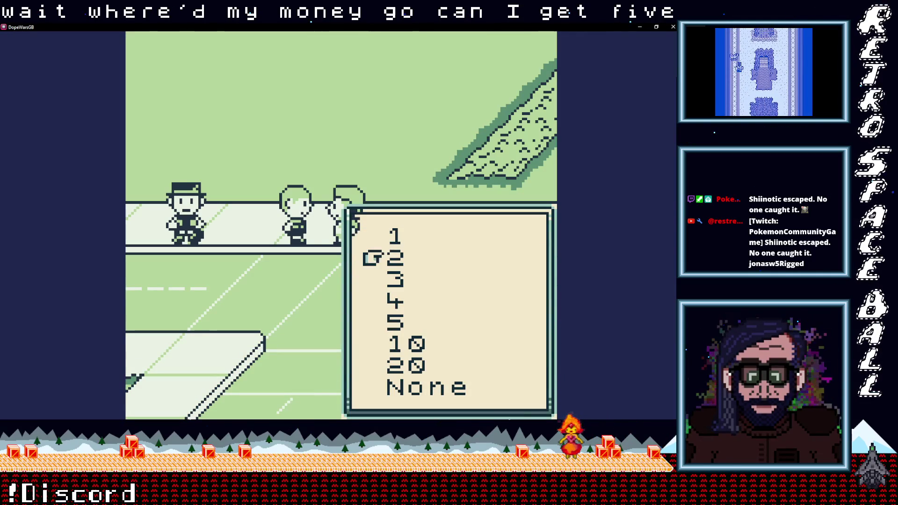
key("Down")
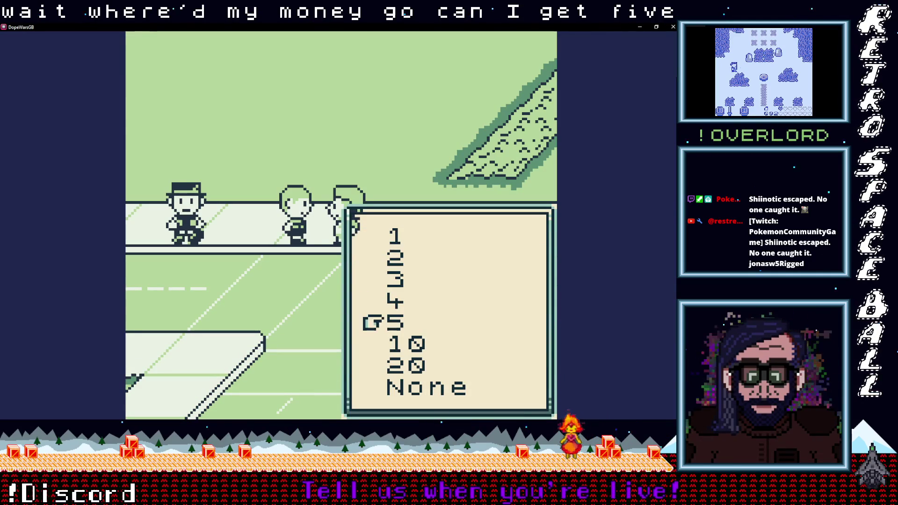
key("Return")
key("Return")
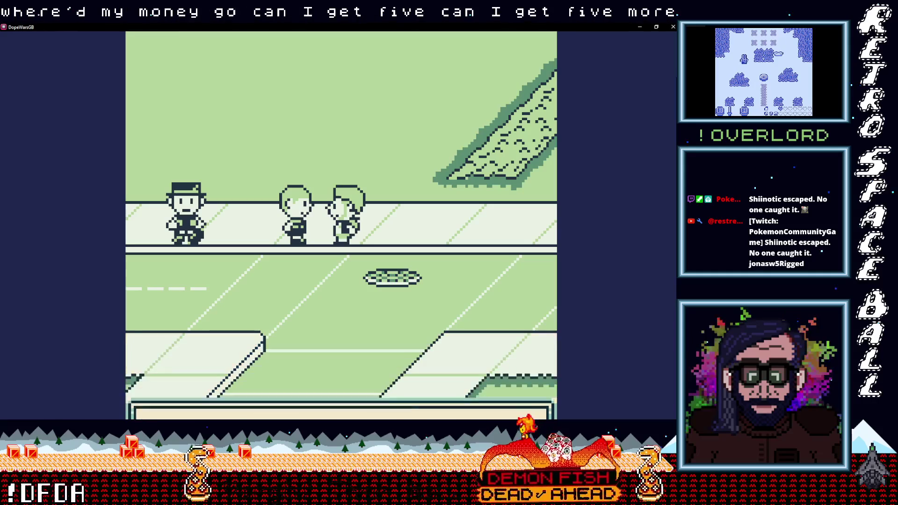
key("Return")
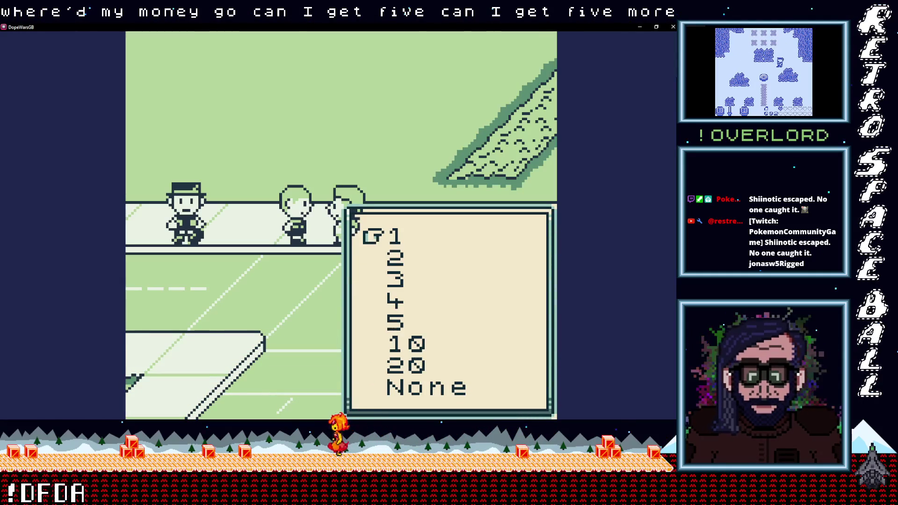
key("Return")
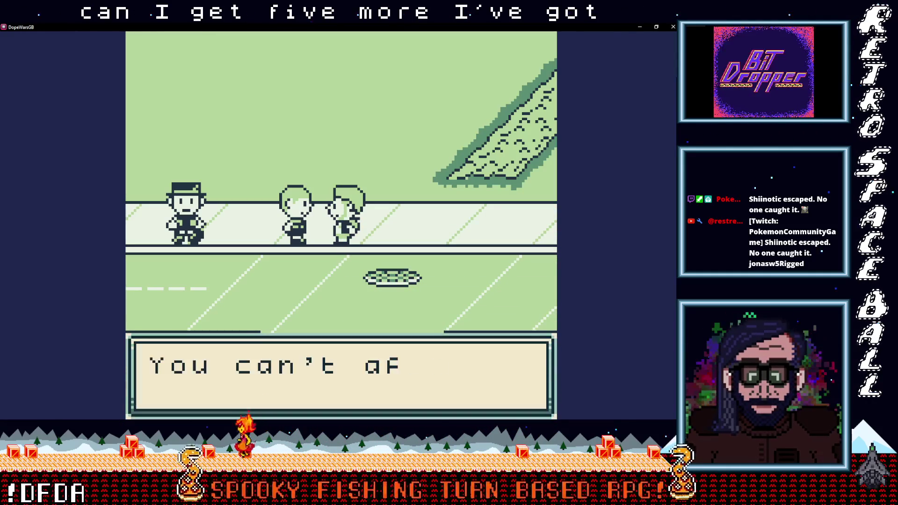
key("Return")
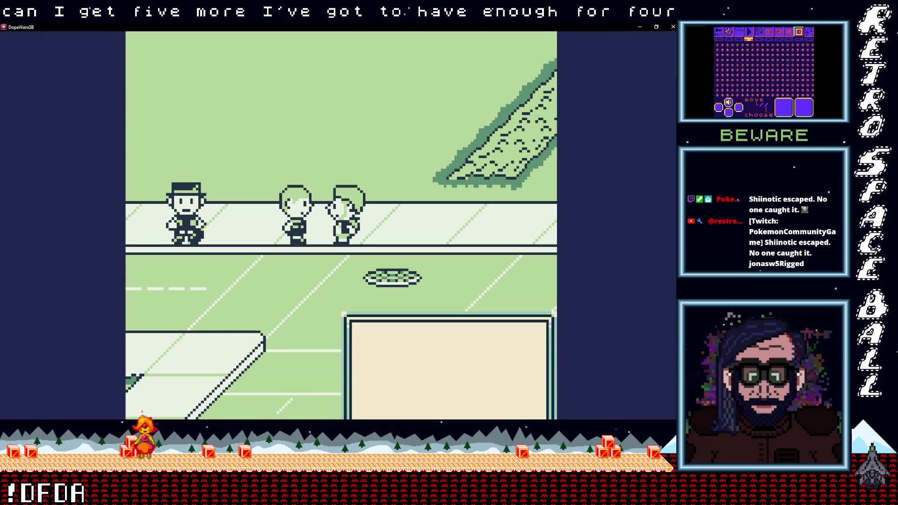
key("Down")
key("Return")
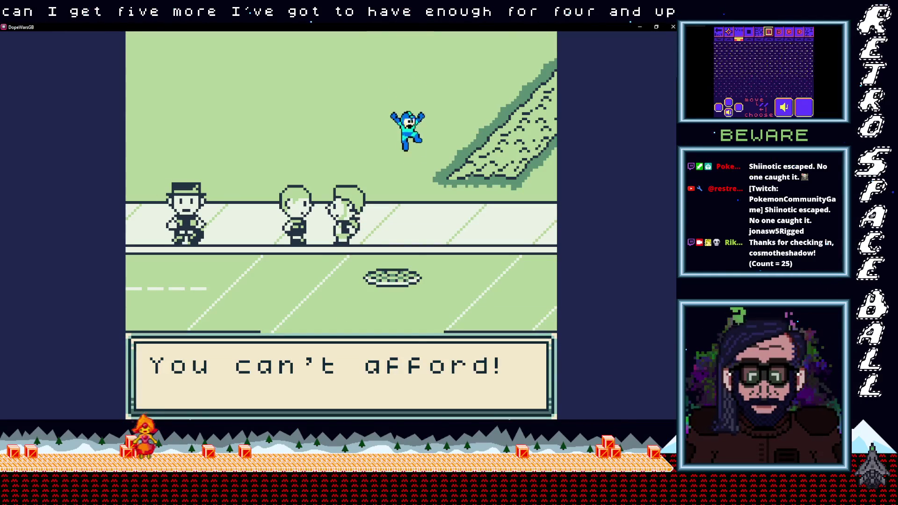
key("Return")
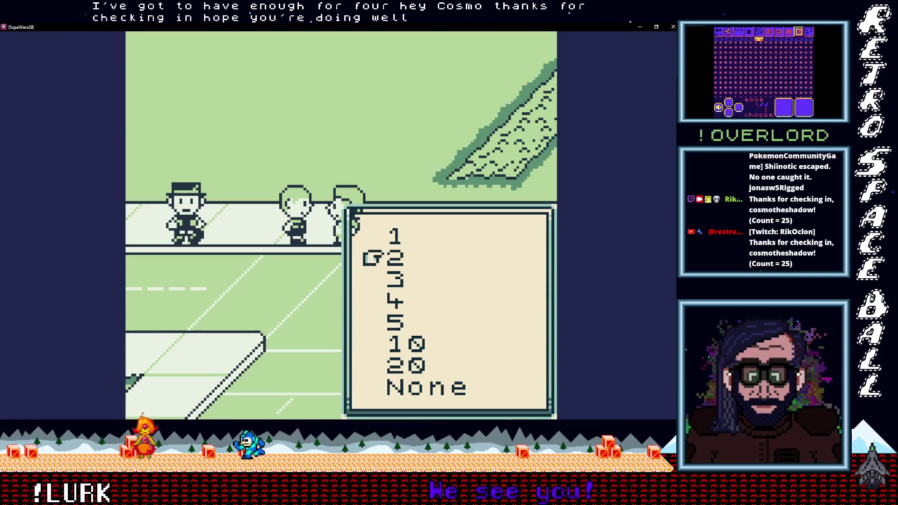
key("Return")
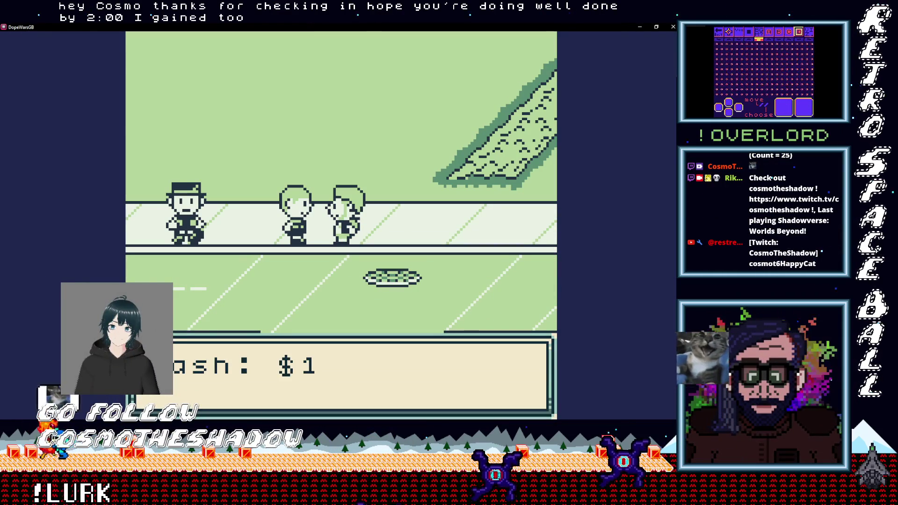
Walk down the street and look over the inventory under Items.
key("Down")
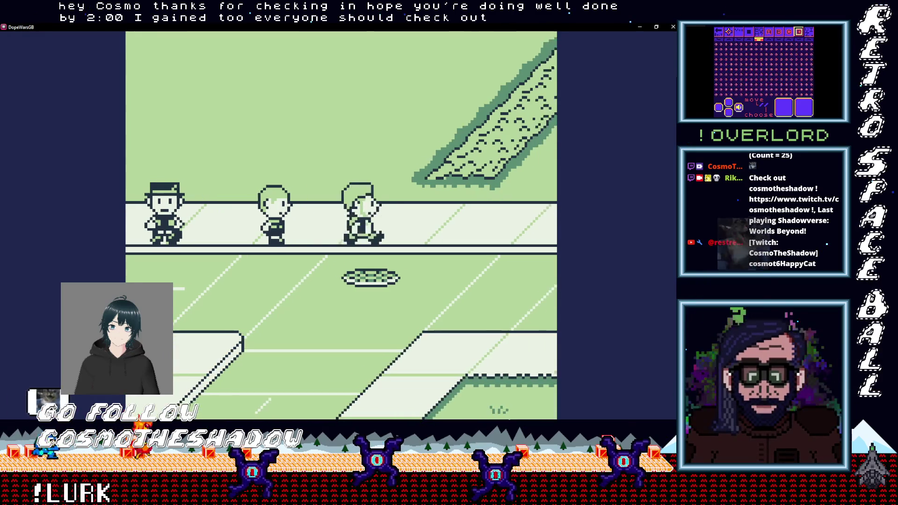
key("Return")
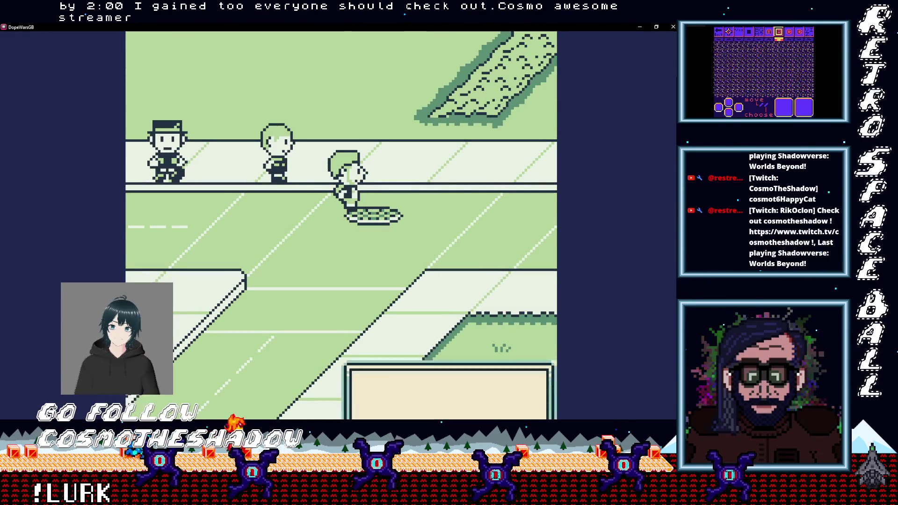
key("Up")
key("Return")
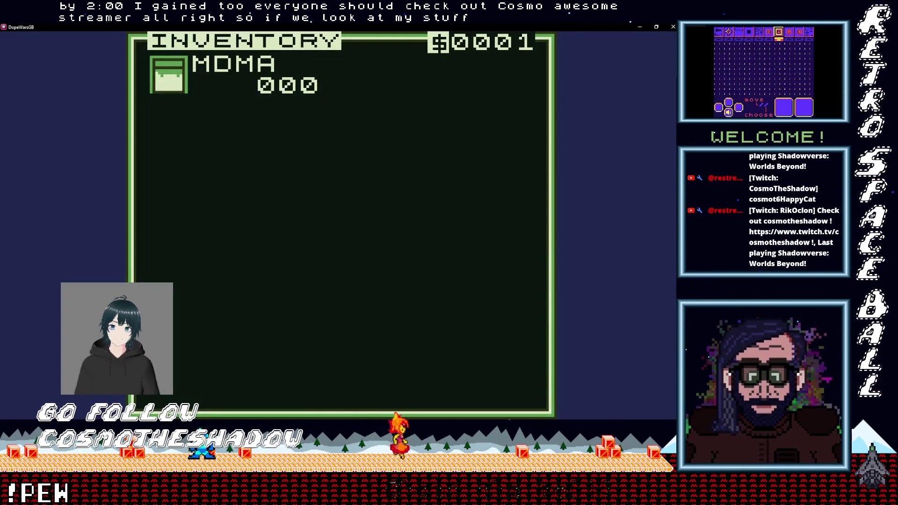
key("Return")
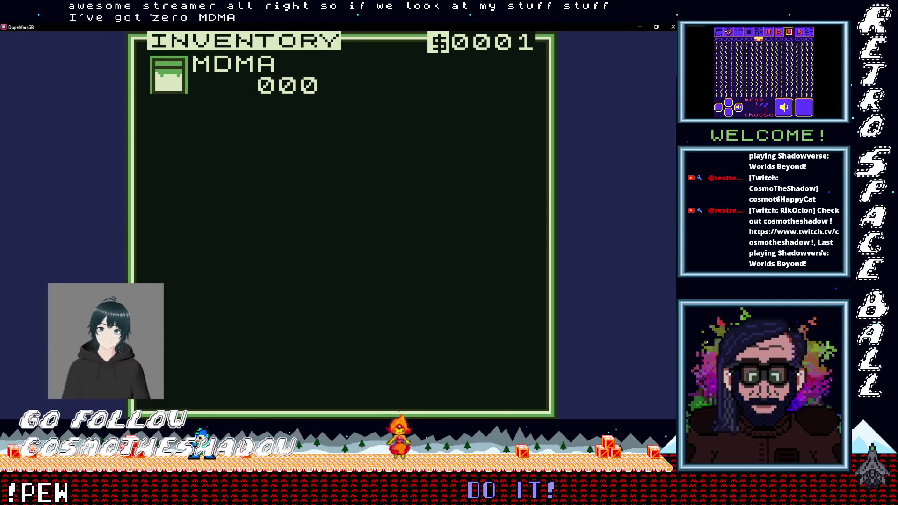
key("BackSpace")
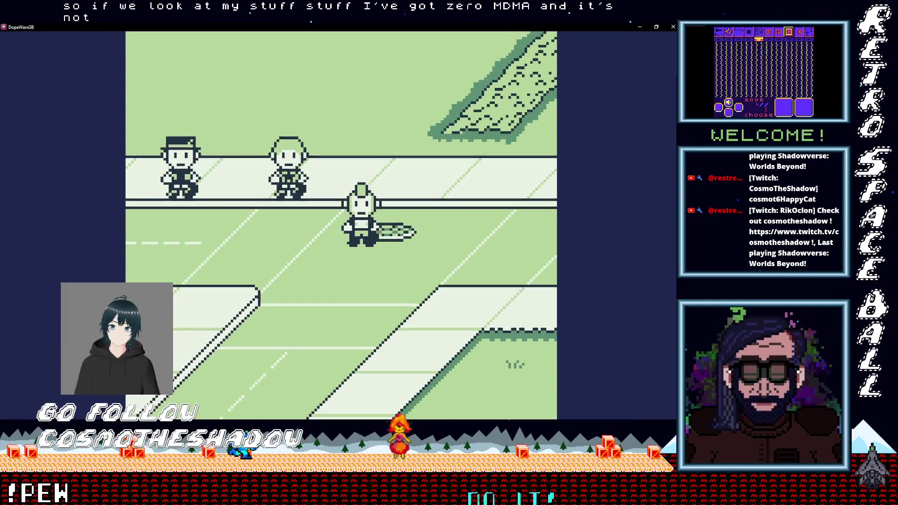
Check the current Prices screen from the game menu.
key("Down")
key("Down")
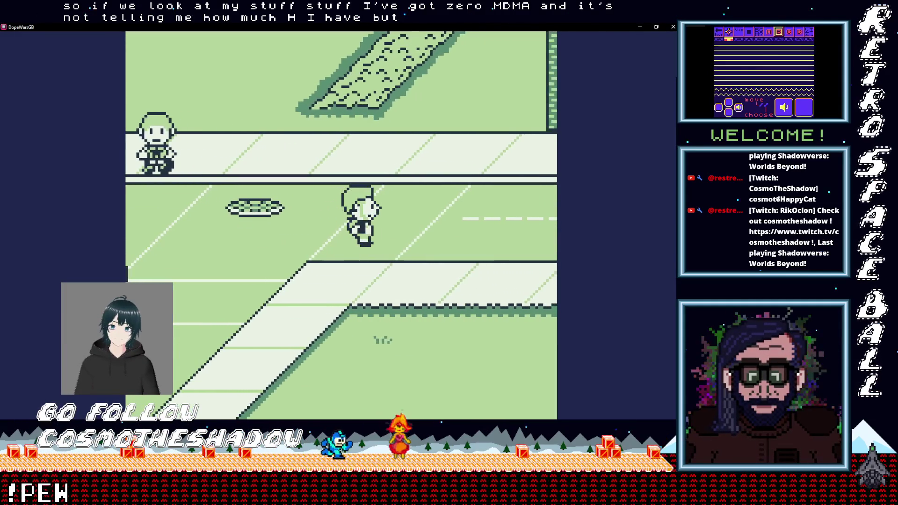
key("Return")
key("x")
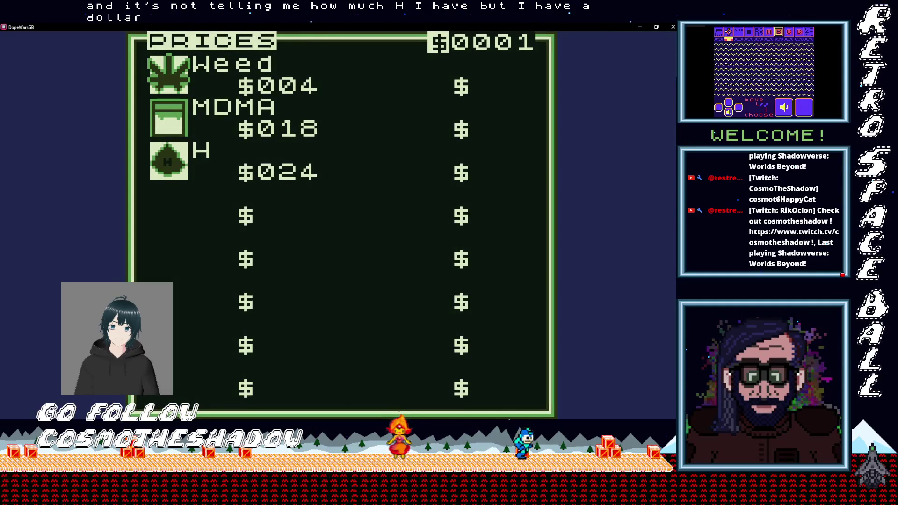
key("x")
Walk up to the bed scene, sleep, and check the changed prices.
key("Up")
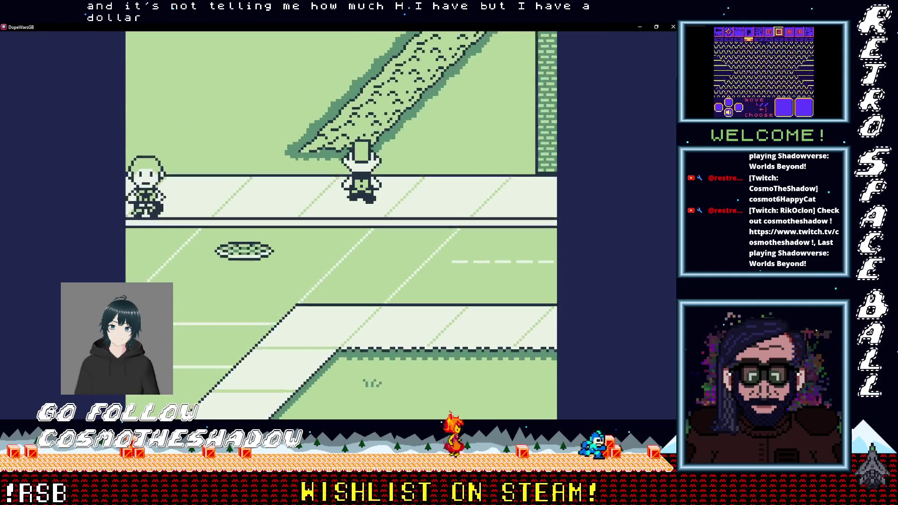
key("Up")
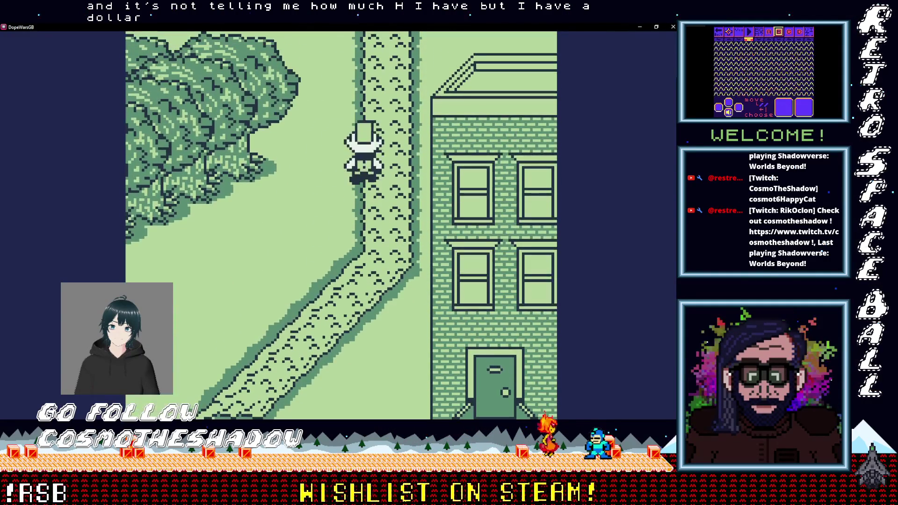
key("Up")
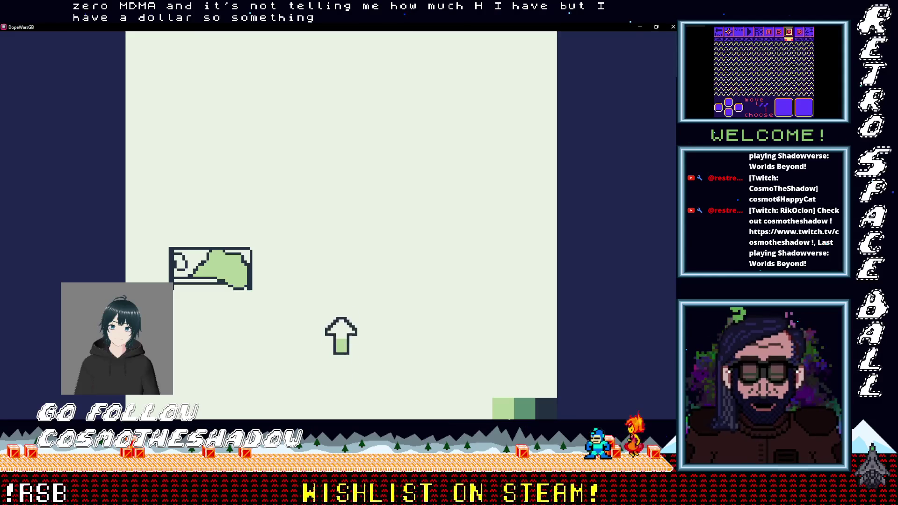
key("x")
key("x")
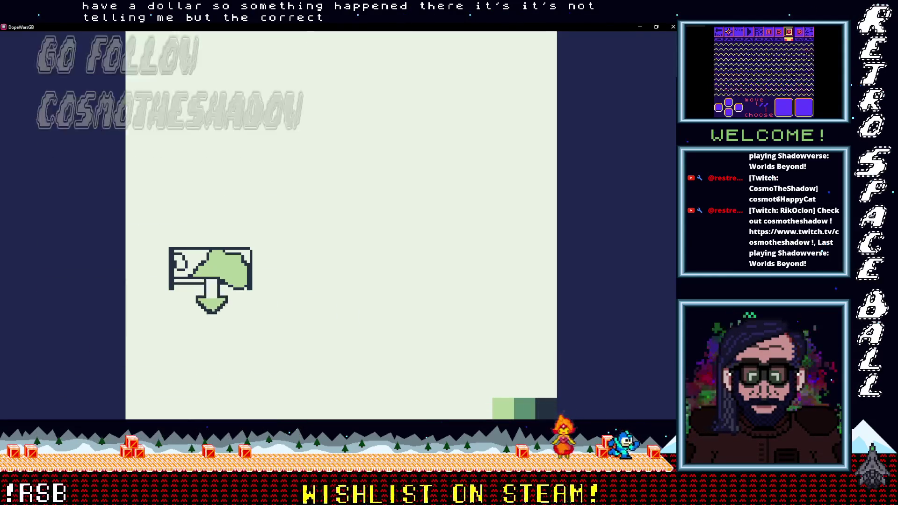
key("Right")
key("Down")
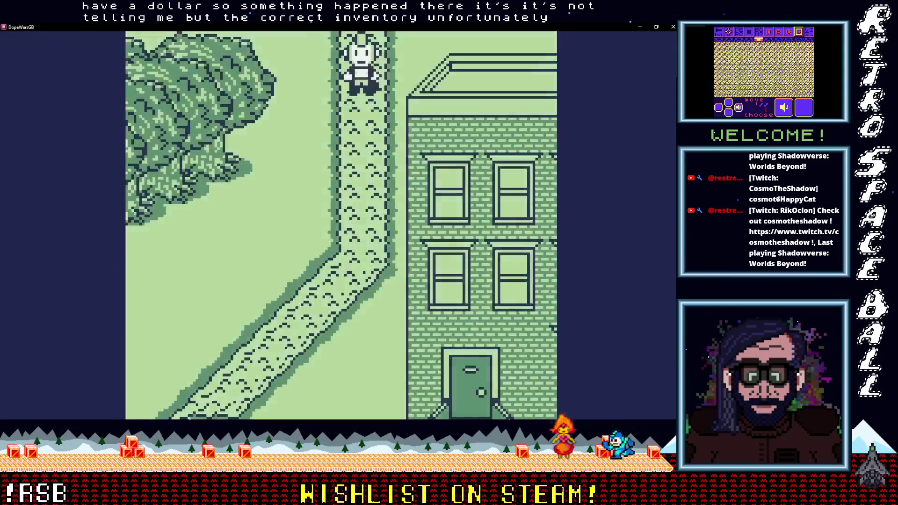
key("Return")
key("Down")
key("x")
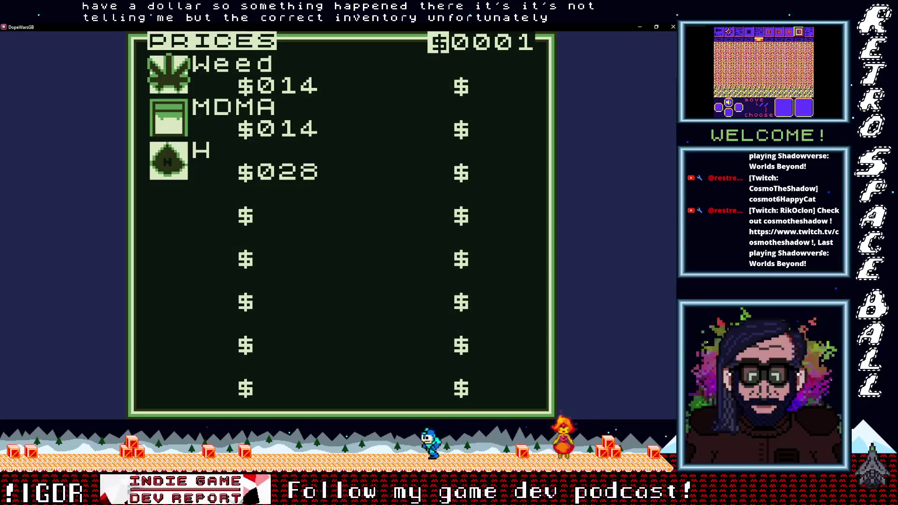
key("x")
Sleep another night and close the new price list to go back outside.
key("Up")
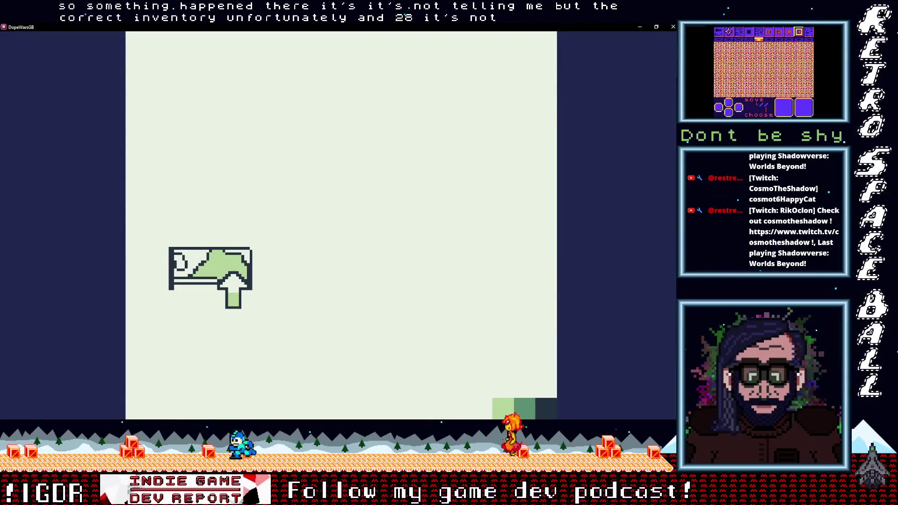
key("x")
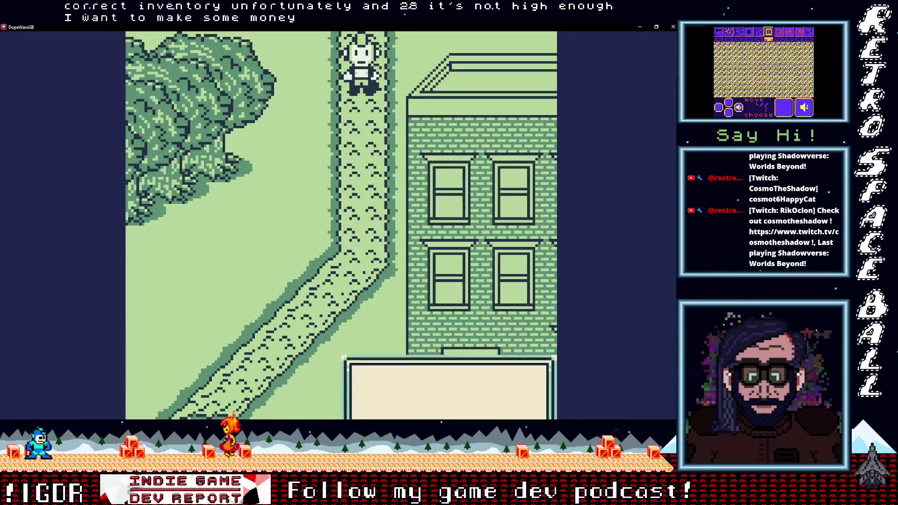
key("x")
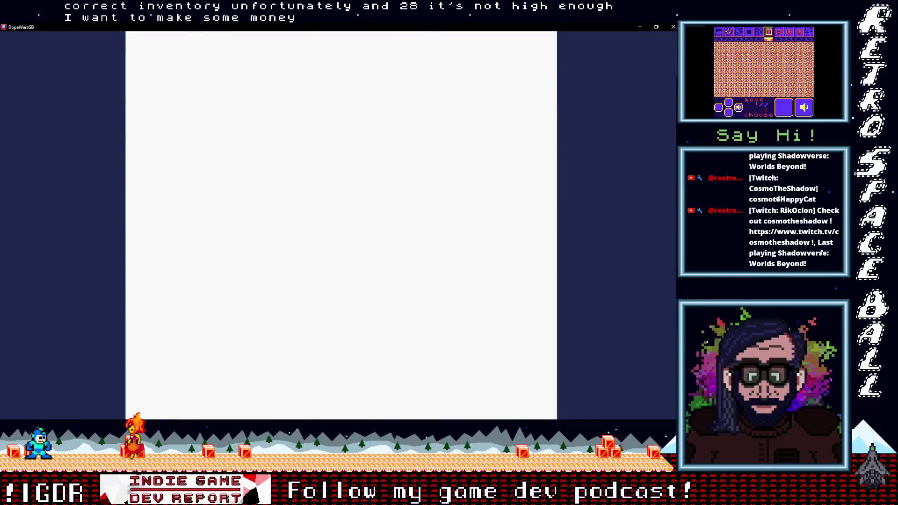
key("x")
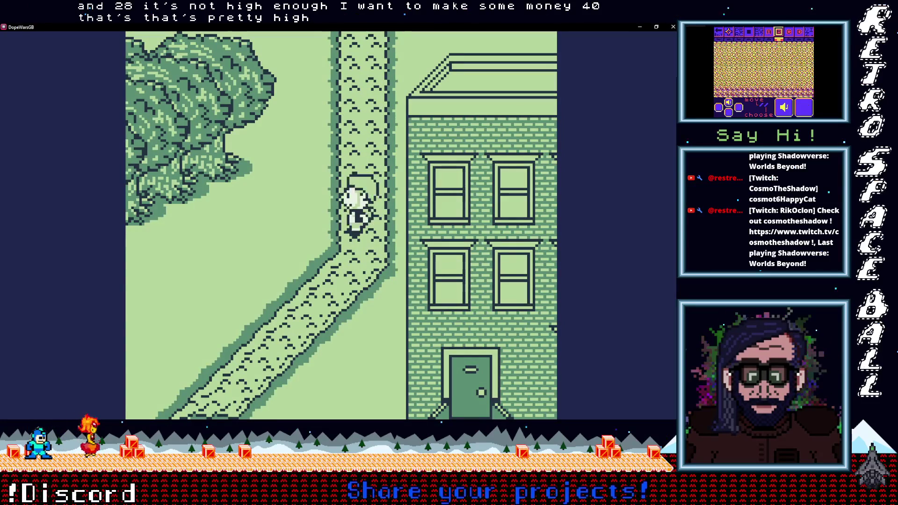
Walk onto the road and sell H to the first buyers at $40 each.
key("Down")
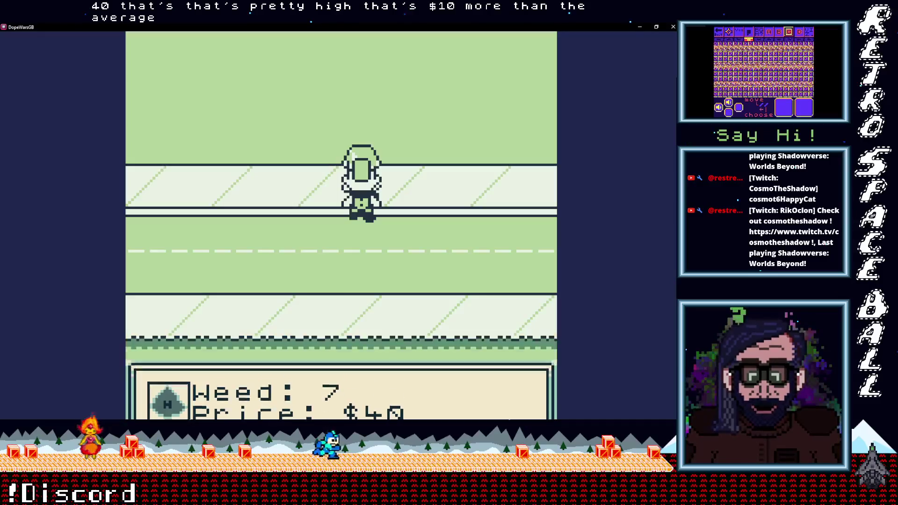
key("x")
key("x")
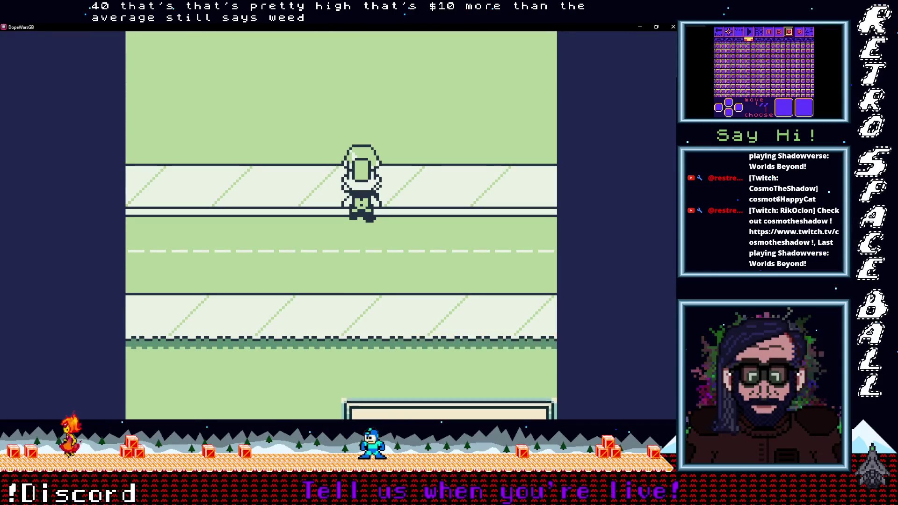
key("x")
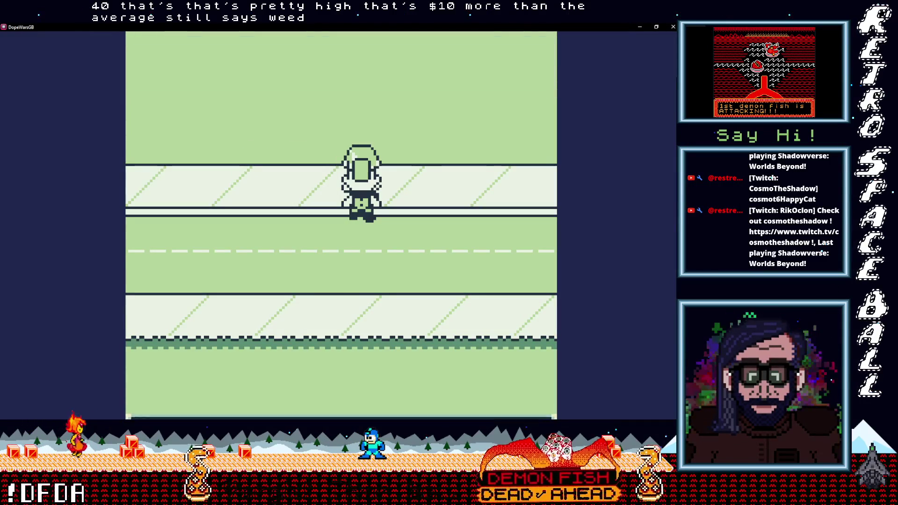
key("x")
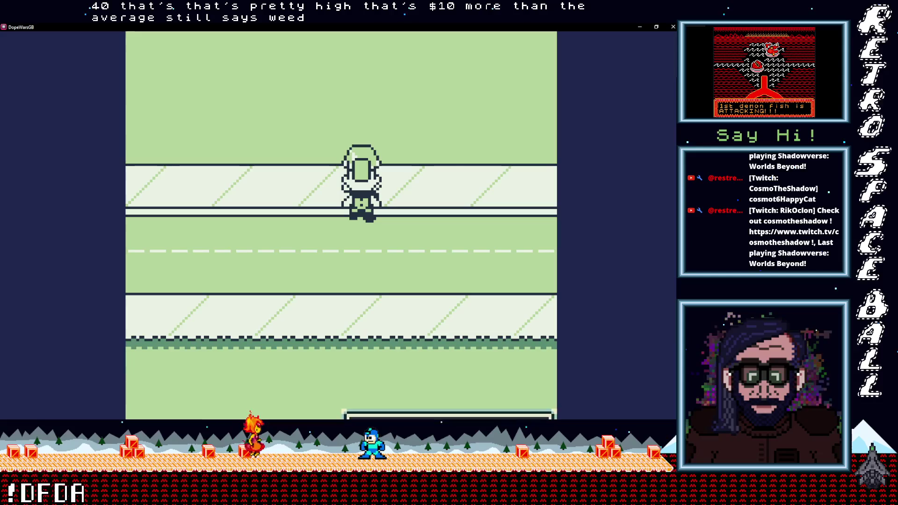
key("x")
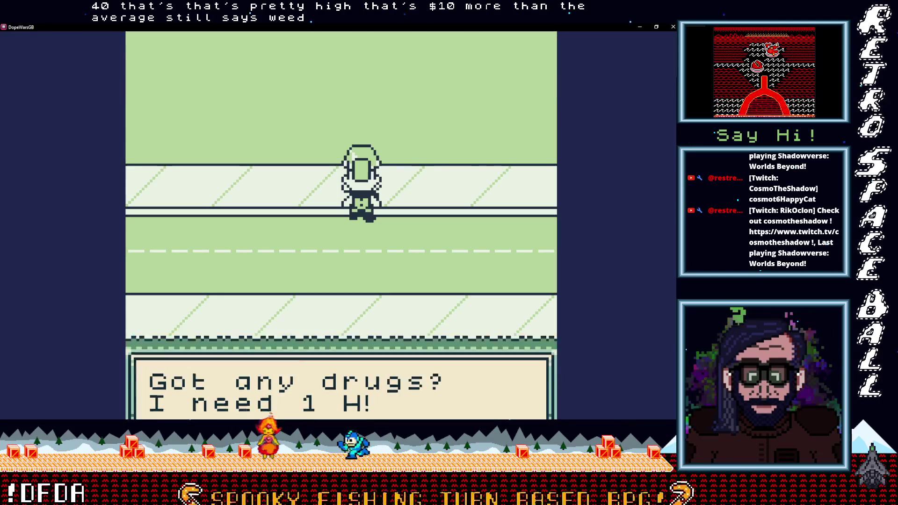
key("x")
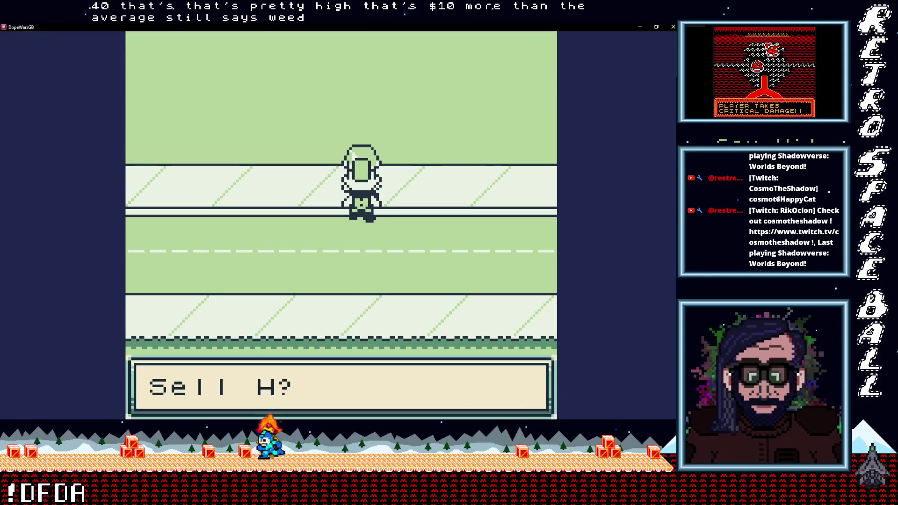
key("x")
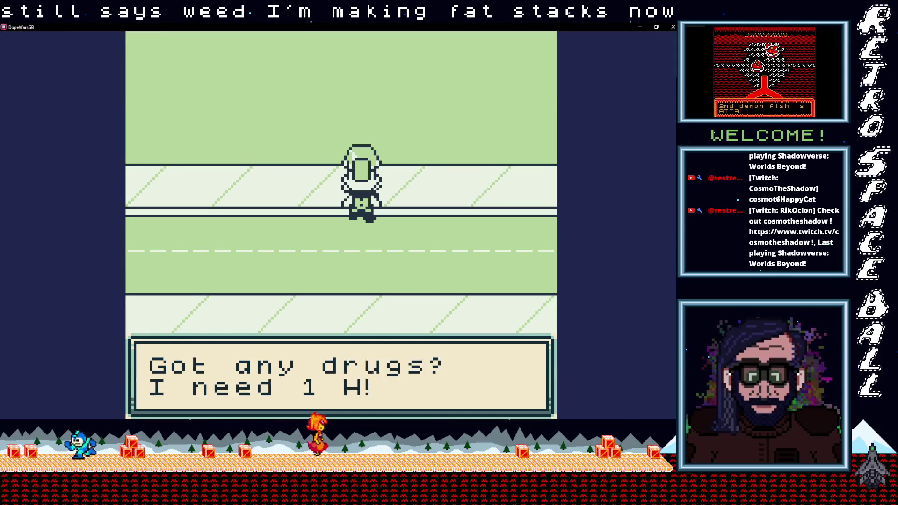
Keep selling H at $40 to the following buyers, down to 2 in stock.
key("x")
key("x")
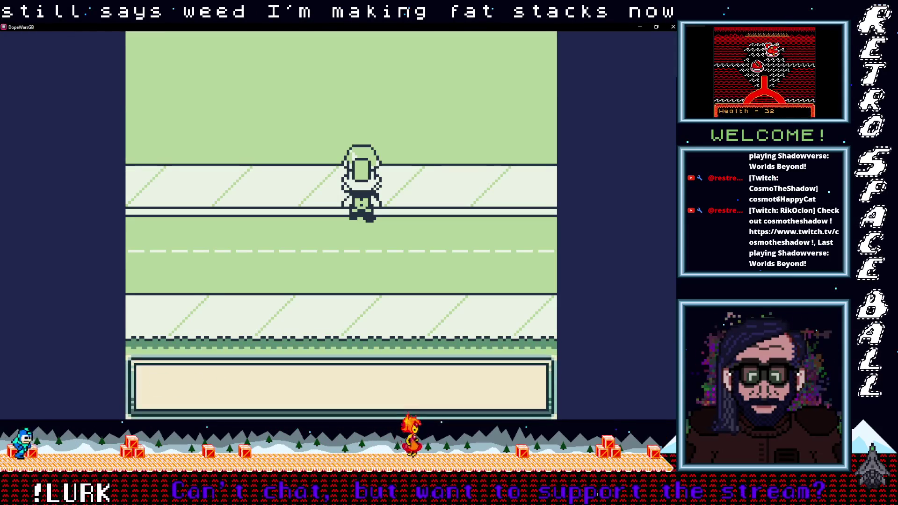
key("x")
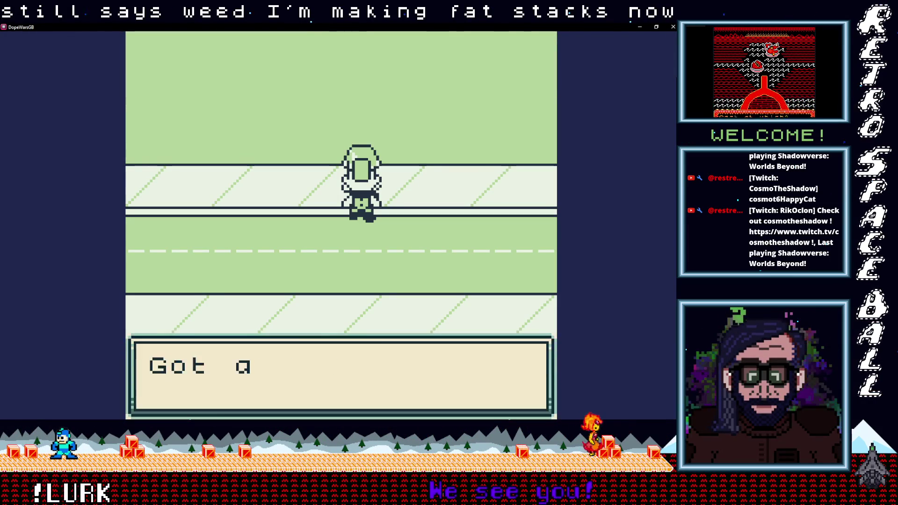
key("x")
key("x")
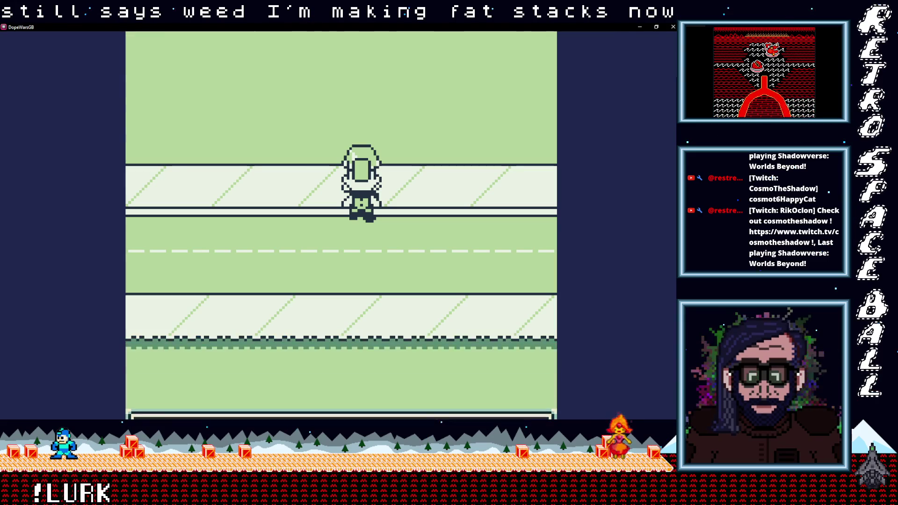
key("x")
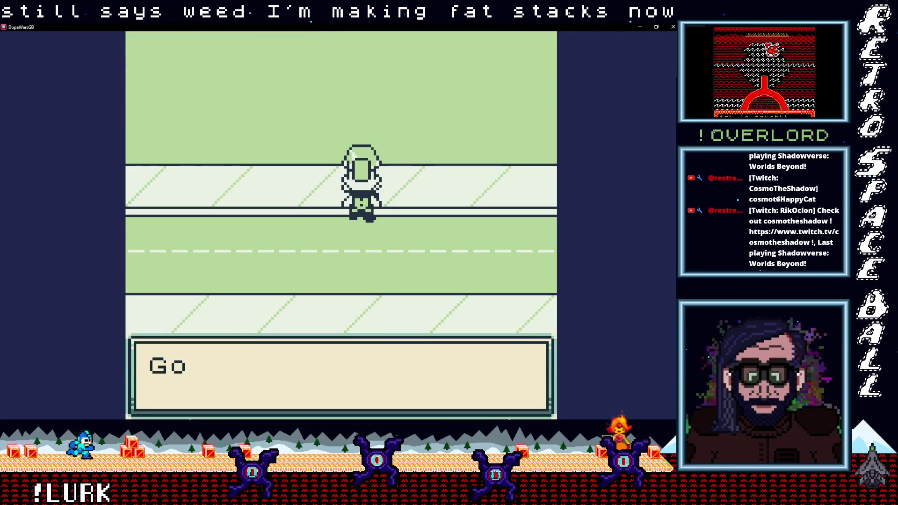
key("x")
key("x")
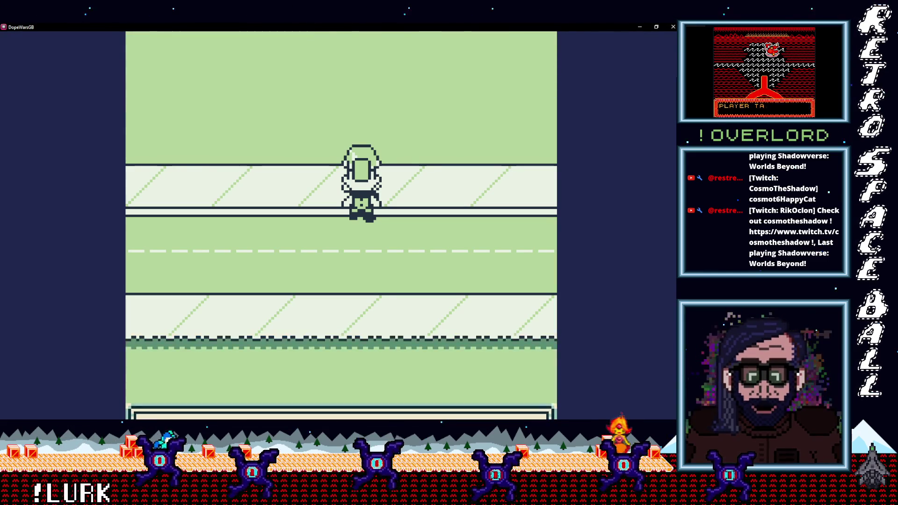
key("x")
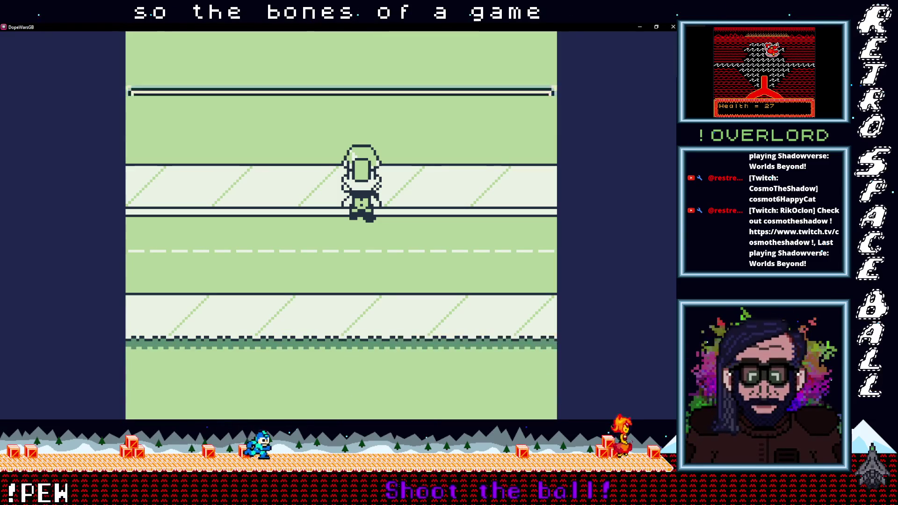
key("x")
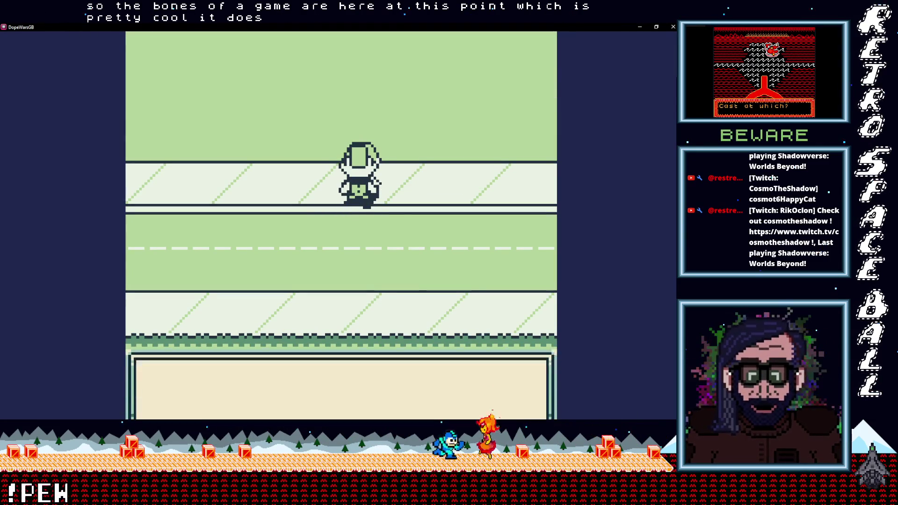
Sell the final unit of H to the buyer and head left along the road.
key("x")
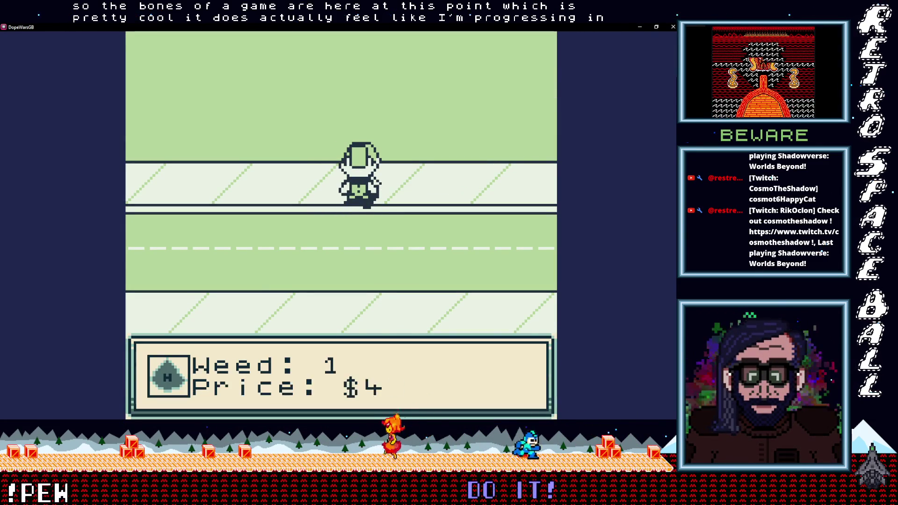
key("x")
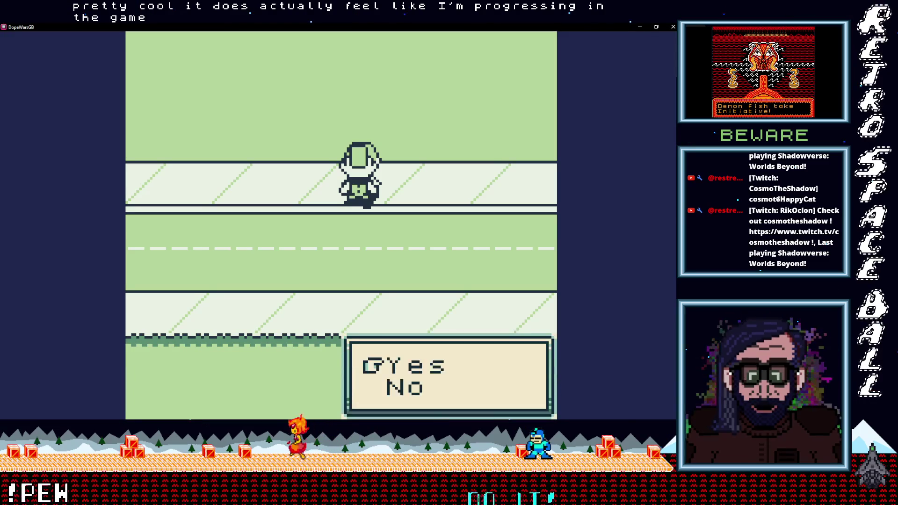
key("x")
key("x")
key("x")
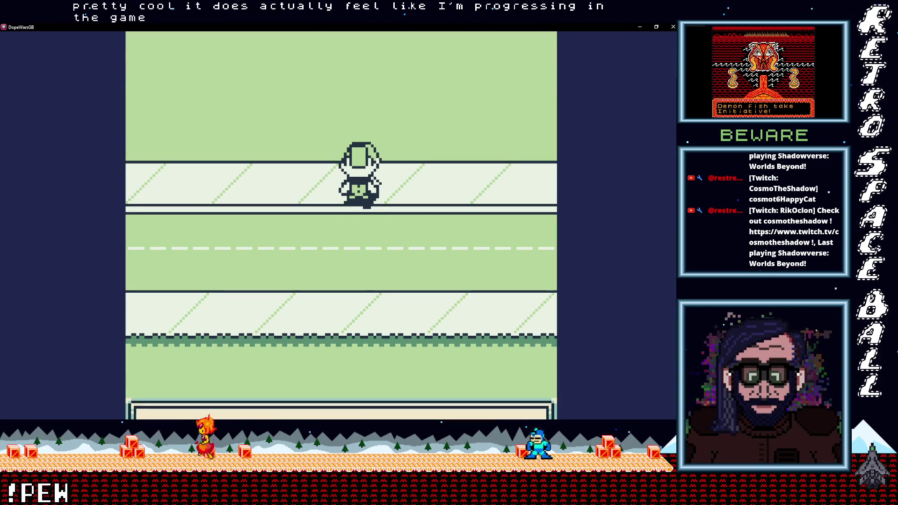
key("Left")
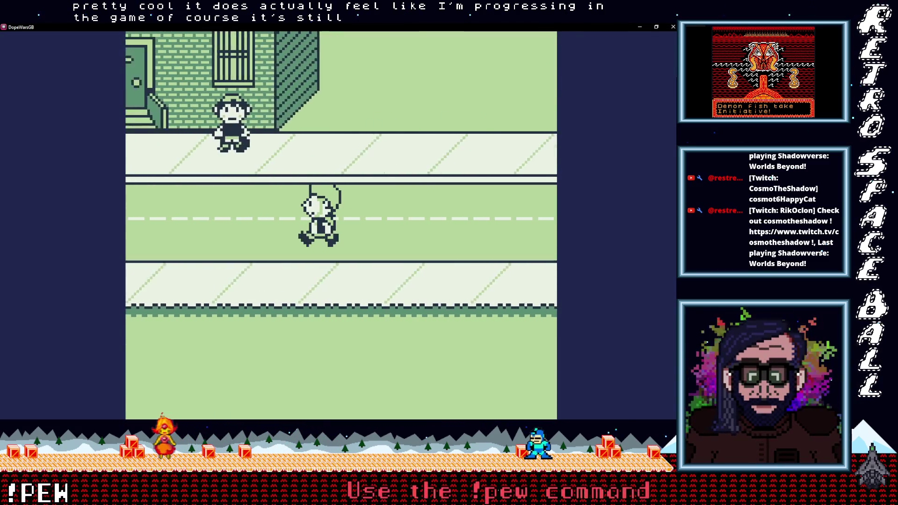
Walk the player left down the street, past another character.
key("Left")
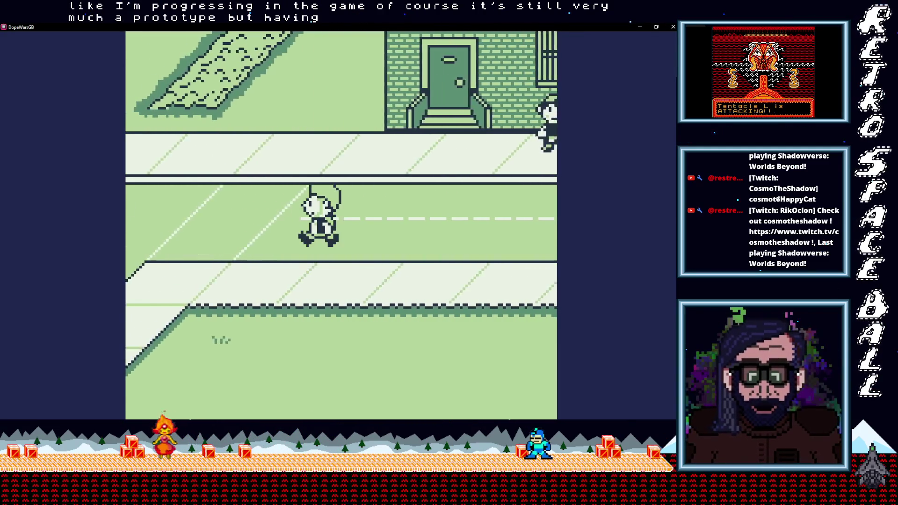
key("Left")
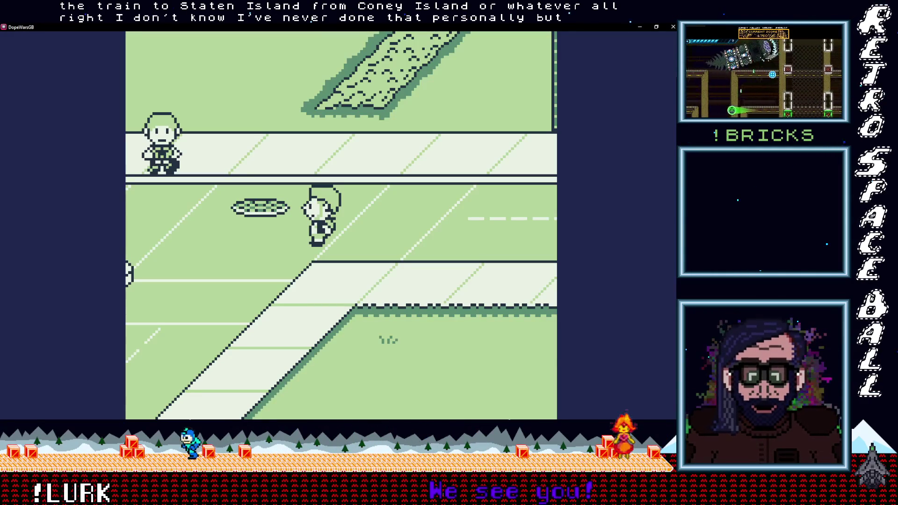
key("Left")
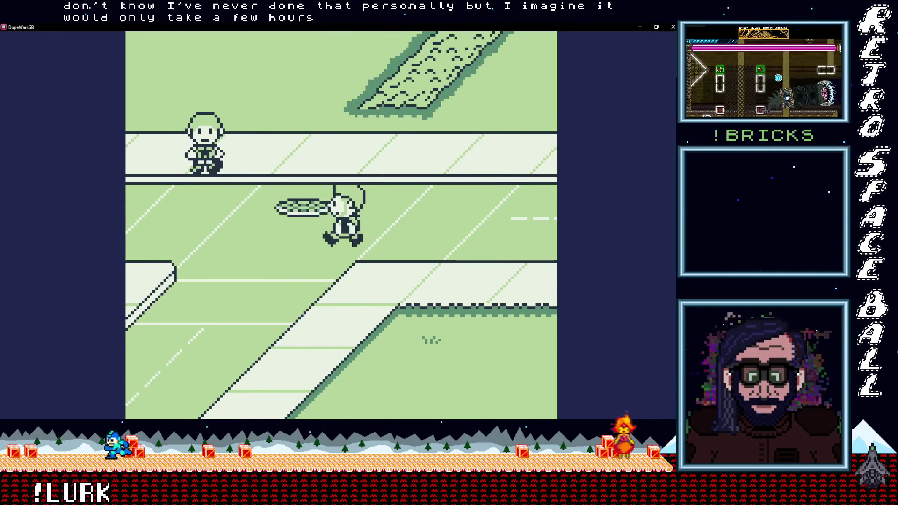
key("Left")
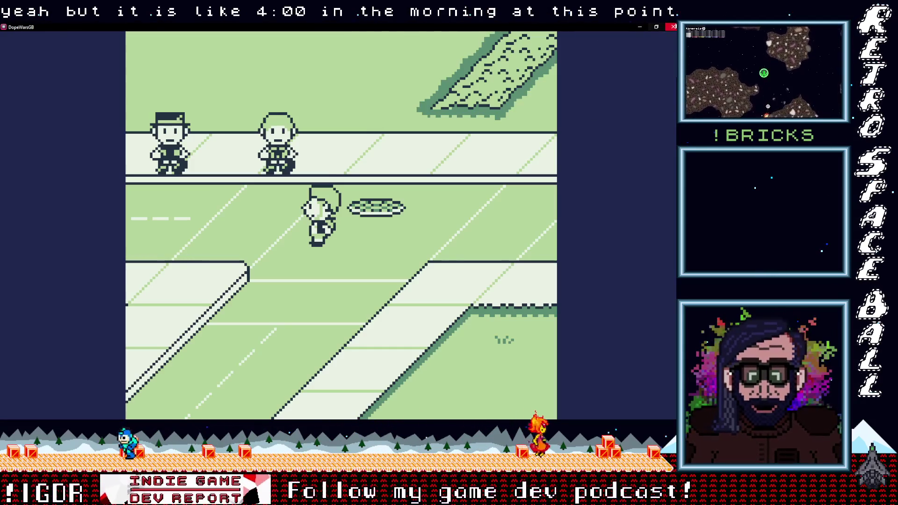
Switch from the game back to the GB Studio editor showing Scene 1 and browse the File menu.
key("alt+Tab")
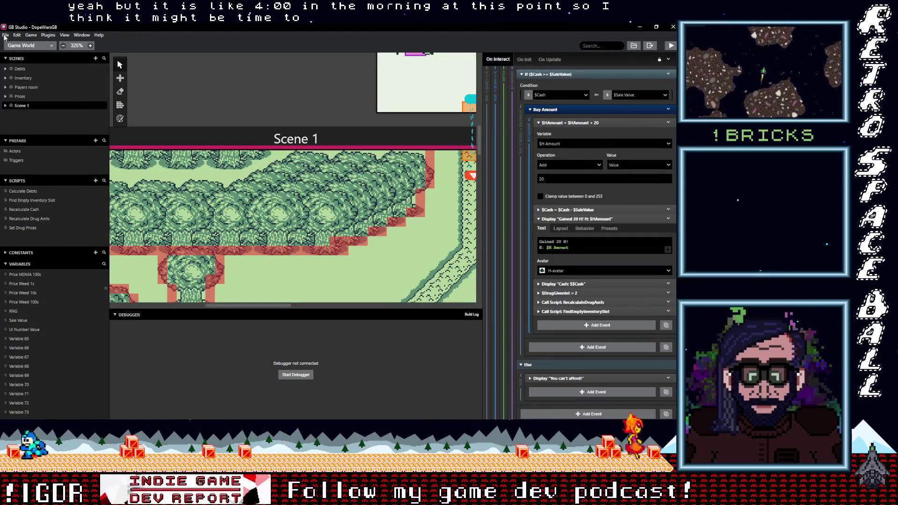
left_click(5, 35)
left_click(80, 83)
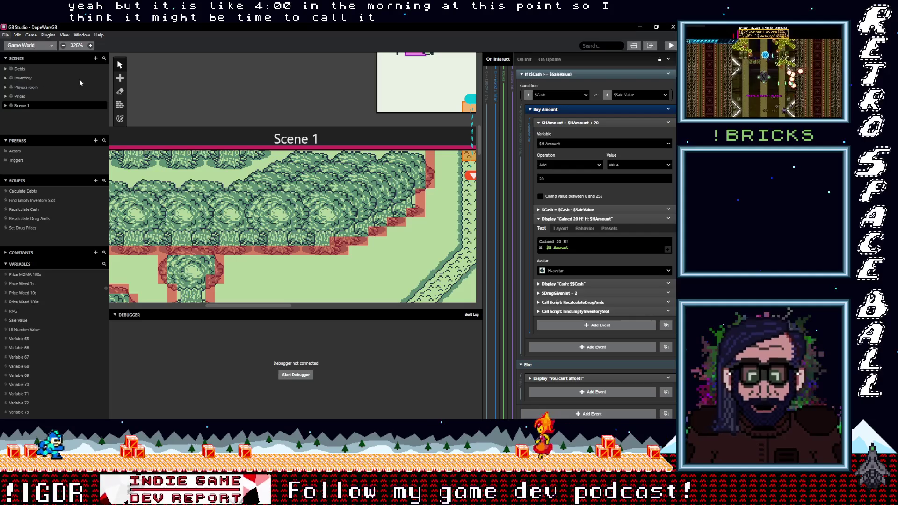